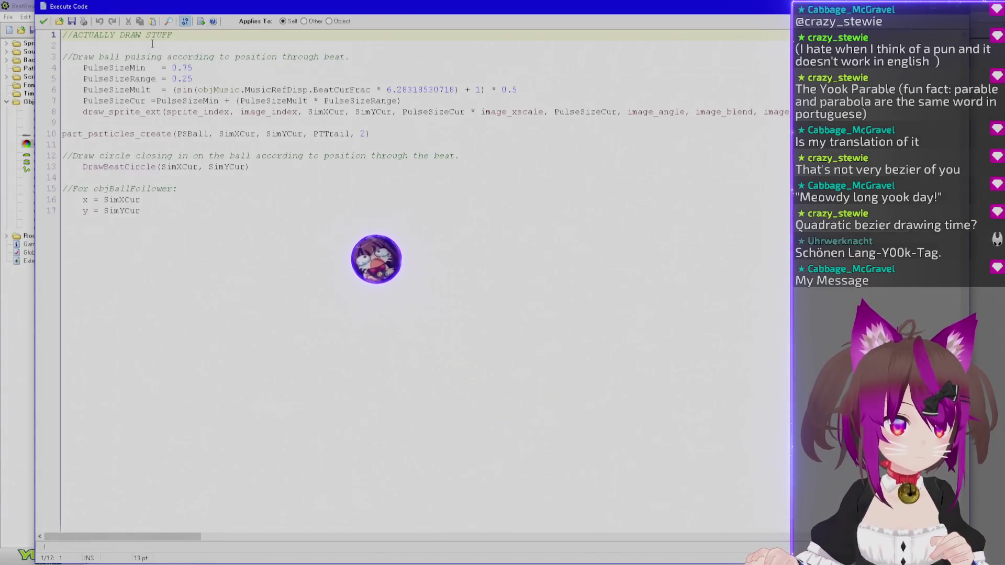
# Review the ball-drawing code, highlighting the sprite-drawing, particle-creation and DrawBeatCircle calls.
pyautogui.click(248, 196)
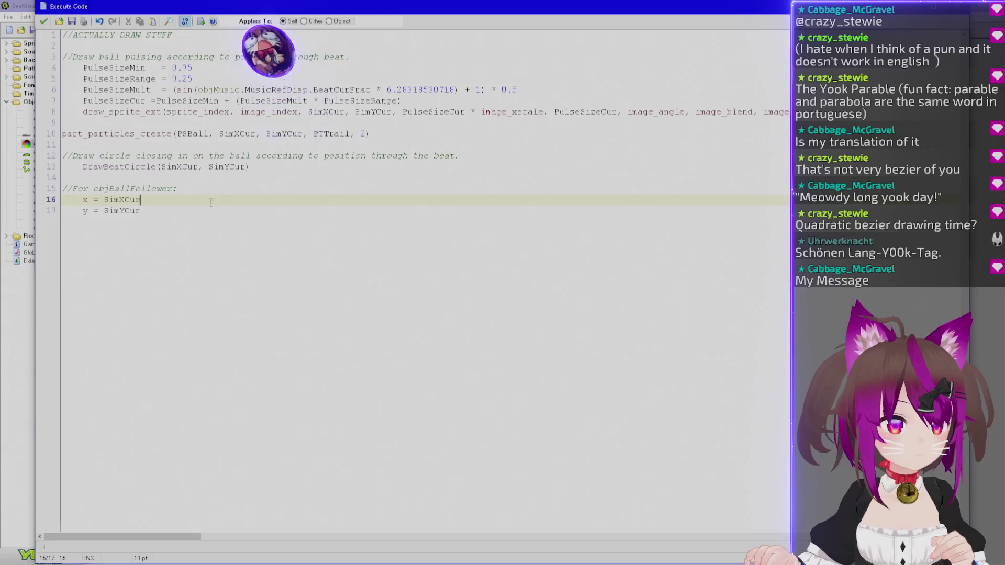
pyautogui.moveTo(111, 112); pyautogui.dragTo(558, 114)
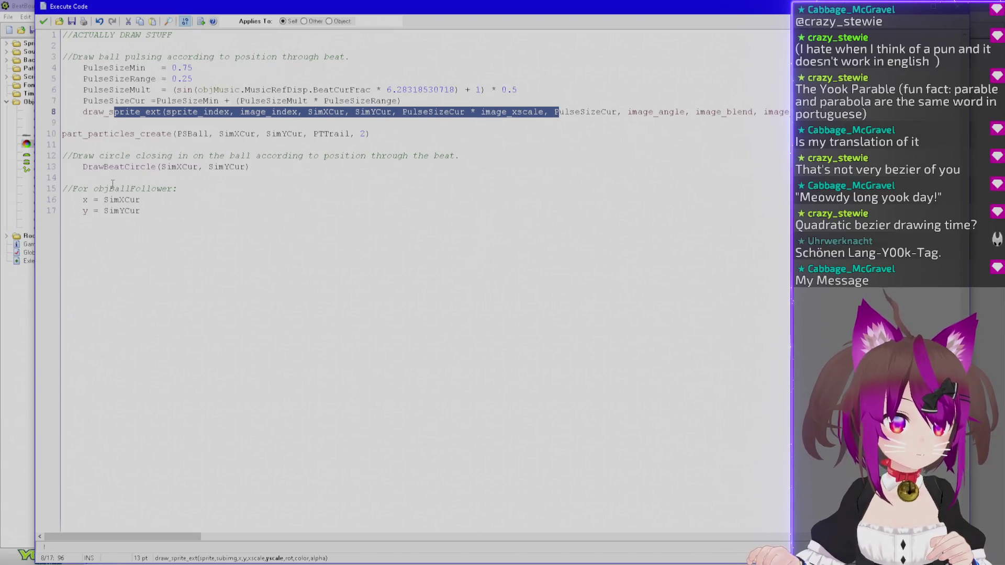
pyautogui.moveTo(117, 167); pyautogui.dragTo(278, 172)
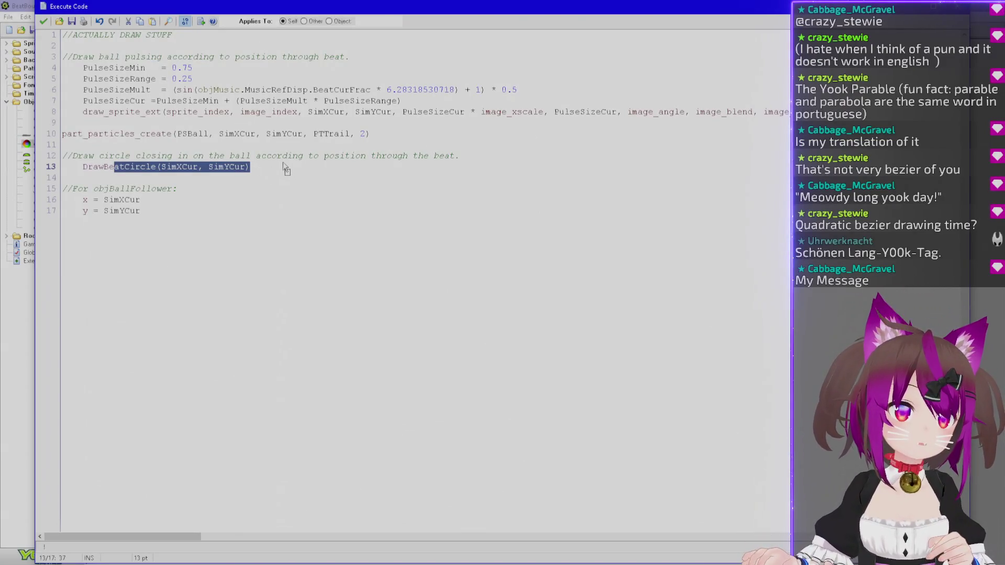
pyautogui.moveTo(360, 134)
pyautogui.mouseDown()
pyautogui.moveTo(64, 135)
pyautogui.moveTo(72, 134)
pyautogui.mouseUp()
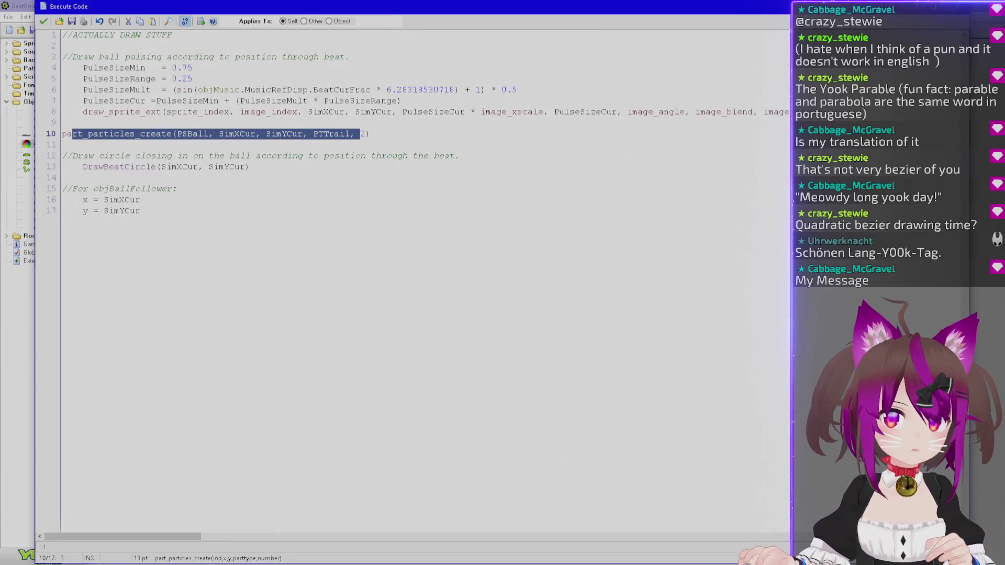
# Close the ball-drawing code, glance at the draw_text action, and show the control action set.
pyautogui.press('Escape')
pyautogui.doubleClick(375, 143)
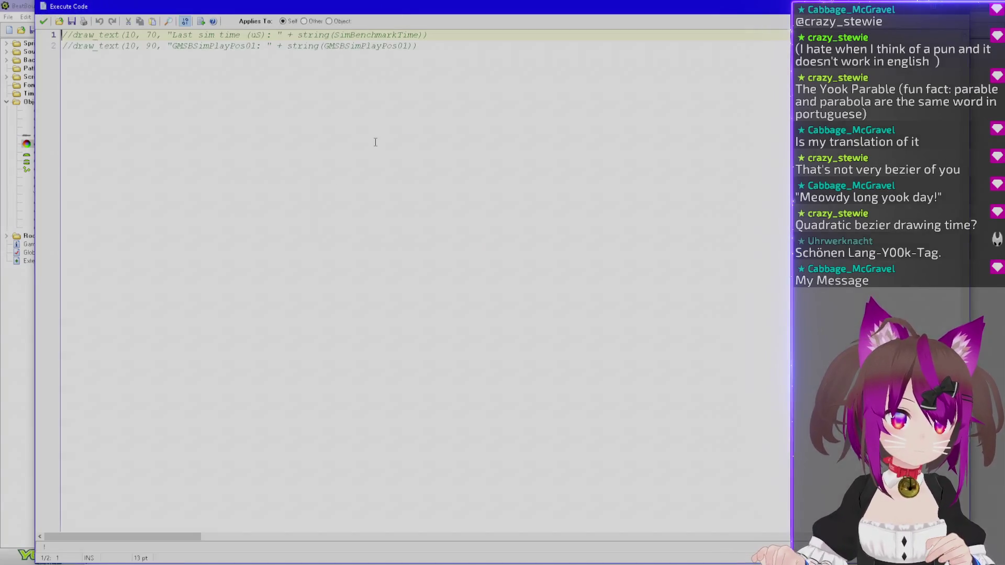
pyautogui.press('Escape')
pyautogui.doubleClick(369, 142)
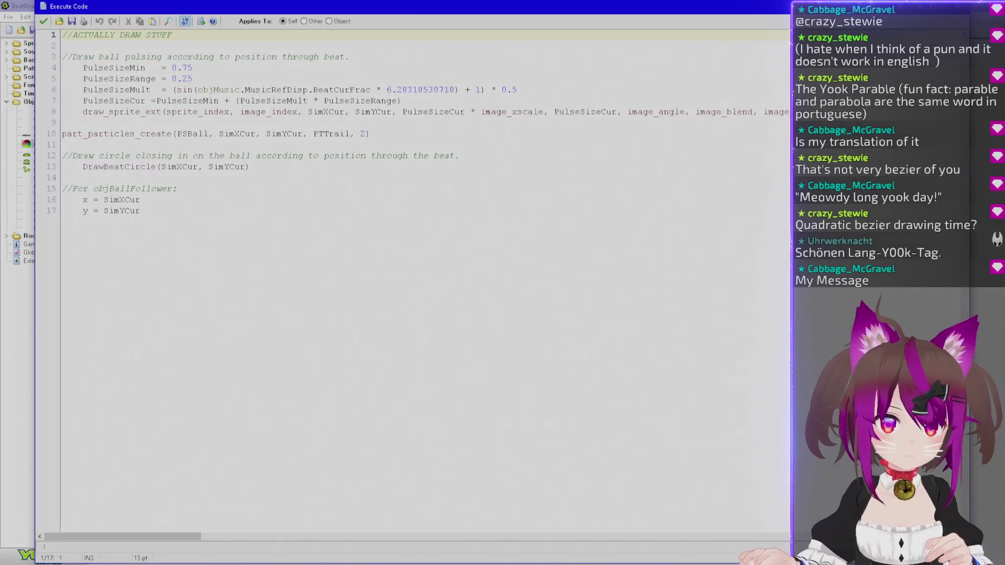
pyautogui.press('Escape')
pyautogui.click(484, 162)
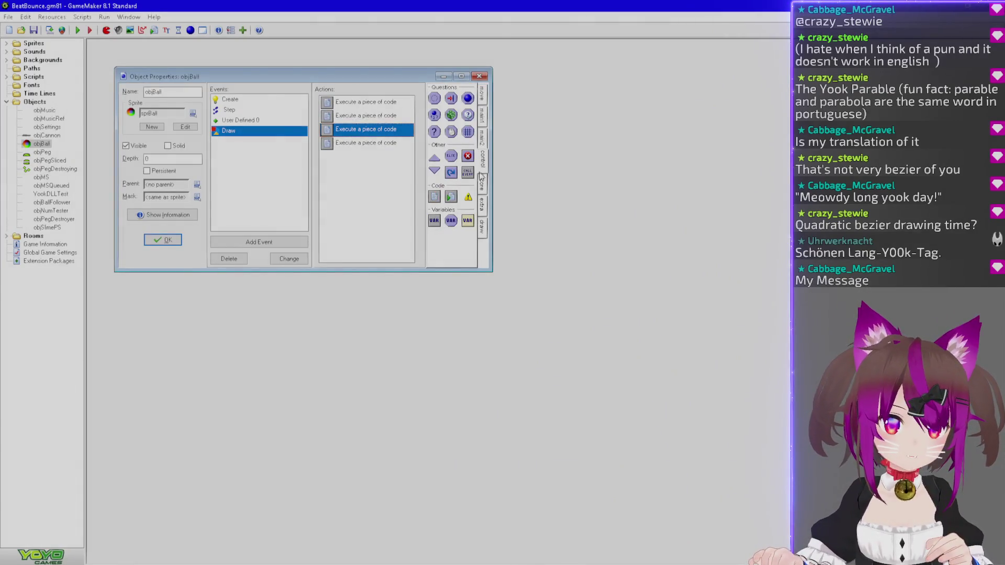
# Add a new Execute Code action to objBall's Draw event and maximize its editor.
pyautogui.moveTo(436, 198)
pyautogui.mouseDown()
pyautogui.moveTo(361, 144)
pyautogui.moveTo(351, 163)
pyautogui.mouseUp()
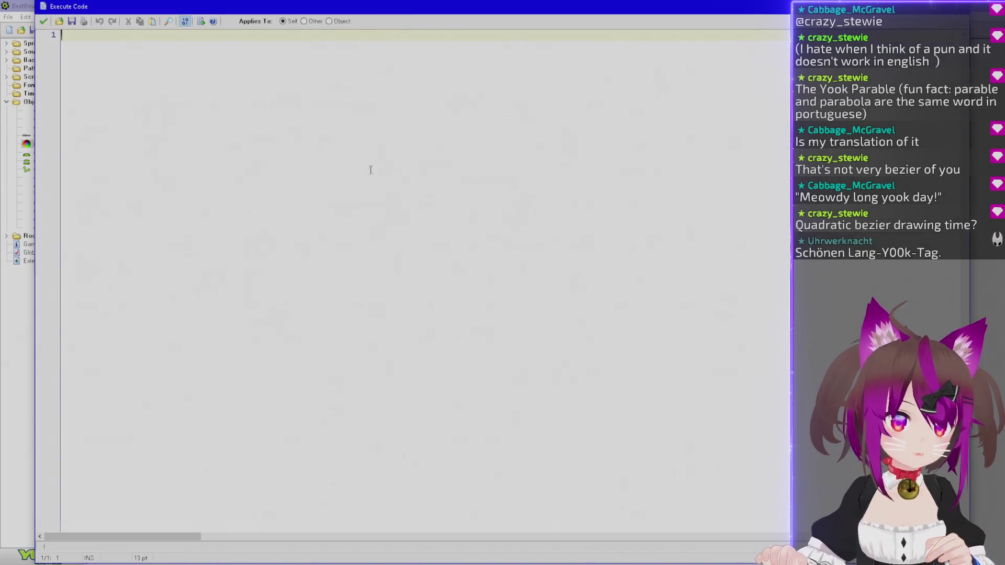
pyautogui.moveTo(419, 11); pyautogui.dragTo(426, 56)
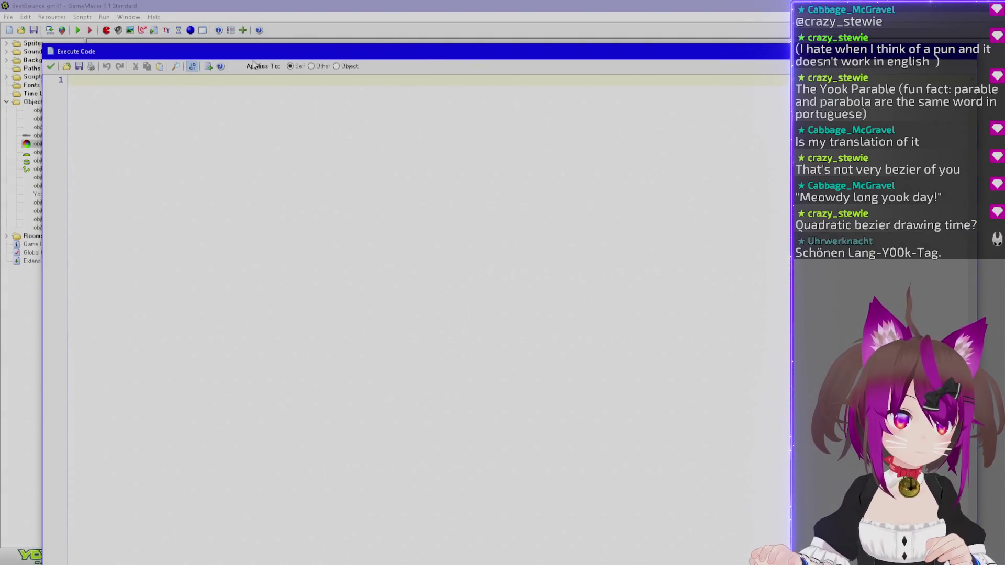
pyautogui.moveTo(42, 44); pyautogui.dragTo(204, 279)
pyautogui.doubleClick(252, 288)
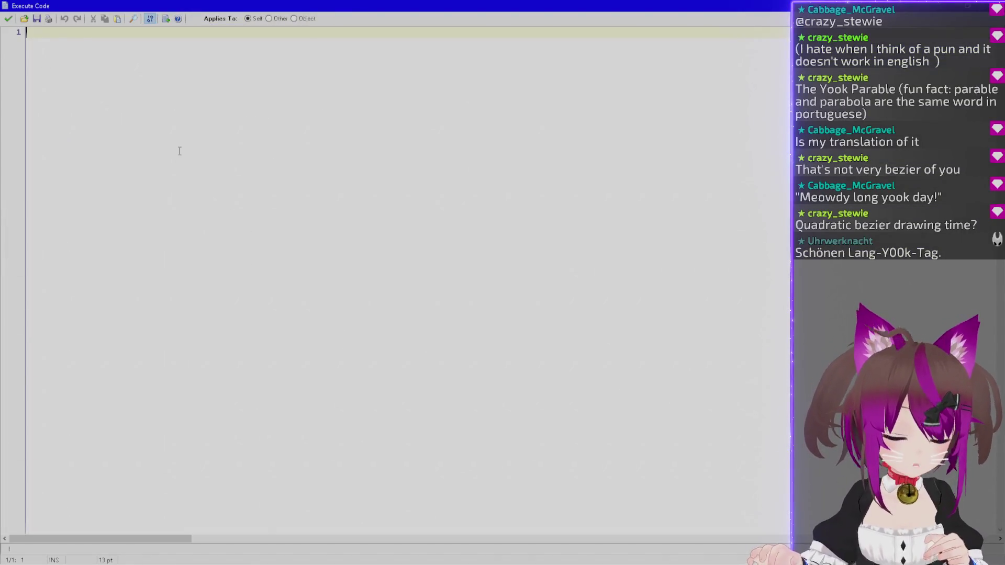
# Write the comment '//Draw the path that the ball is going to follow on this simulationbeat's'.
pyautogui.write('//Draw thge p')
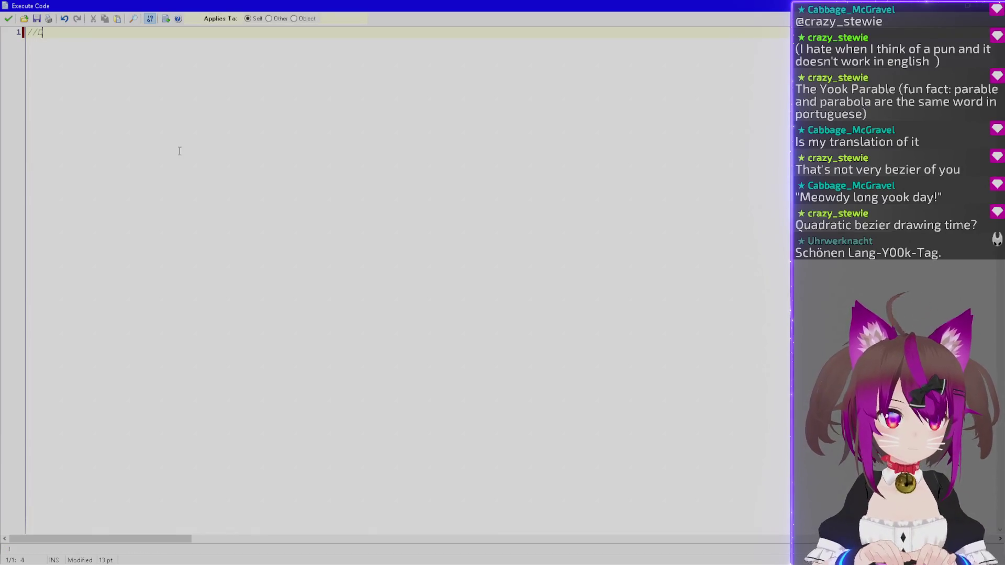
pyautogui.press('BackSpace')
pyautogui.press('BackSpace')
pyautogui.press('BackSpace')
pyautogui.write('e pat')
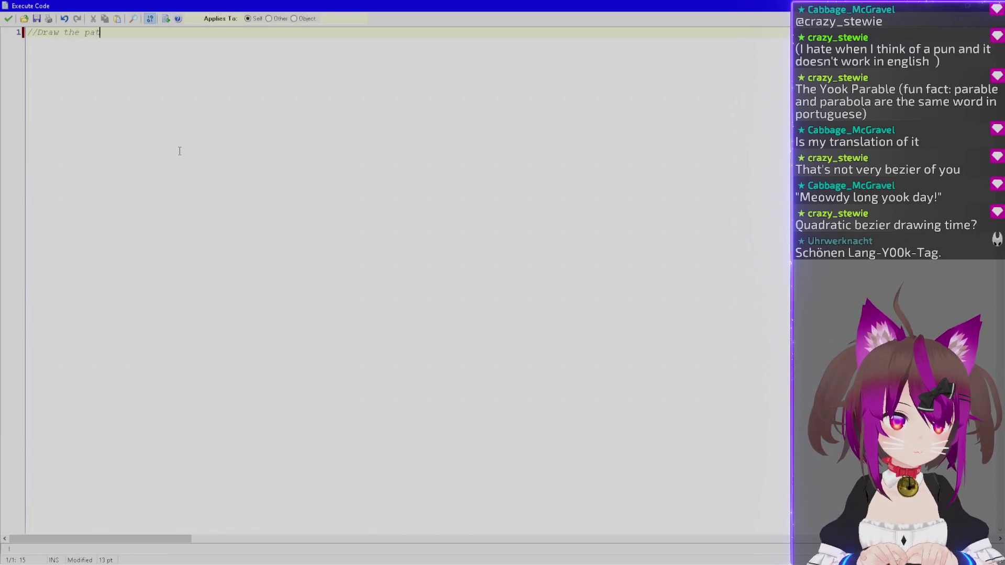
pyautogui.write('h that the ball is going')
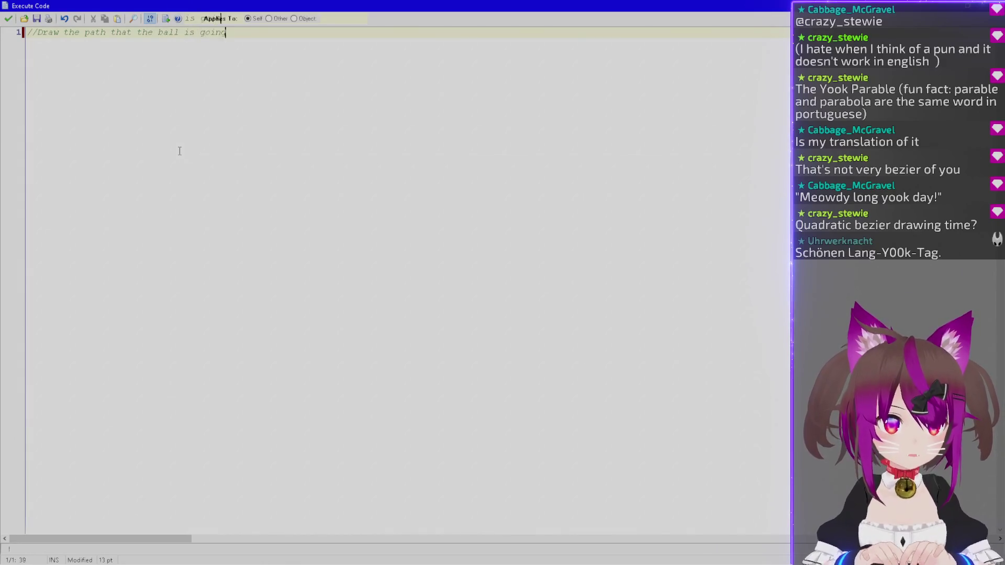
pyautogui.write(' to follow on this ')
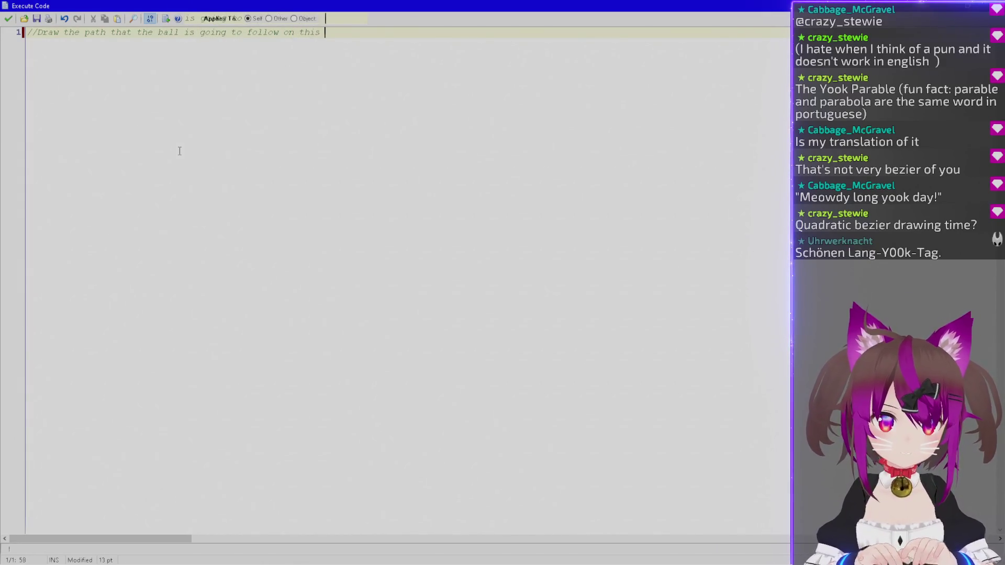
pyautogui.write("simulationbeat's simulation. Jus")
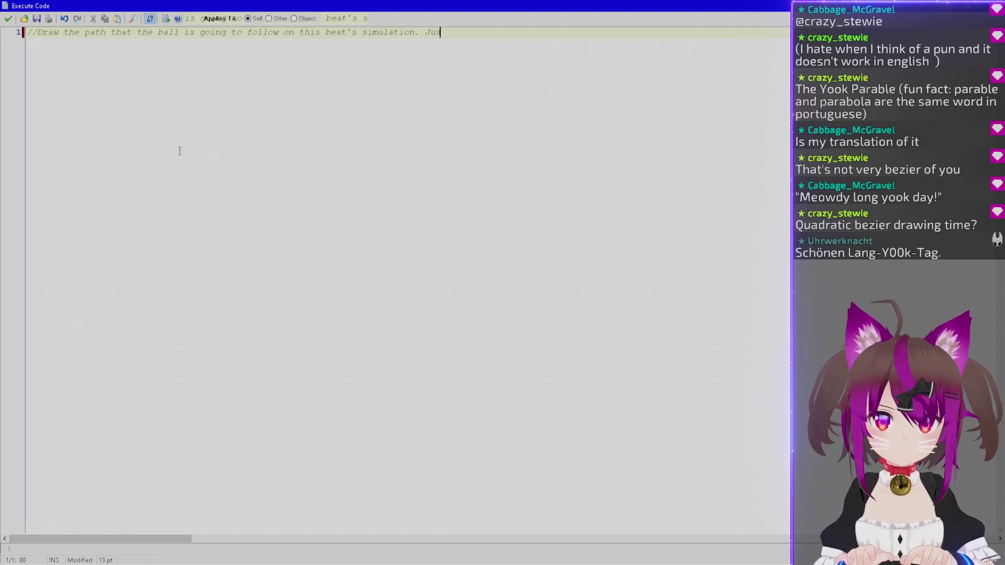
pyautogui.press('BackSpace')
pyautogui.write('.')
pyautogui.press('Return')
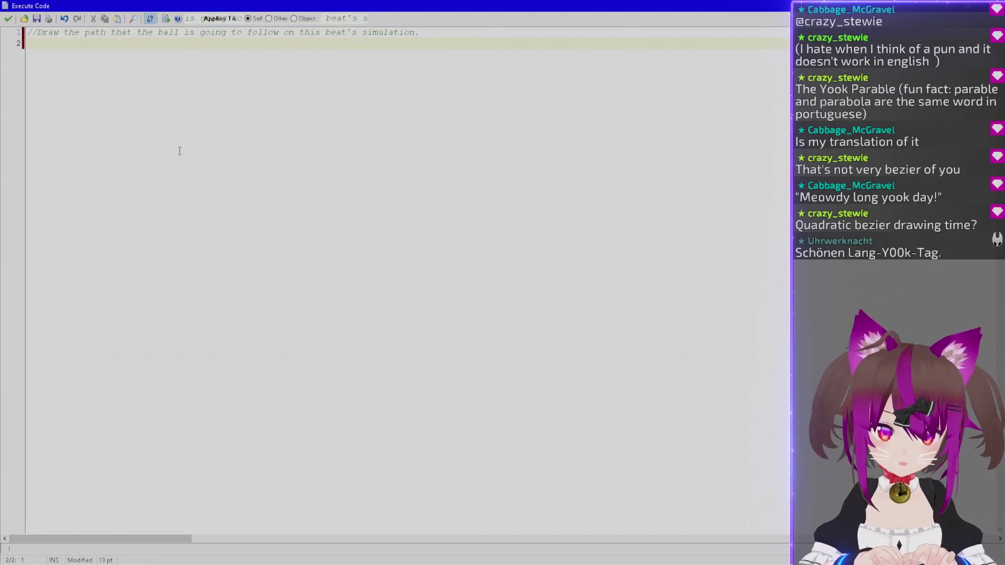
# Add NumLines = 10 and a for loop over IndLine from 0 to NumLines.
pyautogui.write('NumLines = 10')
pyautogui.press('Return')
pyautogui.write('for')
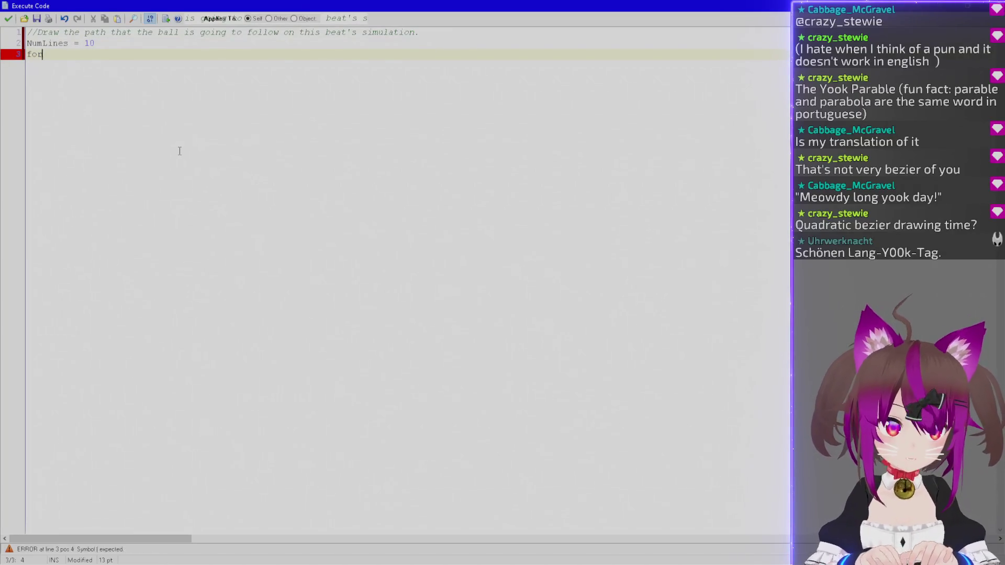
pyautogui.write(' (IndLine ')
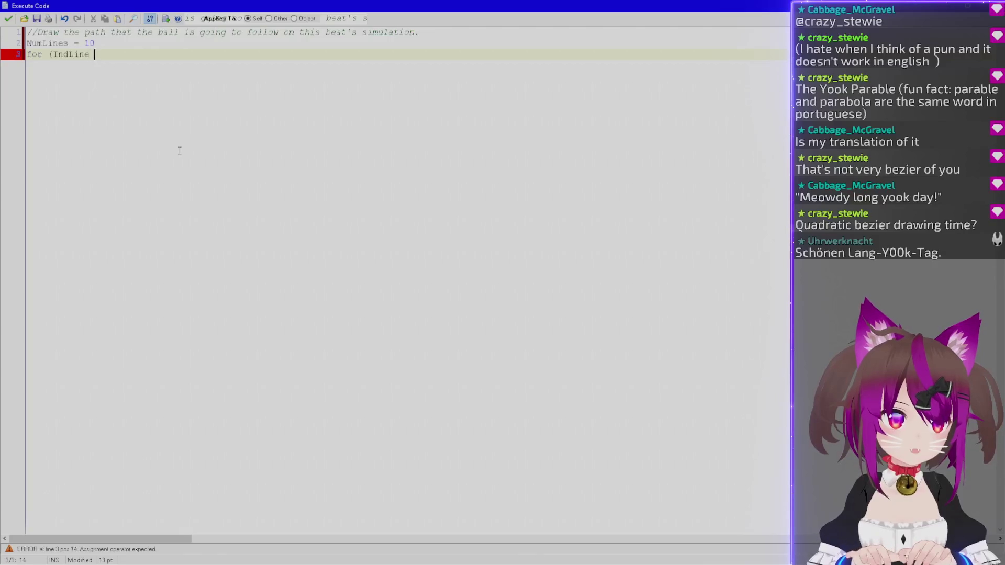
pyautogui.write('= 0; IndLine < Nu')
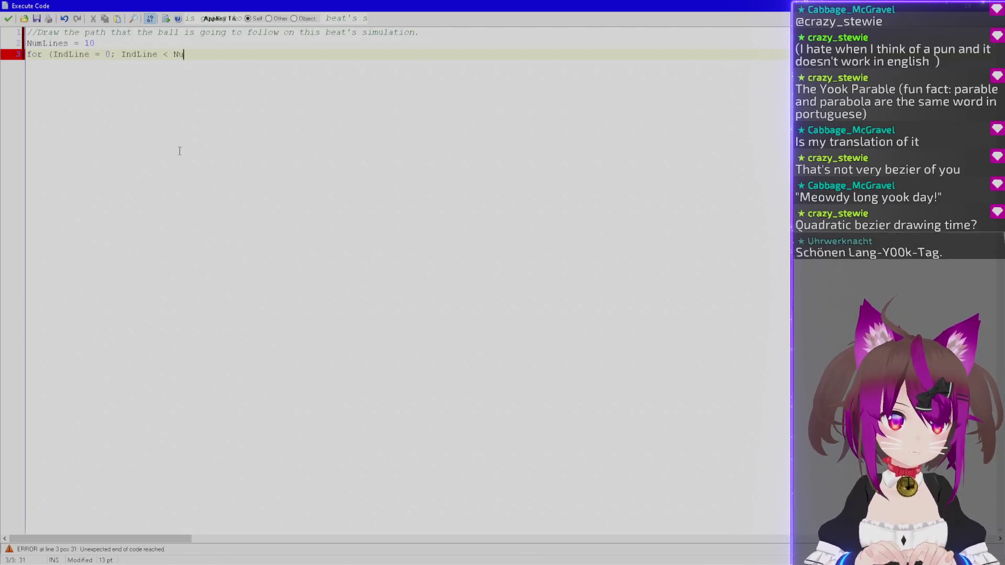
pyautogui.write('mLines; IndLine ++) {')
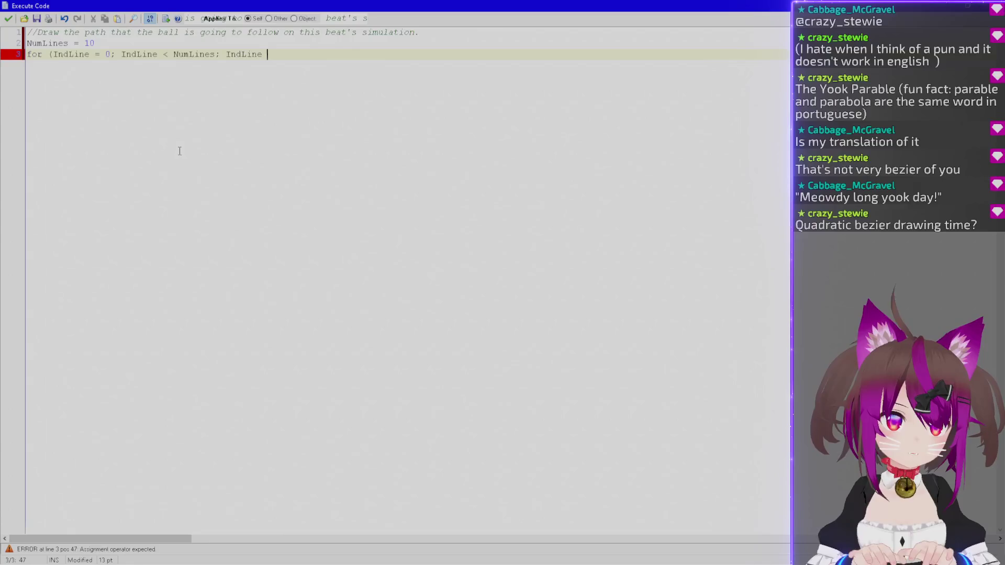
pyautogui.press('Return')
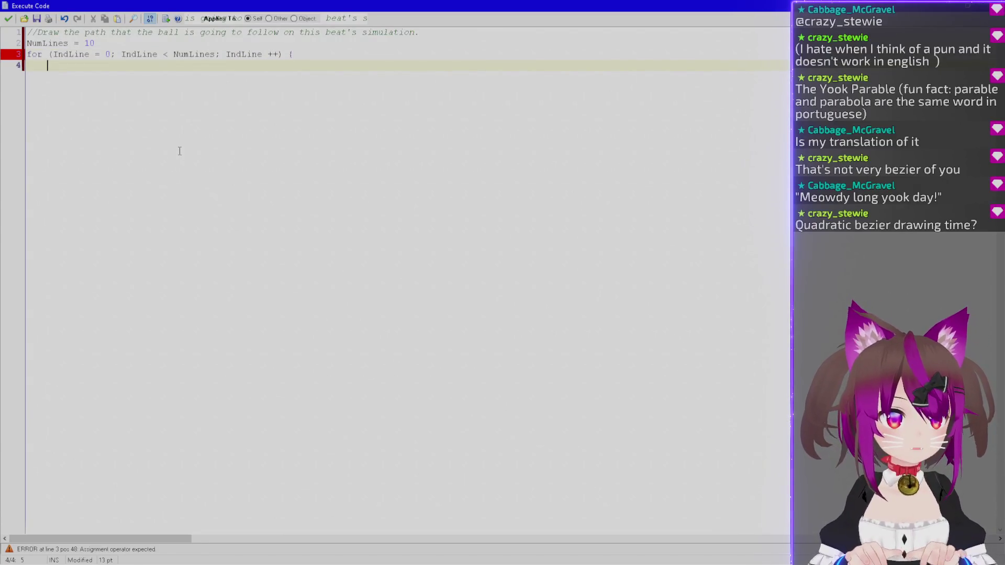
pyautogui.write('IndFrameLast')
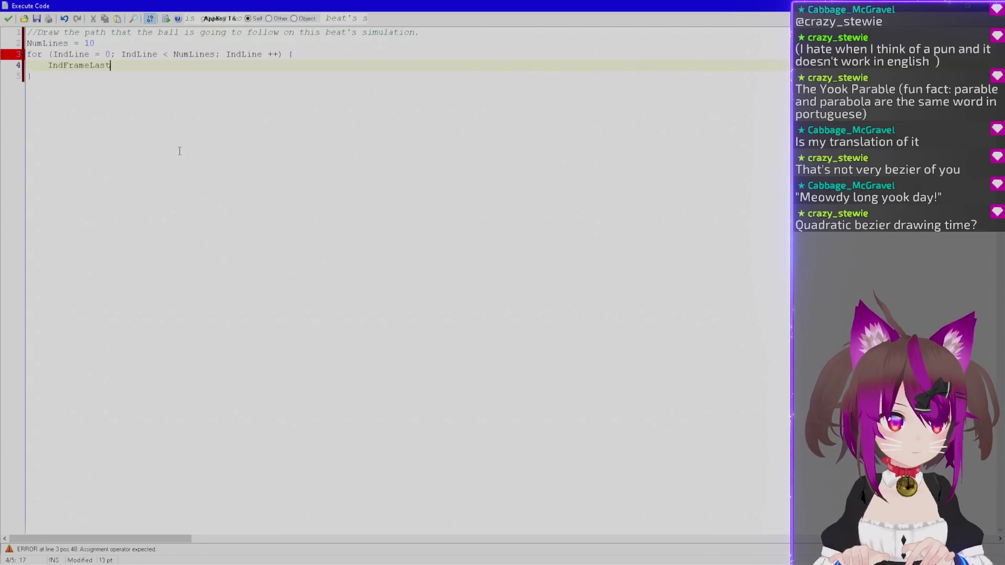
pyautogui.press('Up')
pyautogui.press('End')
pyautogui.press('Return')
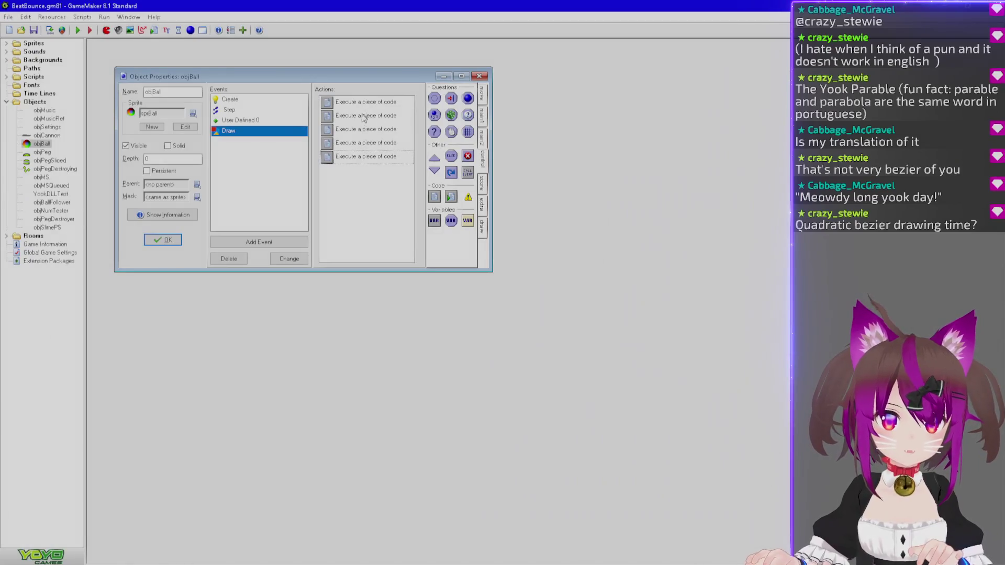
# Inspect how IndSim and IndFrameLast are used in the position-calculation code action.
pyautogui.doubleClick(365, 116)
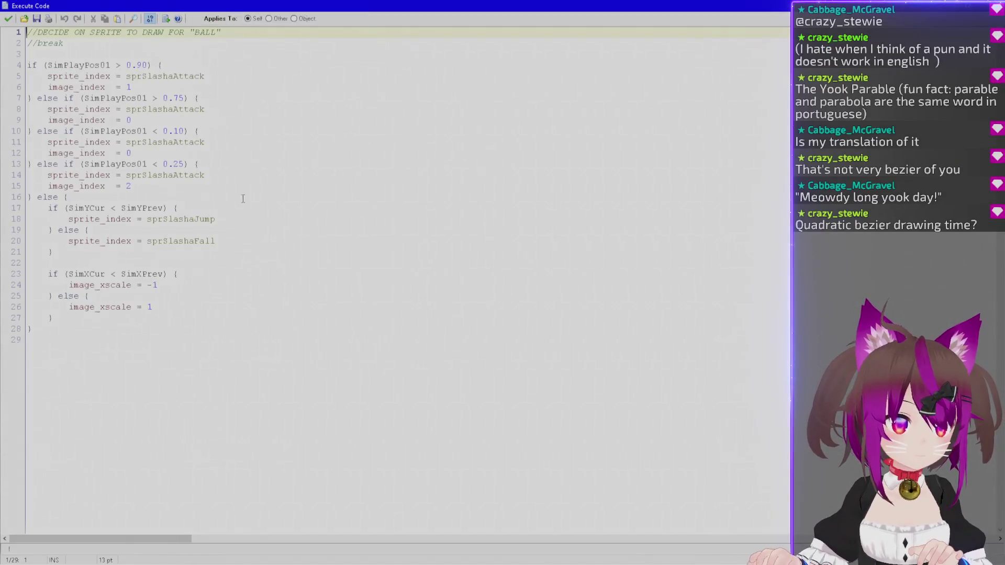
pyautogui.press('Escape')
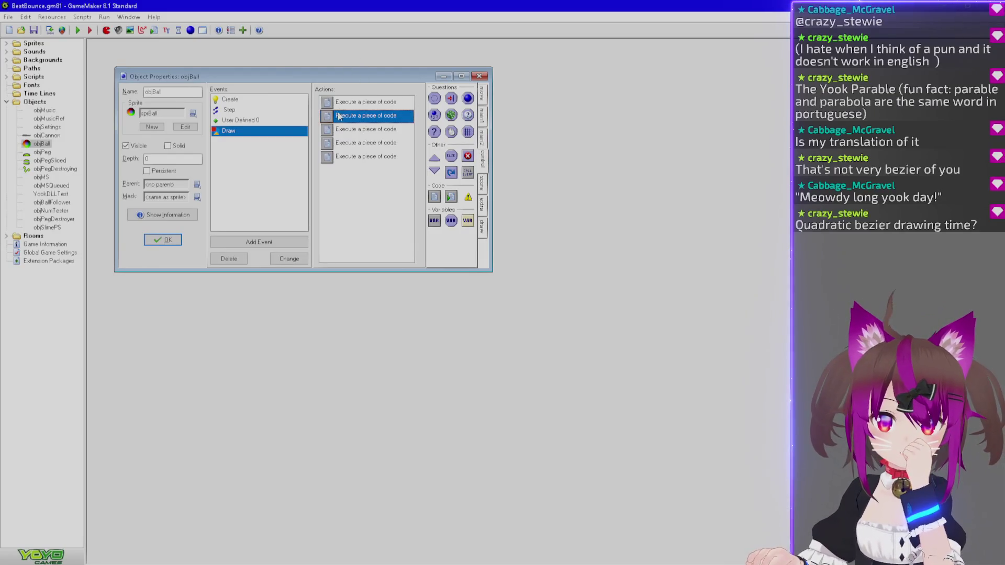
pyautogui.doubleClick(356, 112)
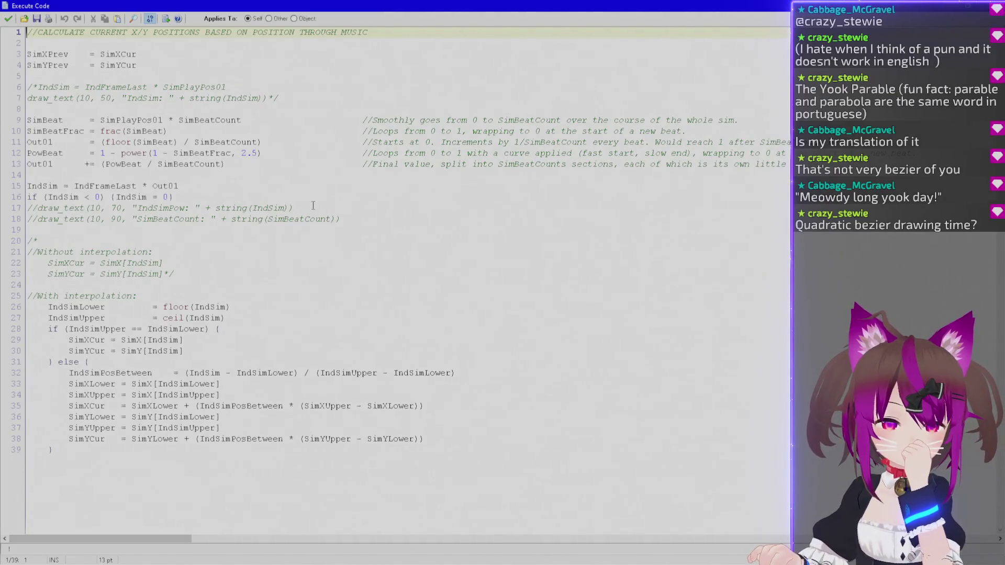
pyautogui.doubleClick(163, 340)
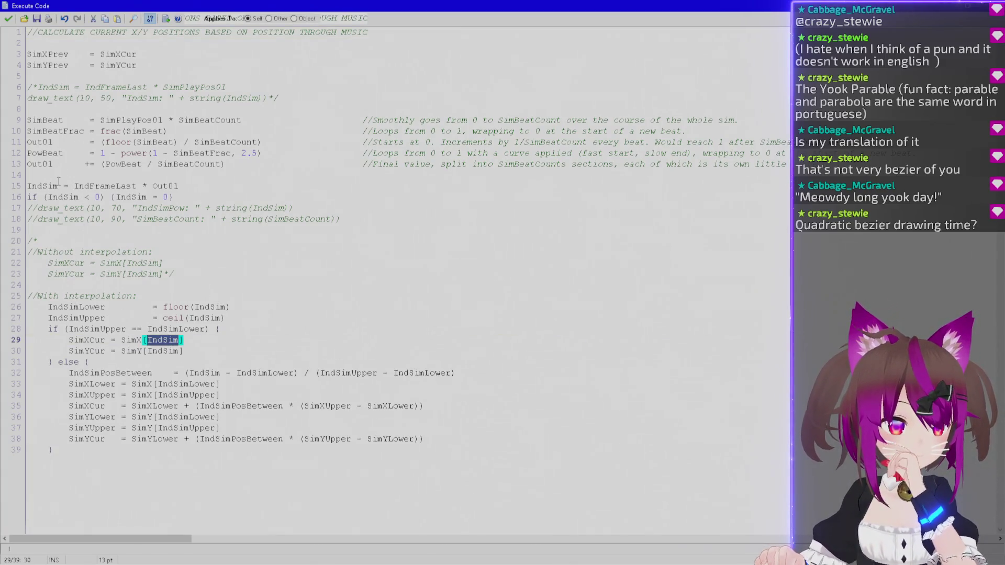
pyautogui.doubleClick(52, 186)
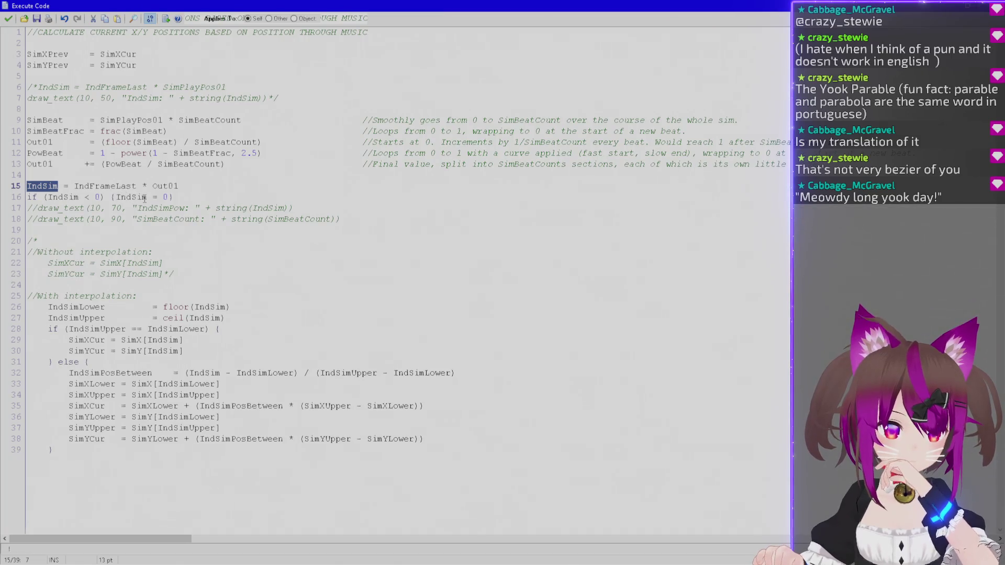
pyautogui.doubleClick(137, 198)
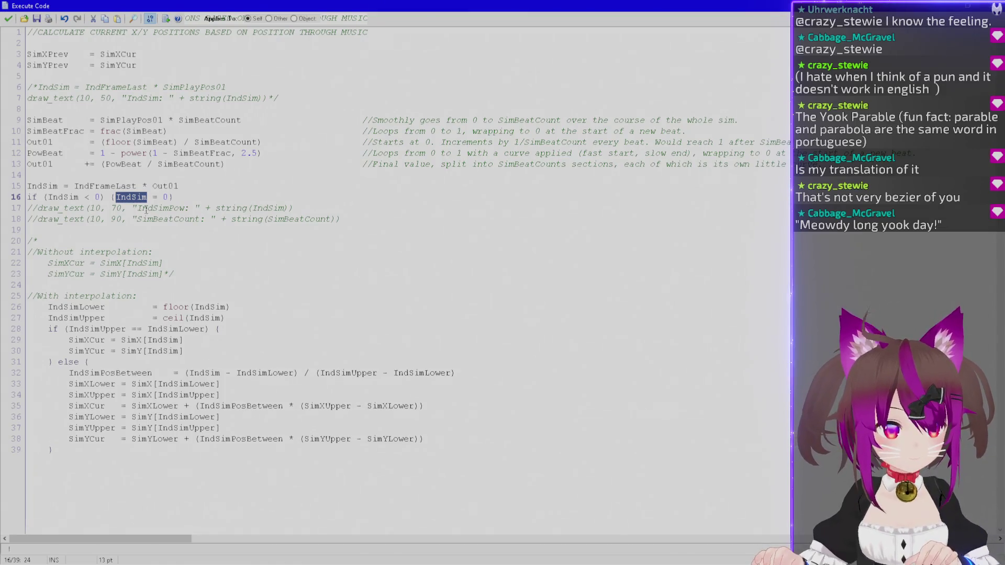
pyautogui.moveTo(205, 186); pyautogui.dragTo(74, 187)
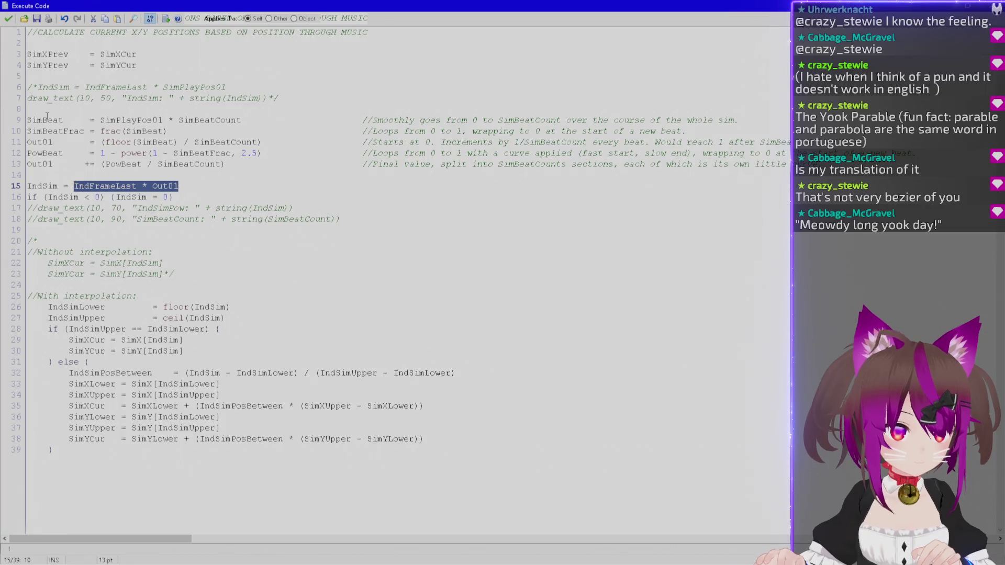
pyautogui.doubleClick(51, 186)
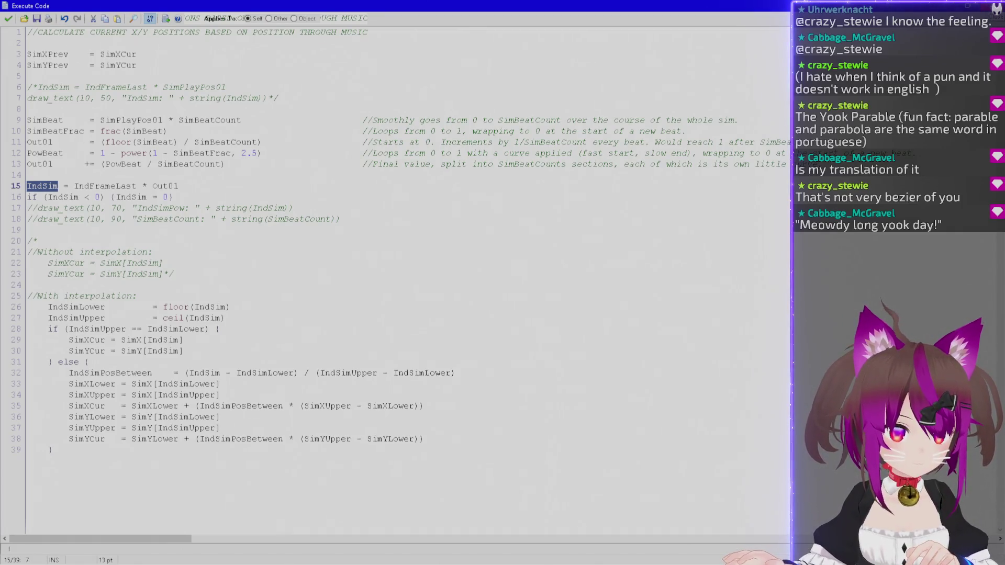
pyautogui.hotkey('ctrl', 's')
# Step through the sprite, drawing and debug-text code actions, then reopen the path-drawing code.
pyautogui.doubleClick(343, 120)
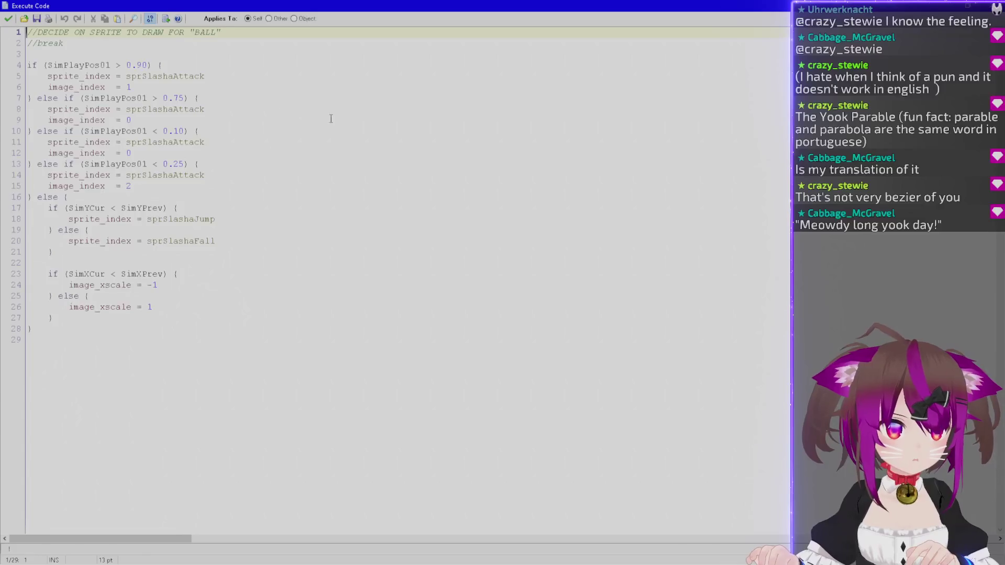
pyautogui.hotkey('ctrl', 's')
pyautogui.doubleClick(334, 135)
pyautogui.moveTo(167, 214); pyautogui.dragTo(130, 31)
pyautogui.click(698, 84)
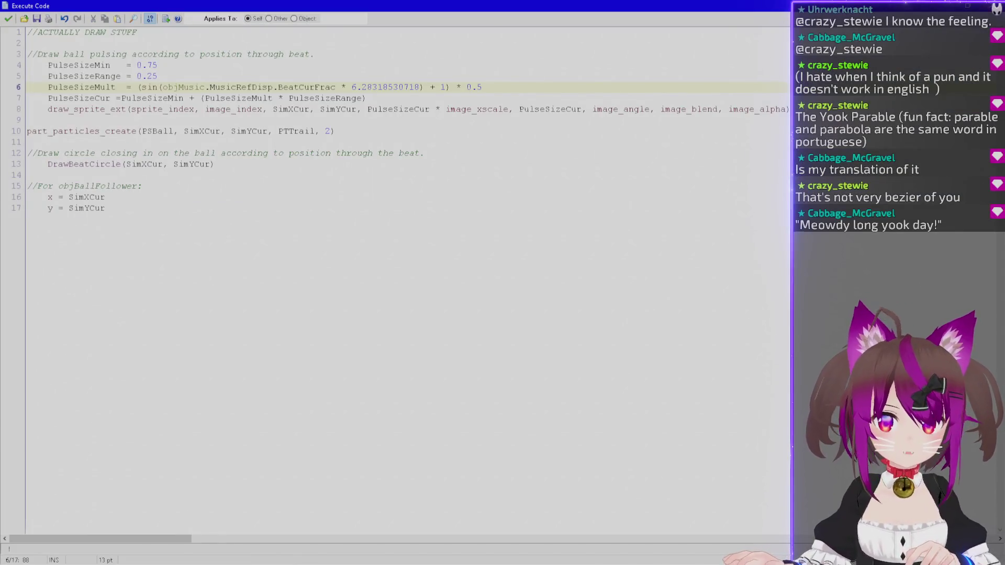
pyautogui.hotkey('ctrl', 's')
pyautogui.doubleClick(380, 141)
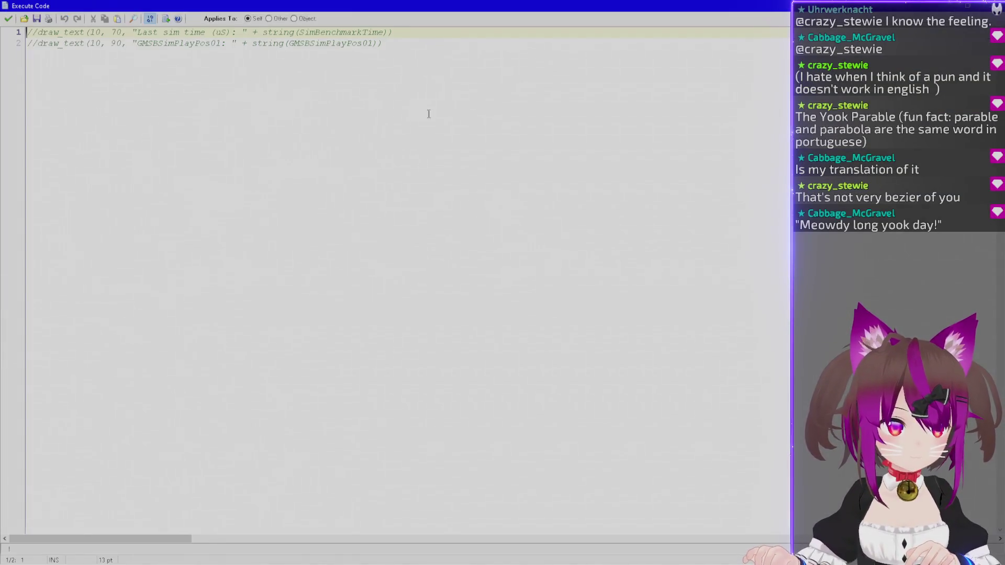
pyautogui.hotkey('ctrl', 's')
pyautogui.doubleClick(339, 166)
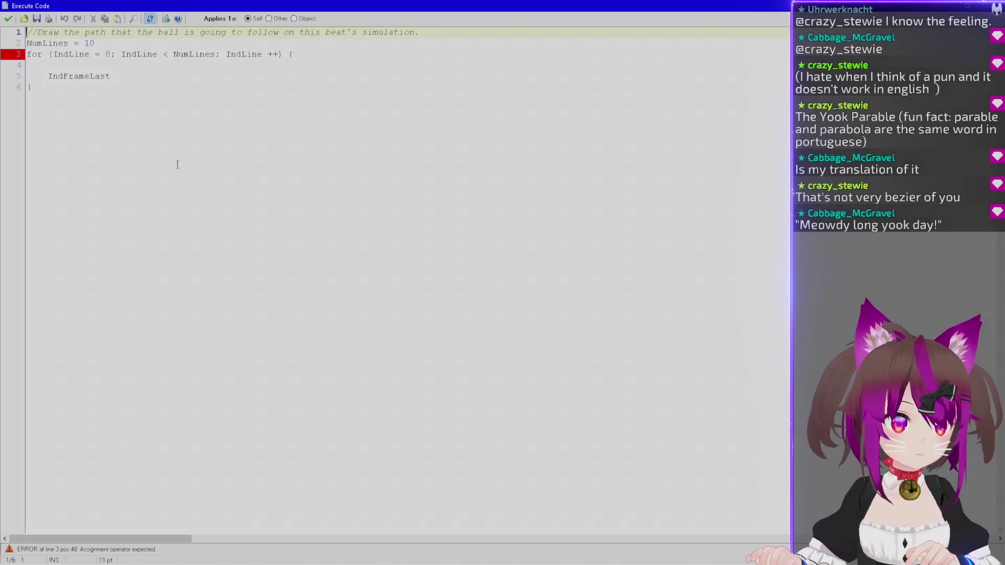
# Write IndSim = IndLine / NumLines, rename NumLines to IndLineMax and the counter to IndLineCur.
pyautogui.click(132, 64)
pyautogui.write('IndSim = ')
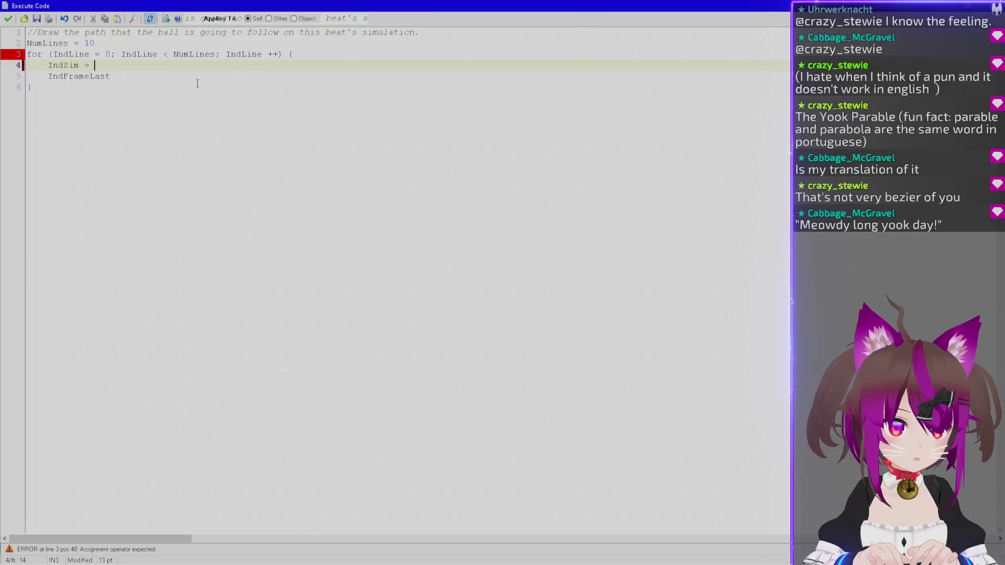
pyautogui.write('IndLine / ')
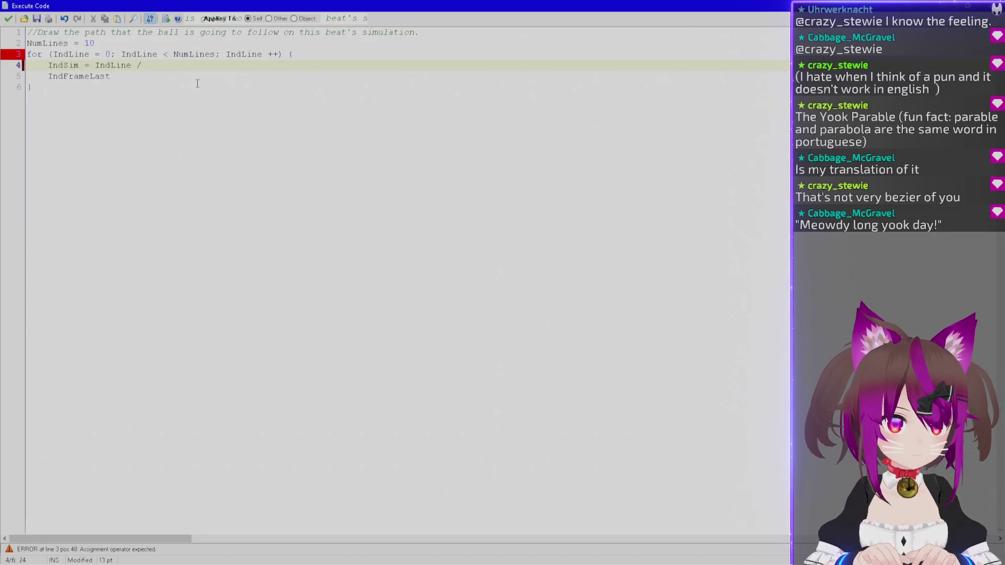
pyautogui.write('NumLines')
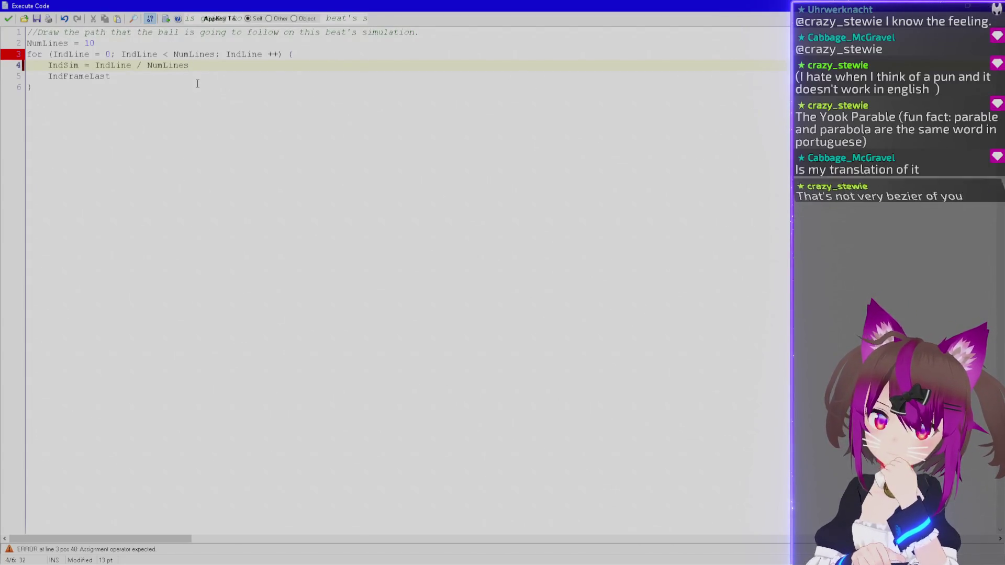
pyautogui.doubleClick(42, 43)
pyautogui.write('IndLineMax')
pyautogui.click(90, 54)
pyautogui.write('Cur')
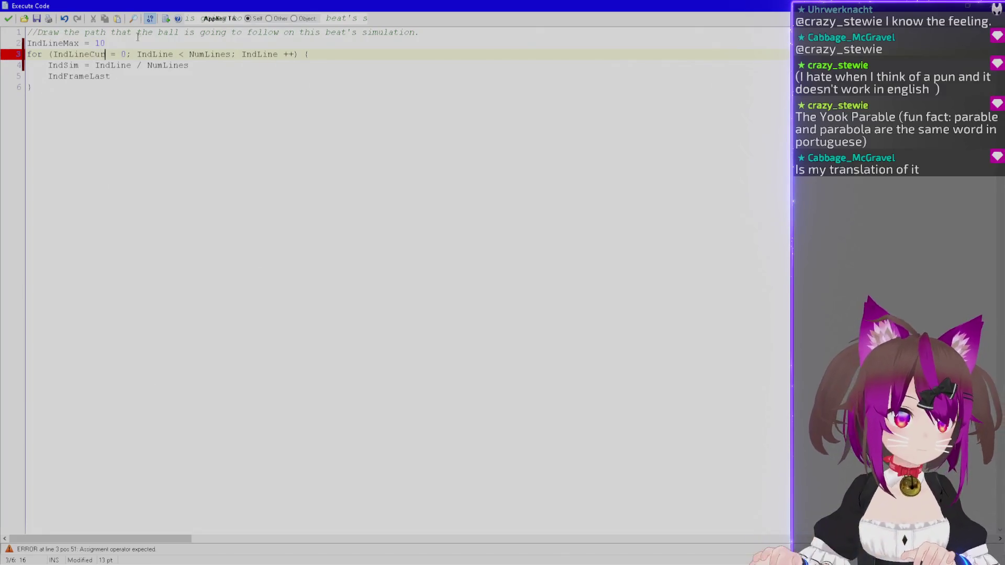
pyautogui.doubleClick(89, 54)
pyautogui.hotkey('ctrl', 'c')
pyautogui.doubleClick(155, 54)
pyautogui.hotkey('ctrl', 'v')
# Set IndLineMax to 9 and use IndLineMax in the loop condition.
pyautogui.doubleClick(100, 43)
pyautogui.write('9')
pyautogui.doubleClick(53, 43)
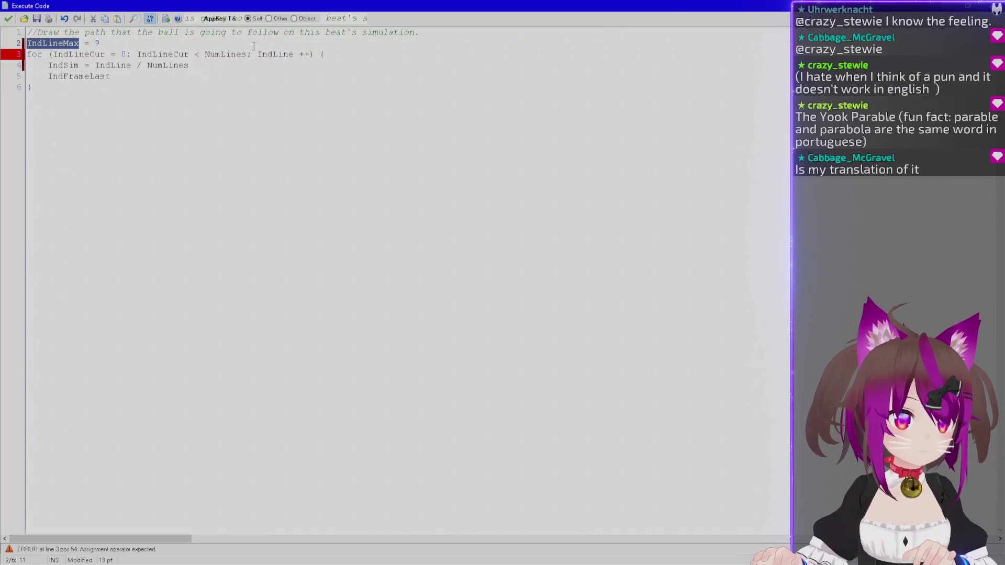
pyautogui.hotkey('ctrl', 'c')
pyautogui.doubleClick(223, 54)
pyautogui.hotkey('ctrl', 'v')
pyautogui.doubleClick(287, 53)
pyautogui.hotkey('ctrl', 'v')
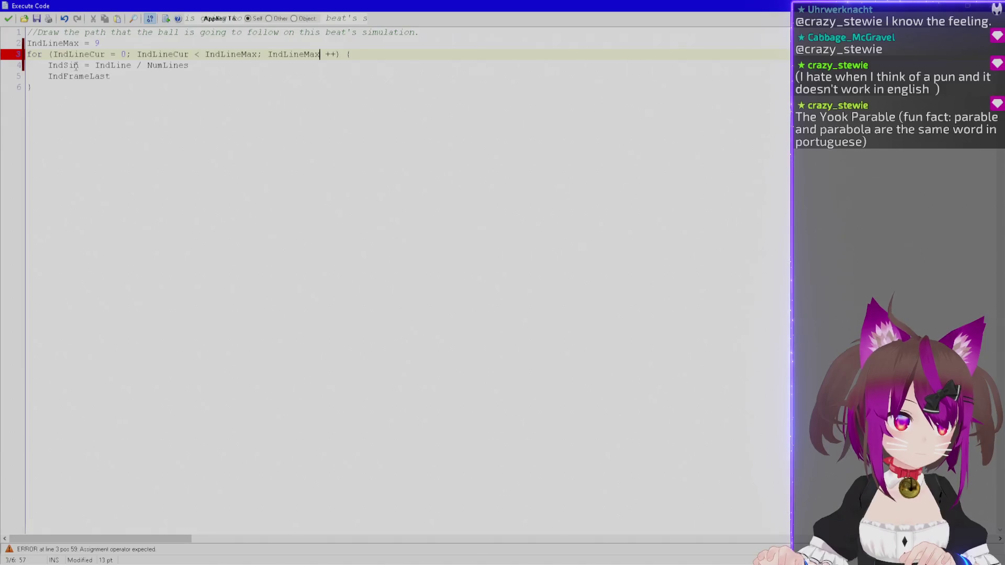
# Rewrite the loop line as IndSim = (IndLineCur / IndLineMax) * IndFrameLast.
pyautogui.click(63, 77)
pyautogui.doubleClick(63, 76)
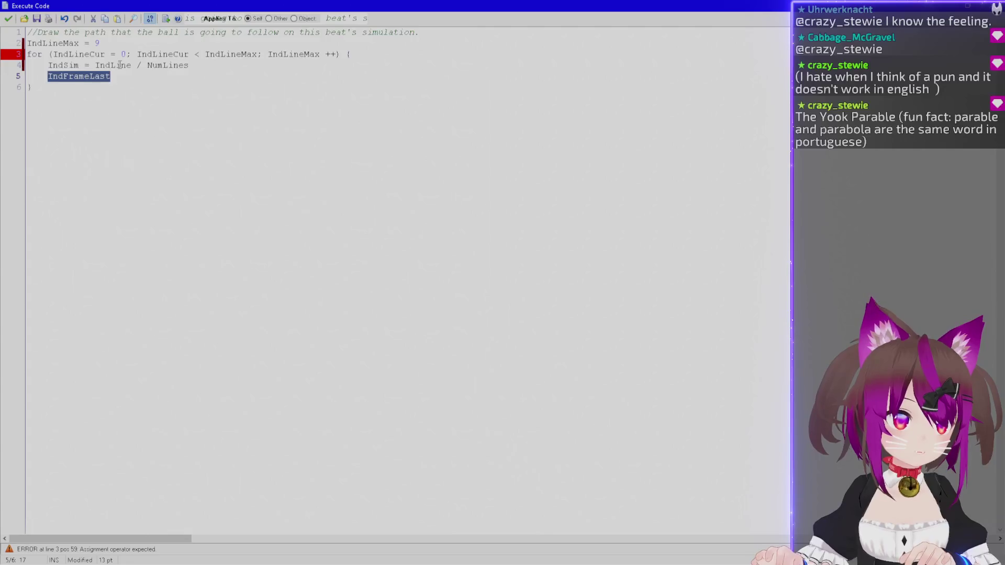
pyautogui.click(134, 65)
pyautogui.write('Cur')
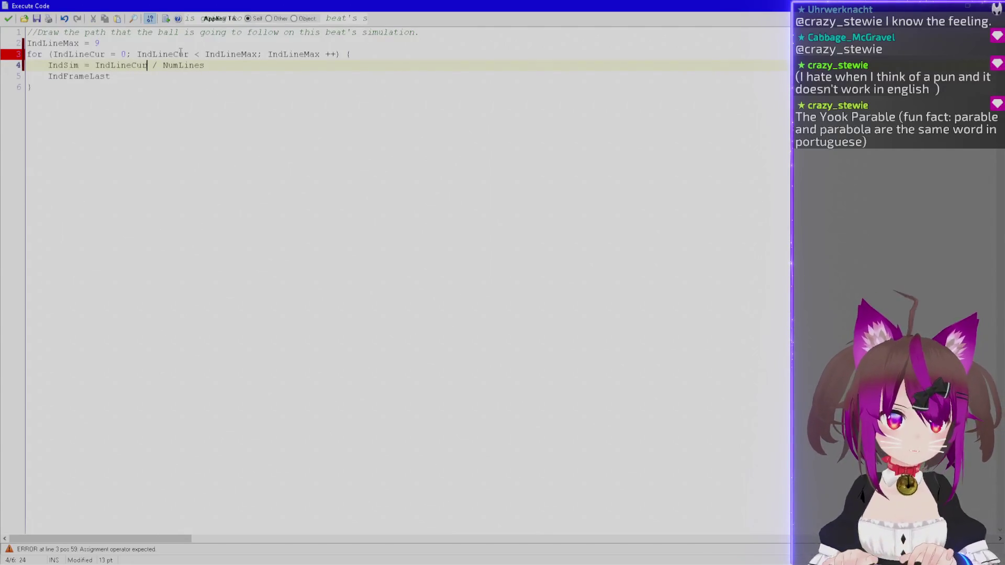
pyautogui.hotkey('ctrl', 'shift', 'Left')
pyautogui.write('IndLineMax)')
pyautogui.hotkey('ctrl', 'Left')
pyautogui.hotkey('ctrl', 'Left')
pyautogui.hotkey('ctrl', 'Left')
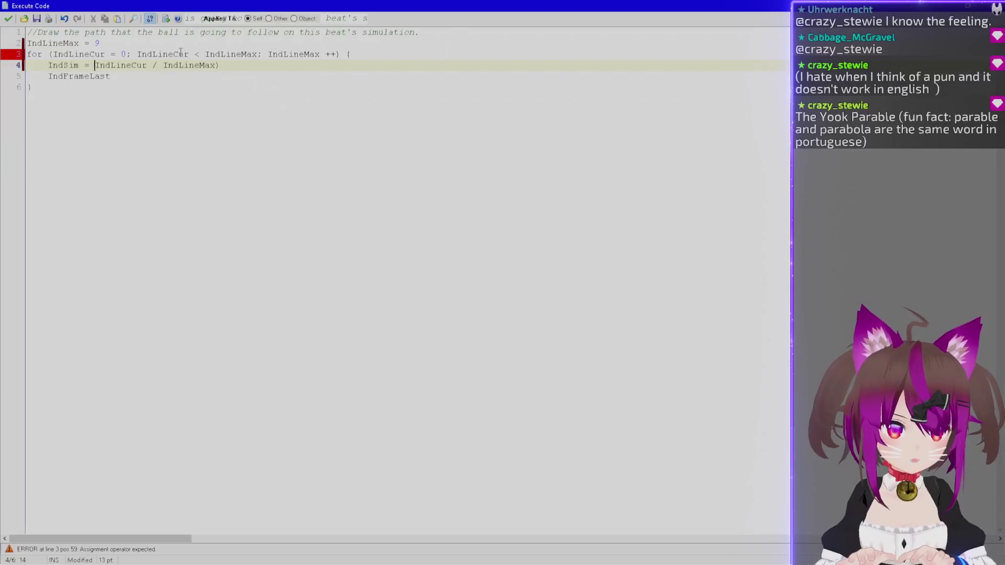
pyautogui.write('(*')
pyautogui.press('End')
pyautogui.write('*')
pyautogui.press('Down')
pyautogui.hotkey('shift', 'Home')
pyautogui.hotkey('shift', 'Home')
pyautogui.hotkey('ctrl', 'x')
pyautogui.press('Up')
pyautogui.press('End')
pyautogui.hotkey('ctrl', 'v')
pyautogui.press('Down')
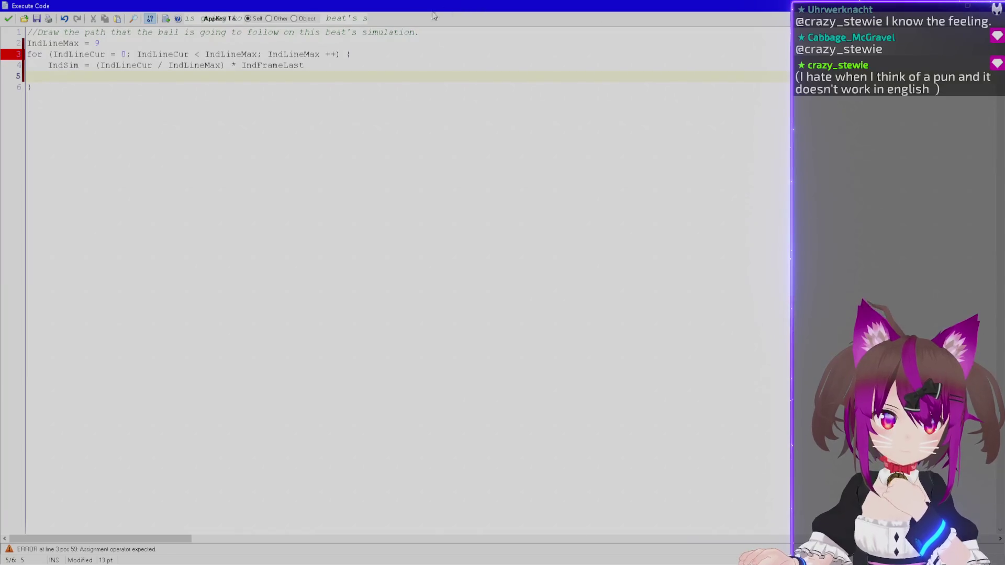
# Insert a blank line at the top of the loop body.
pyautogui.click(368, 53)
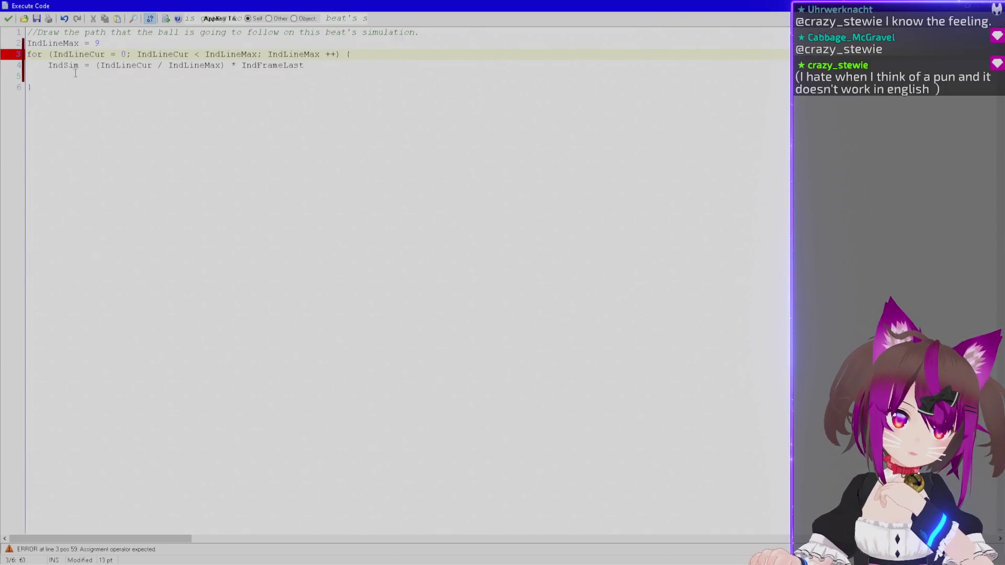
pyautogui.moveTo(326, 66); pyautogui.dragTo(243, 68)
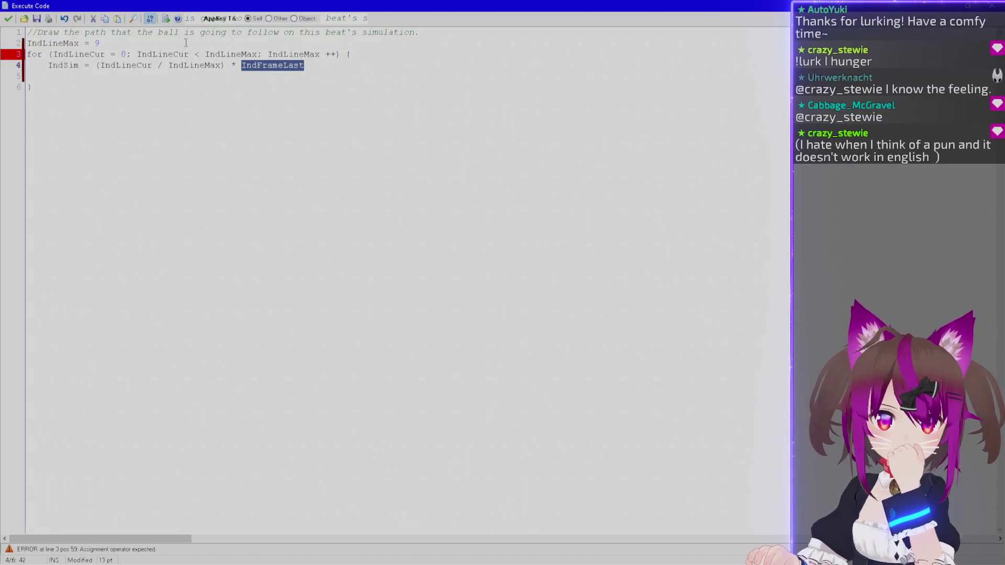
pyautogui.click(352, 53)
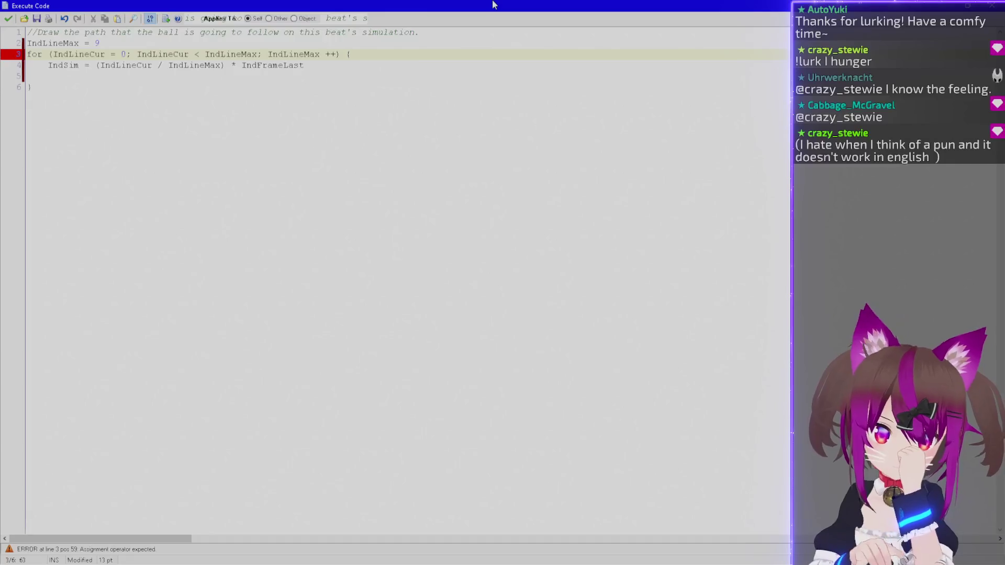
pyautogui.press('Return')
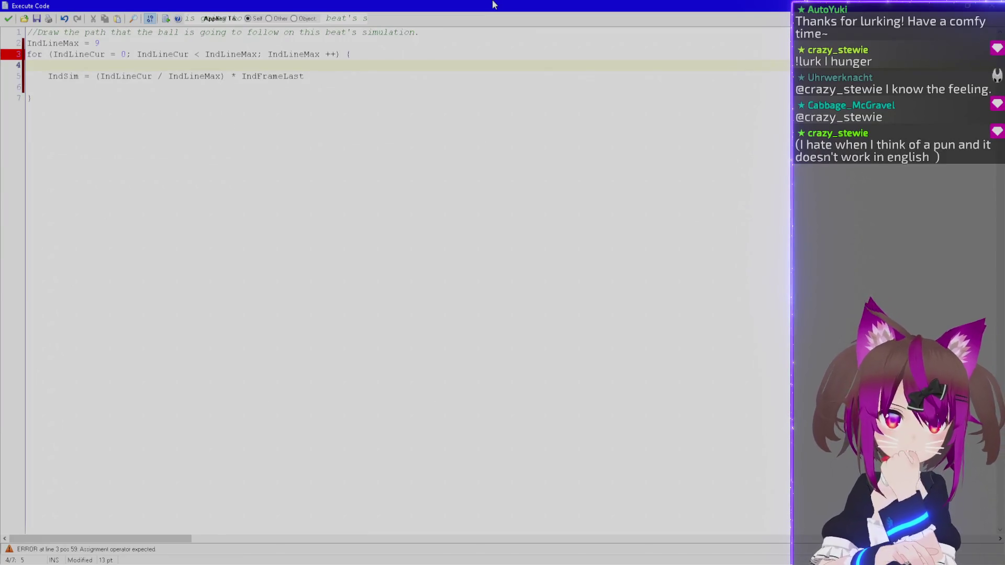
# Add a '//NOTE: IndSim is a previously-calculated index…' comment explaining IndSim.
pyautogui.press('Down')
pyautogui.hotkey('ctrl', 'shift', 'Right')
pyautogui.hotkey('ctrl', 'shift', 'Right')
pyautogui.hotkey('shift', 'Left')
pyautogui.hotkey('shift', 'Left')
pyautogui.hotkey('shift', 'Left')
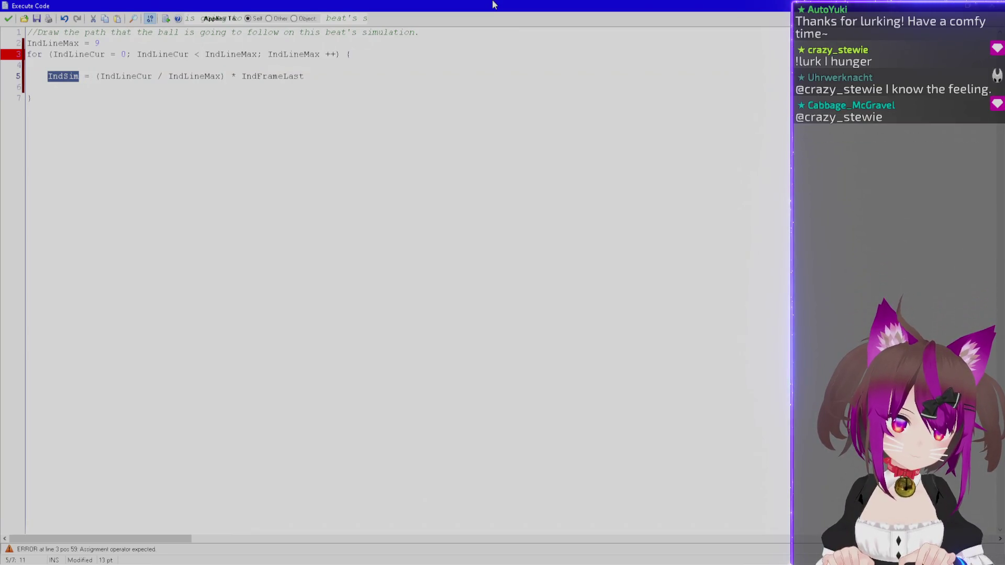
pyautogui.hotkey('ctrl', 'c')
pyautogui.press('Up')
pyautogui.hotkey('ctrl', 'v')
pyautogui.press('Up')
pyautogui.press('Up')
pyautogui.press('Return')
pyautogui.press('Up')
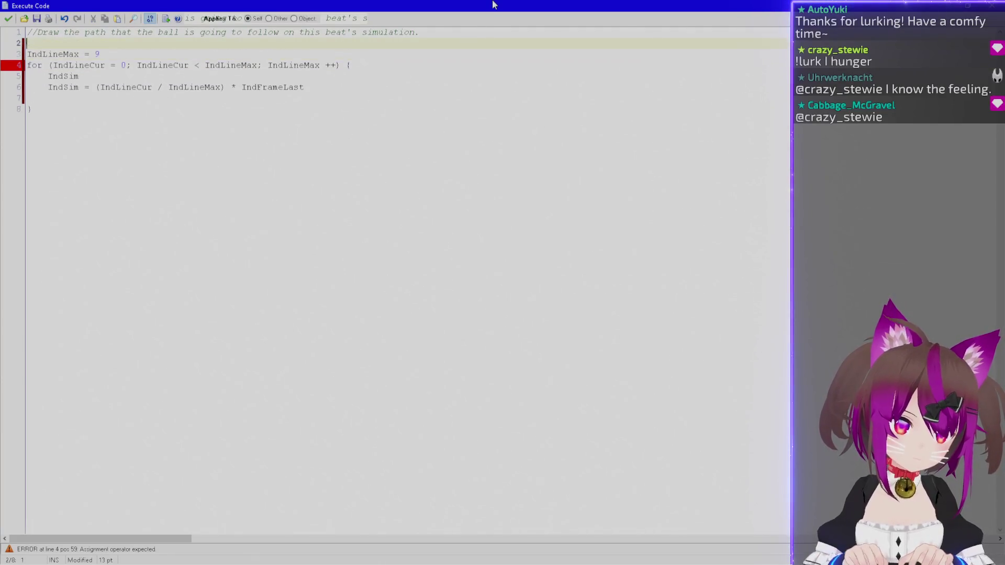
pyautogui.write('//NOTE: IndSim is ')
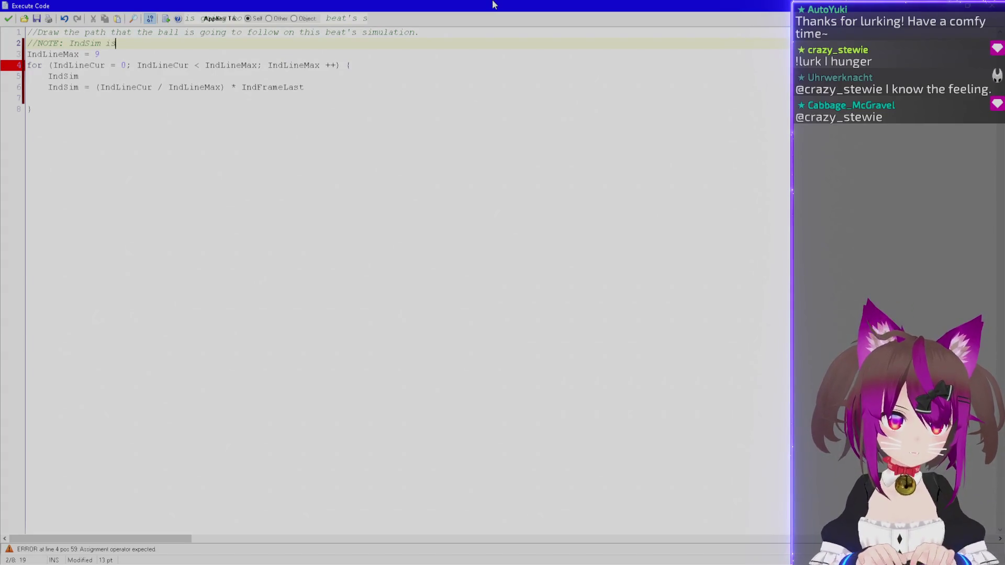
pyautogui.write('a previo')
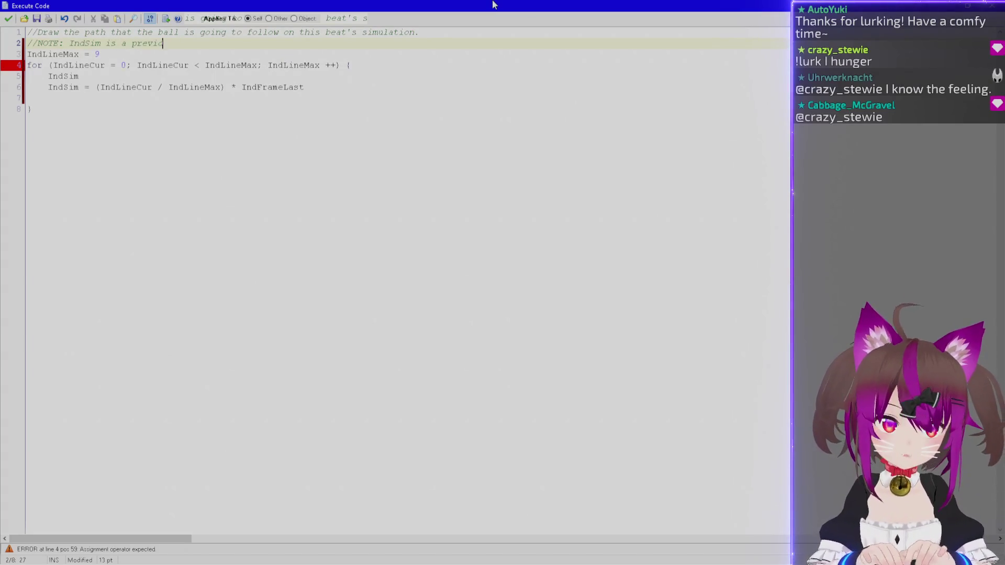
pyautogui.write('usly-calculated in')
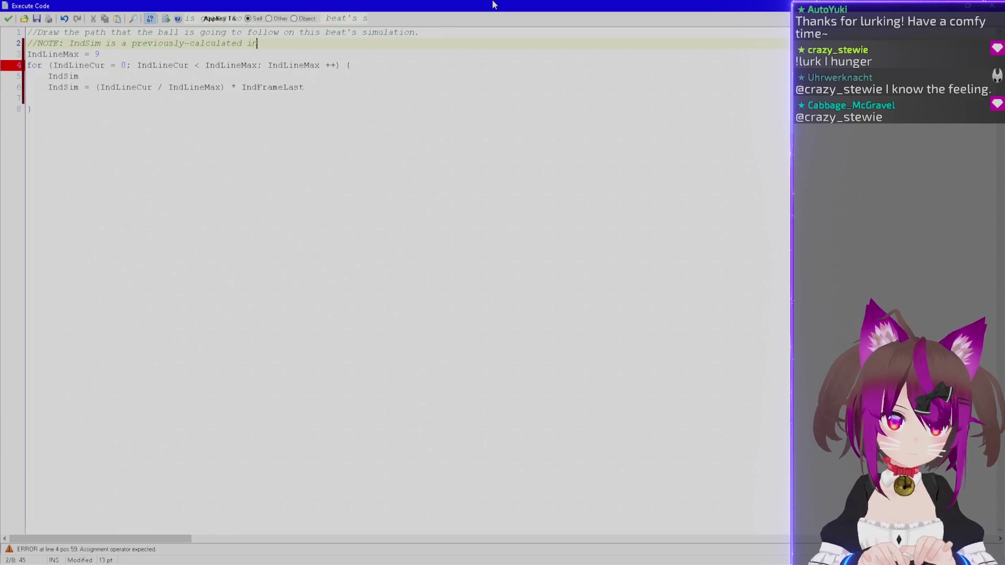
pyautogui.write('dex of the frame of the')
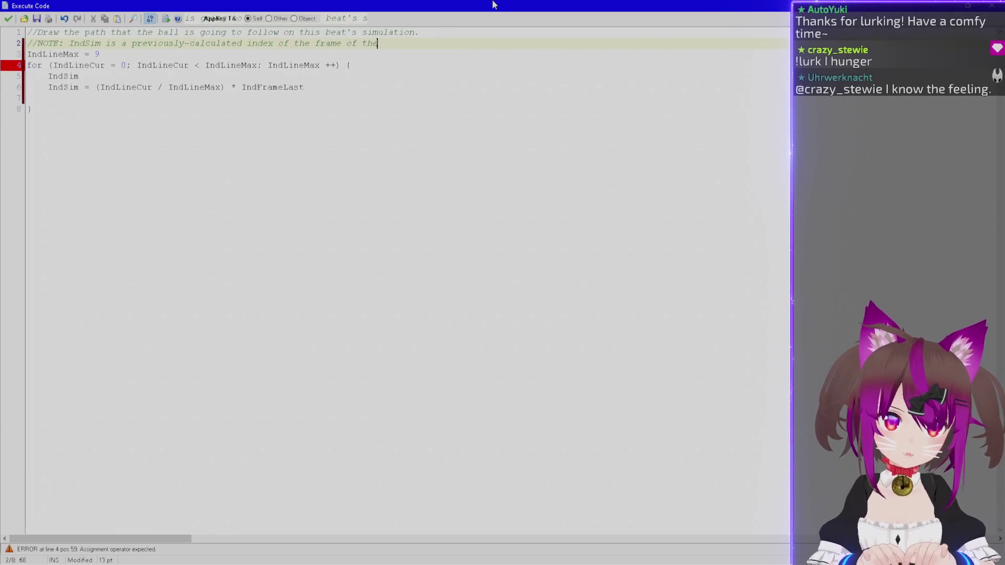
pyautogui.write(' simulation that')
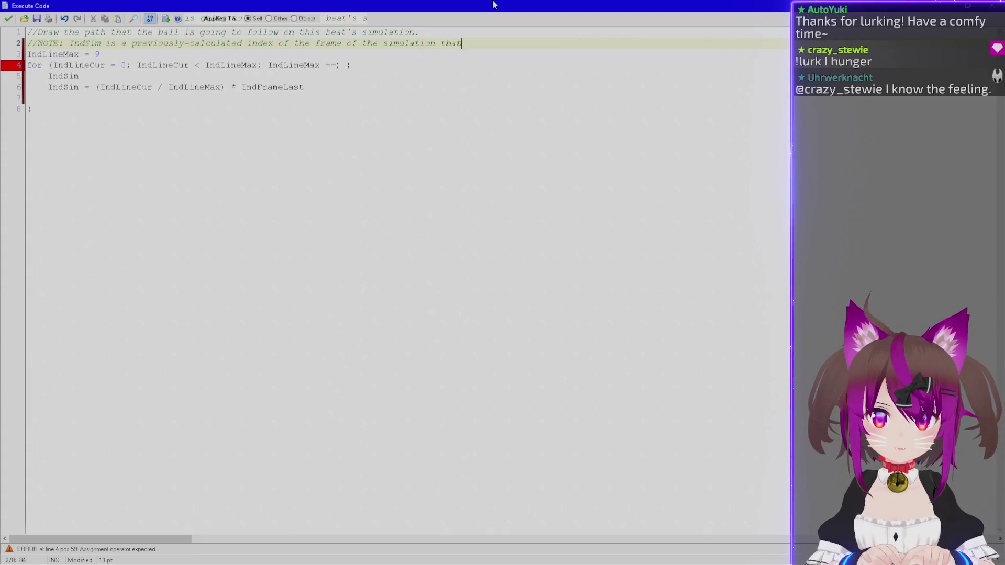
pyautogui.write(' the bal')
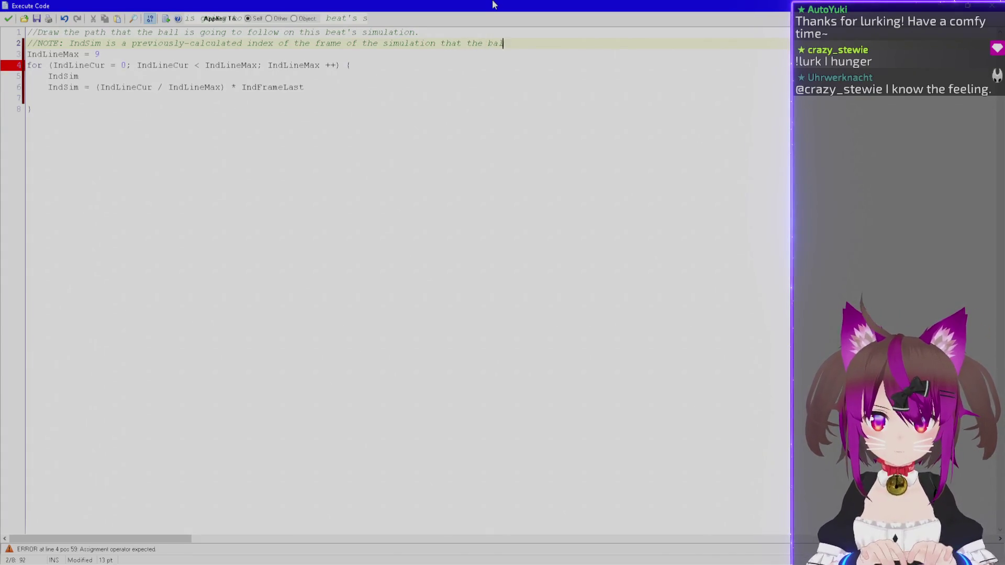
pyautogui.write('l is currently positioned at.')
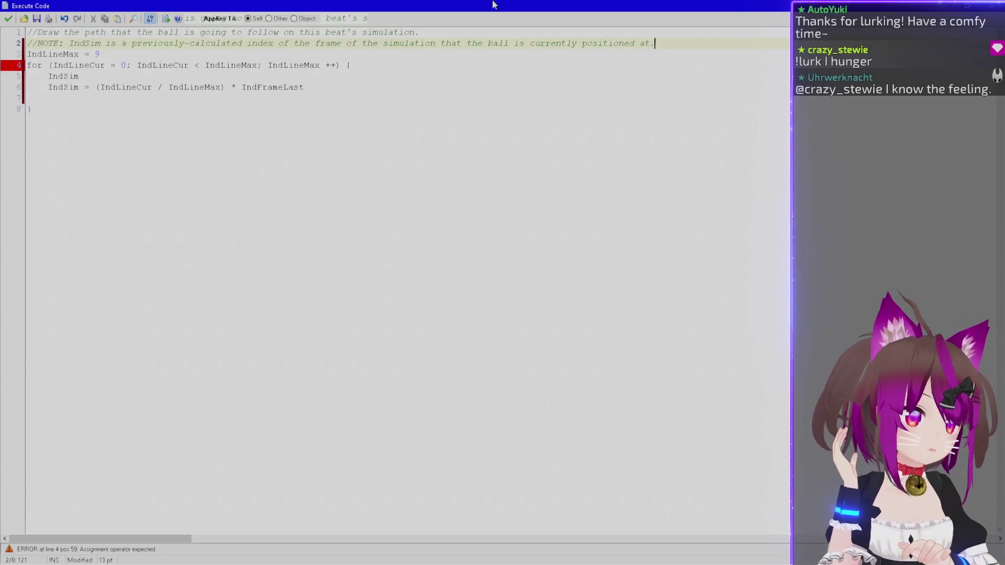
# Surround IndLineMax = 9 with blank lines and start its comment '//Number of line'.
pyautogui.click(120, 159)
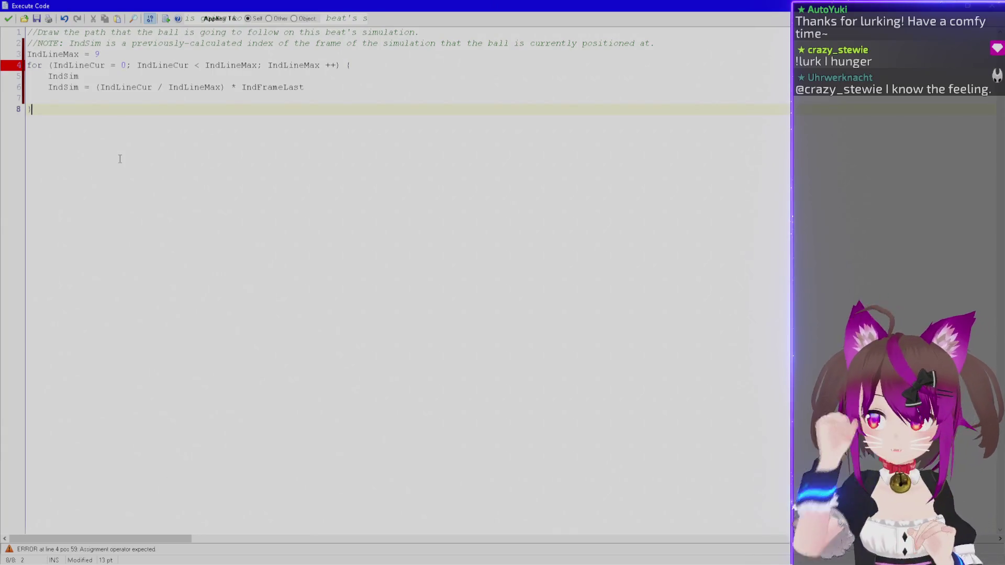
pyautogui.click(76, 98)
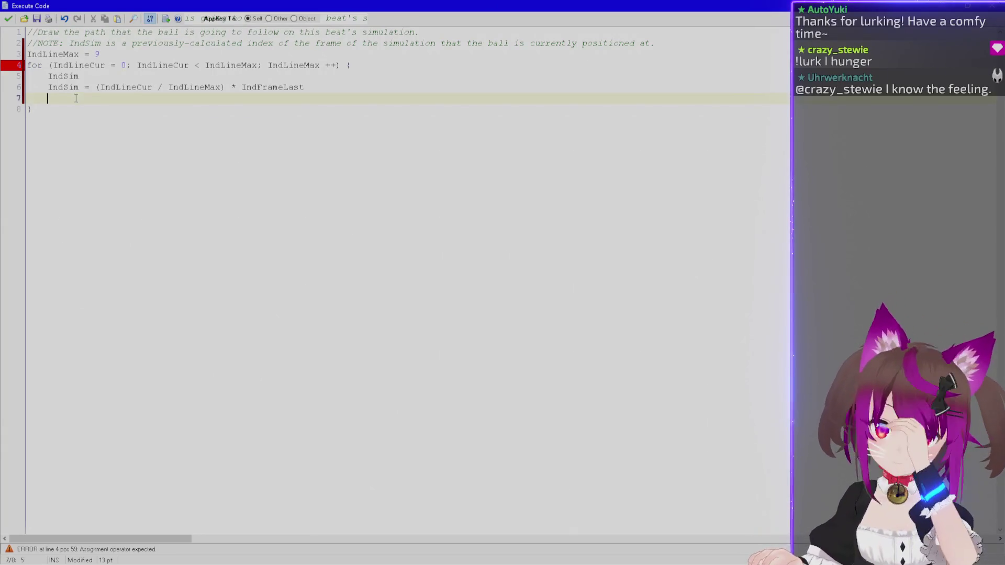
pyautogui.press('Up')
pyautogui.press('Up')
pyautogui.press('Up')
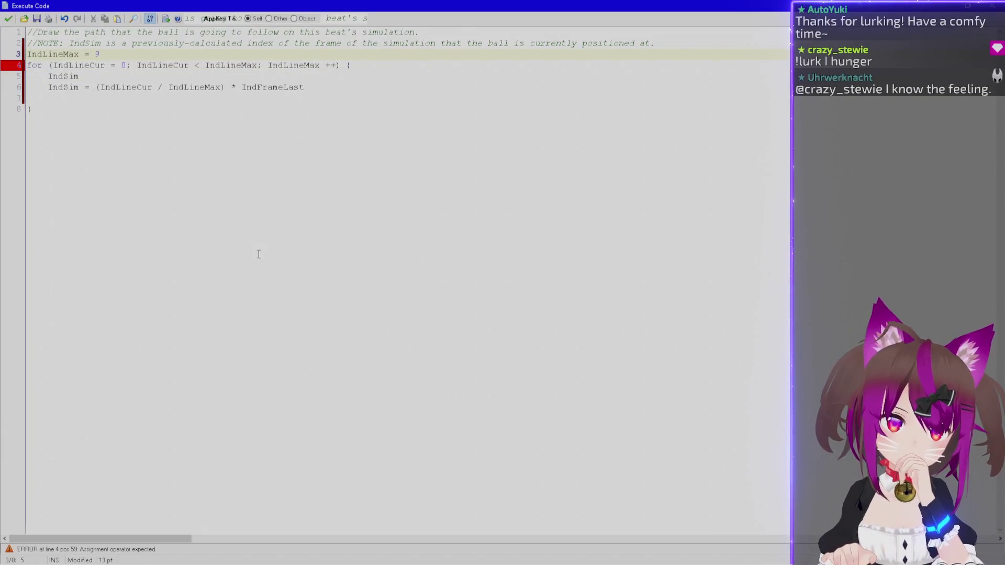
pyautogui.press('Home')
pyautogui.press('Return')
pyautogui.press('Down')
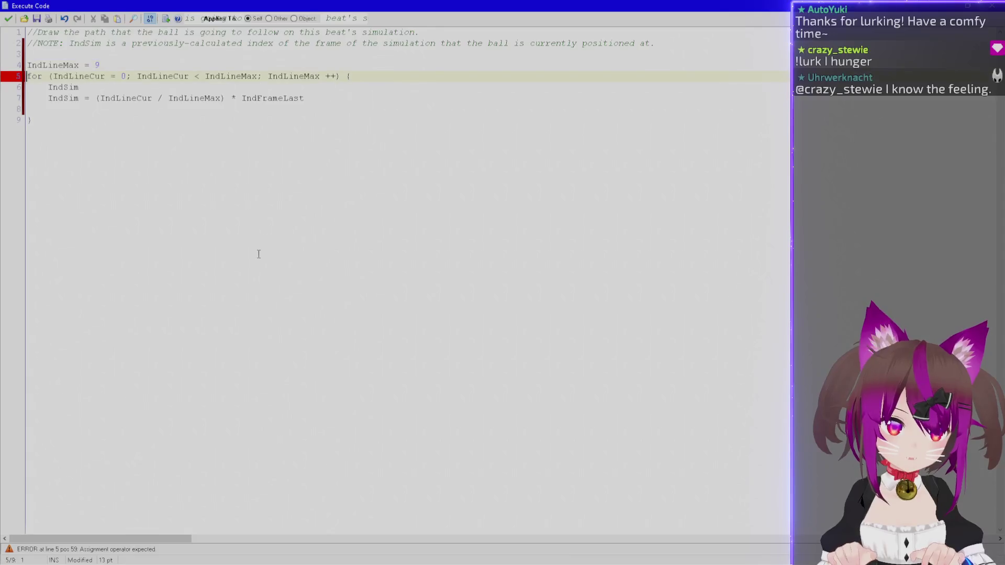
pyautogui.press('Return')
pyautogui.press('Up')
pyautogui.press('Up')
pyautogui.write('//Number of line')
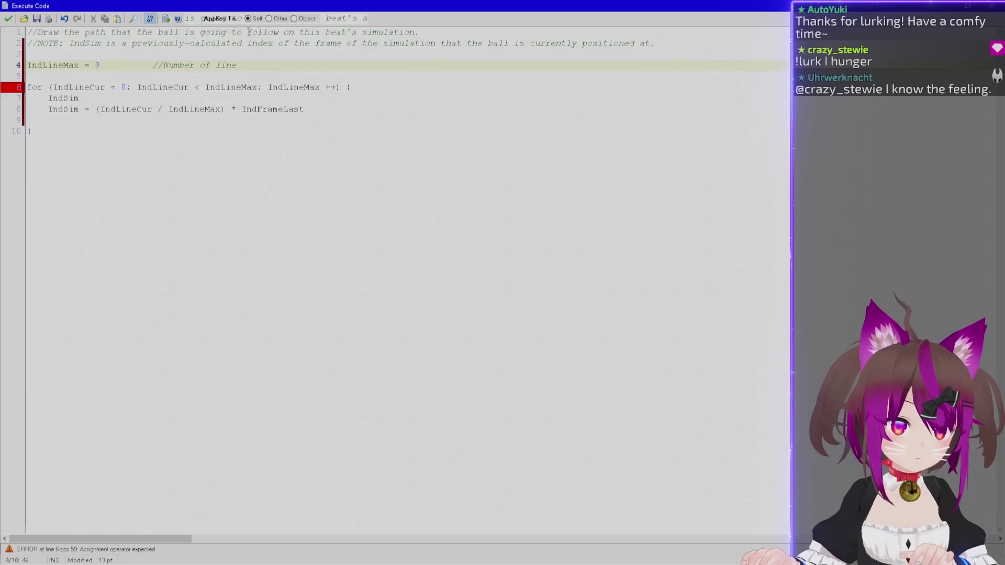
# Extend the top comment with start/end positions and finish the IndLineMax comment 'segments to draw…'.
pyautogui.click(415, 33)
pyautogui.write(", starting at ball's ")
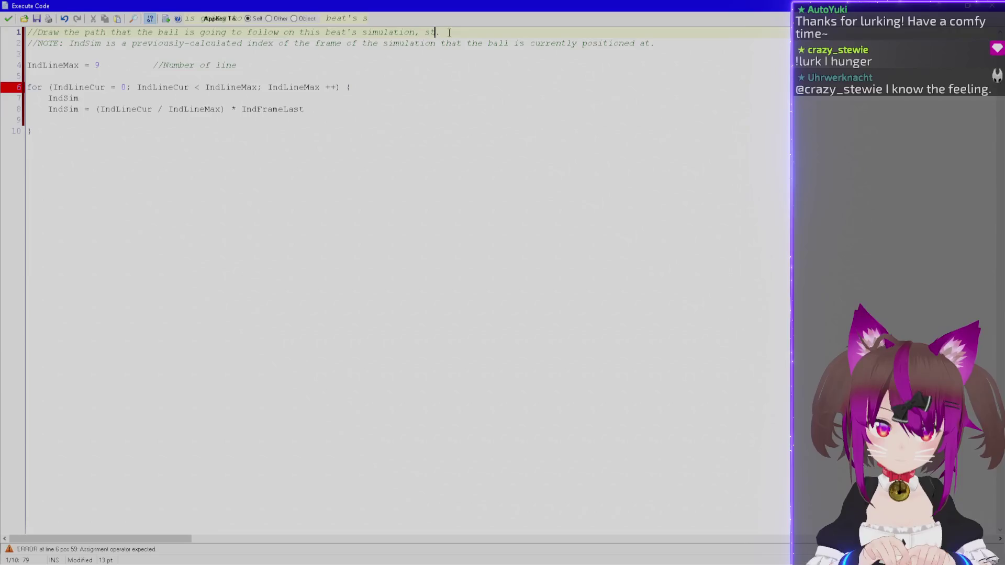
pyautogui.write('current pos and ending ')
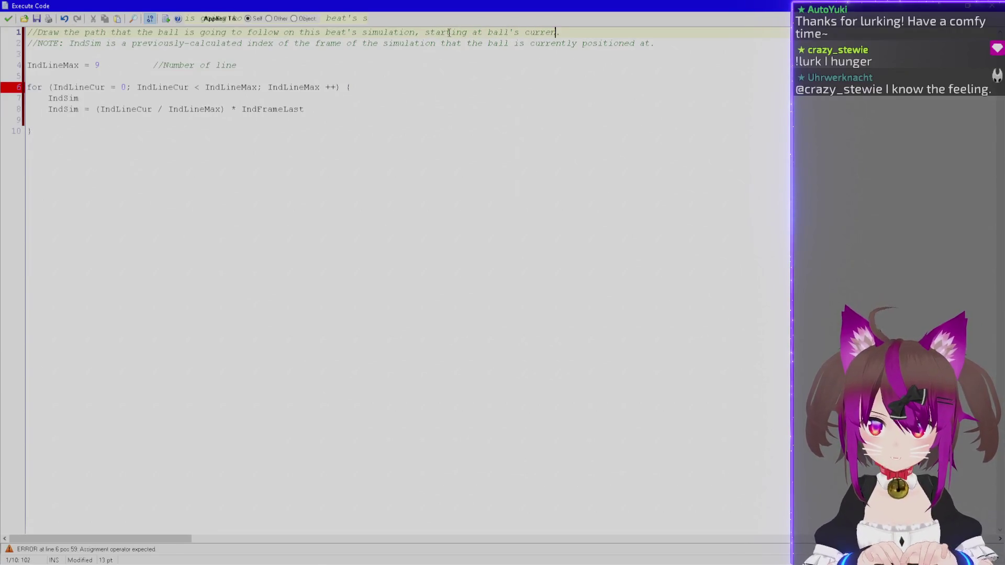
pyautogui.write('at ')
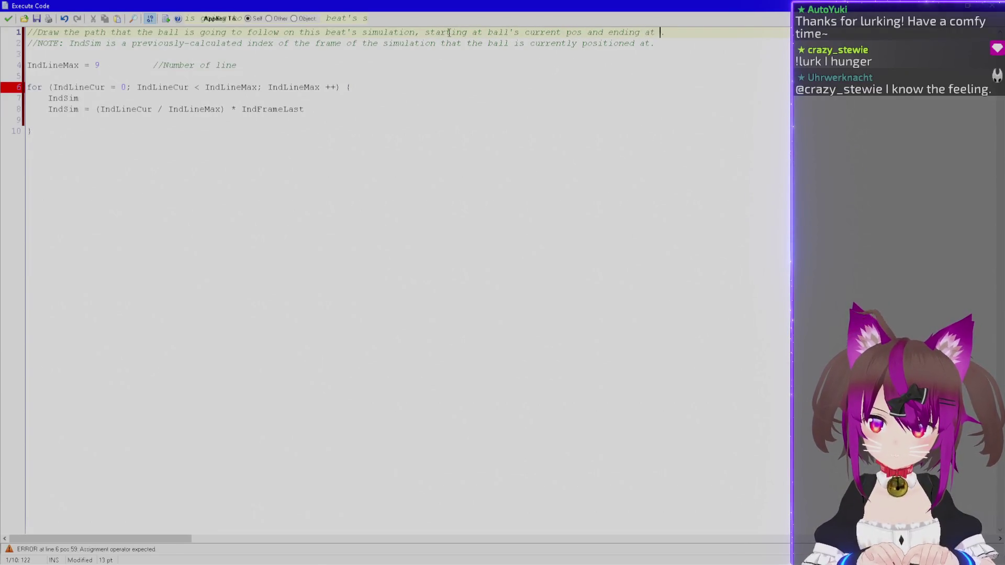
pyautogui.write('end of simulation')
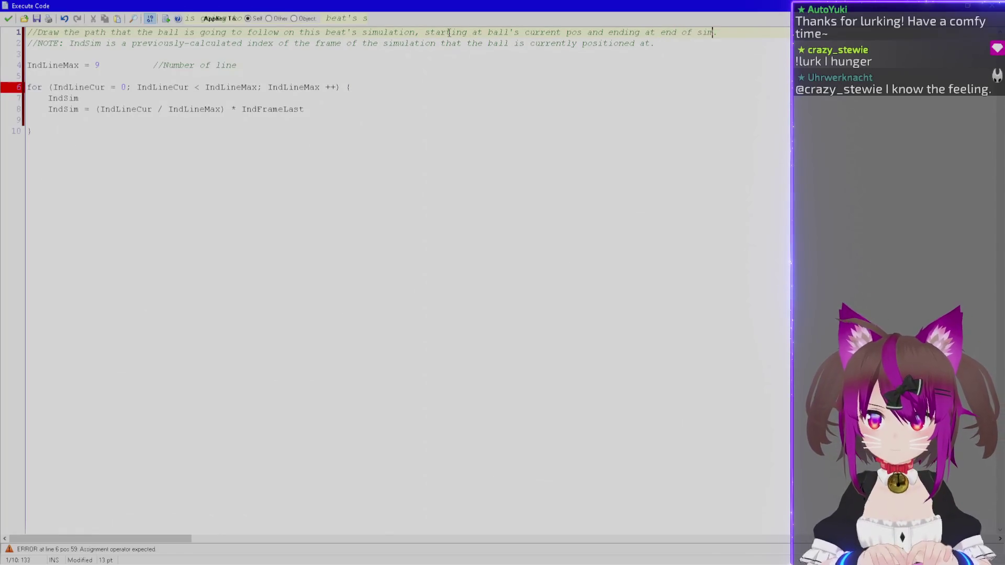
pyautogui.write(' pos')
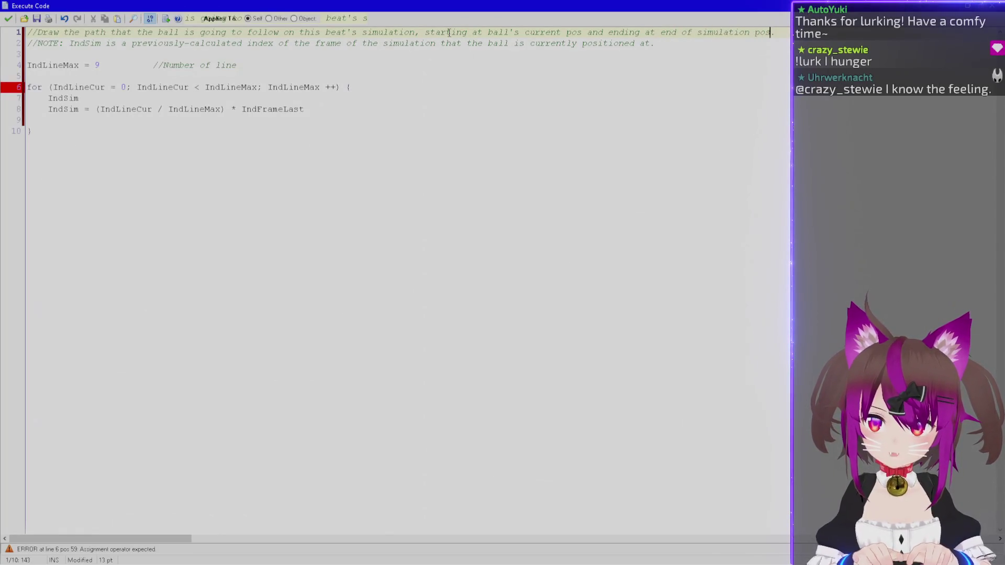
pyautogui.hotkey('ctrl', 'Left')
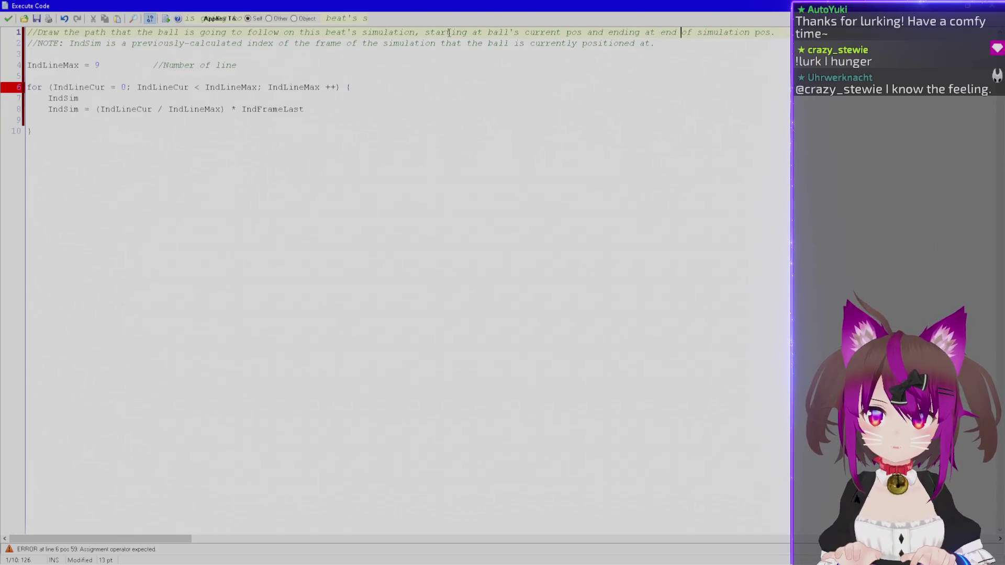
pyautogui.write('pos at')
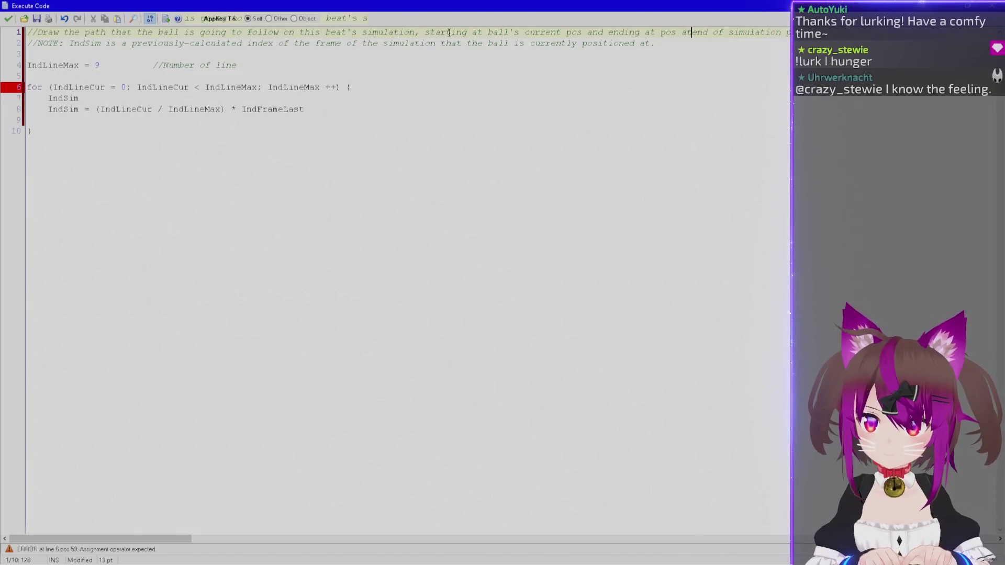
pyautogui.hotkey('ctrl', 'Left')
pyautogui.hotkey('ctrl', 'Left')
pyautogui.hotkey('ctrl', 'Left')
pyautogui.hotkey('ctrl', 'Left')
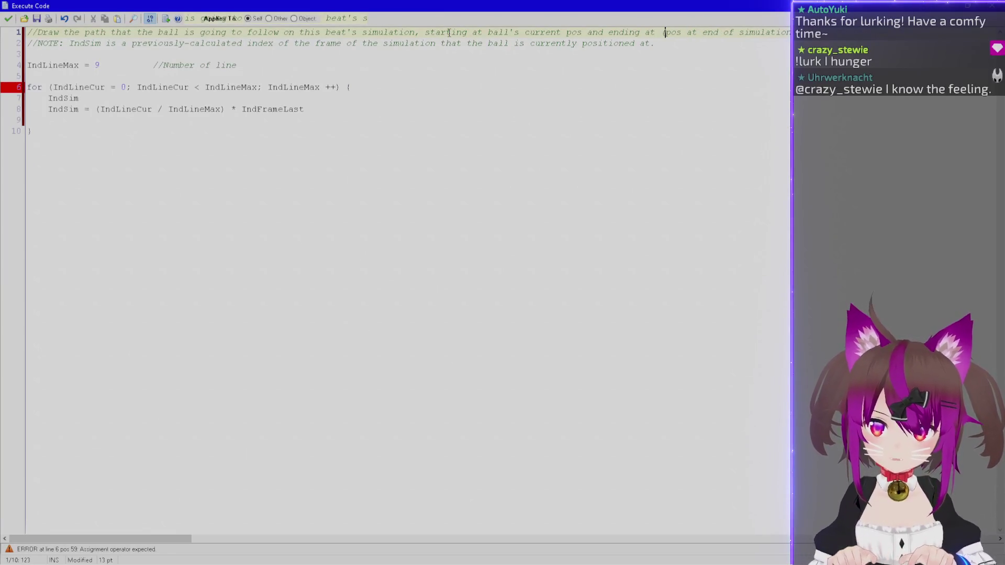
pyautogui.click(271, 64)
pyautogui.write('segments to draw')
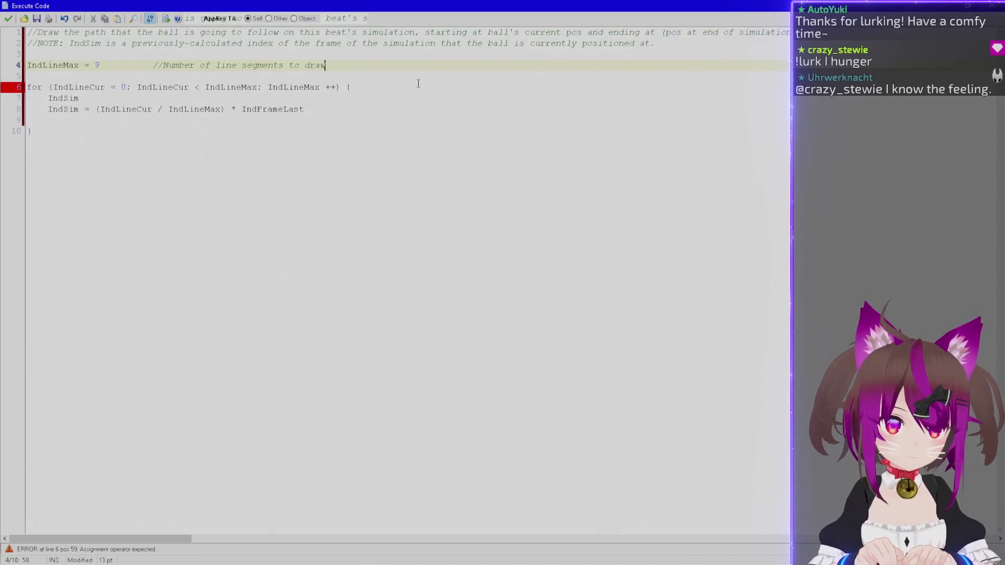
pyautogui.write(' (regar')
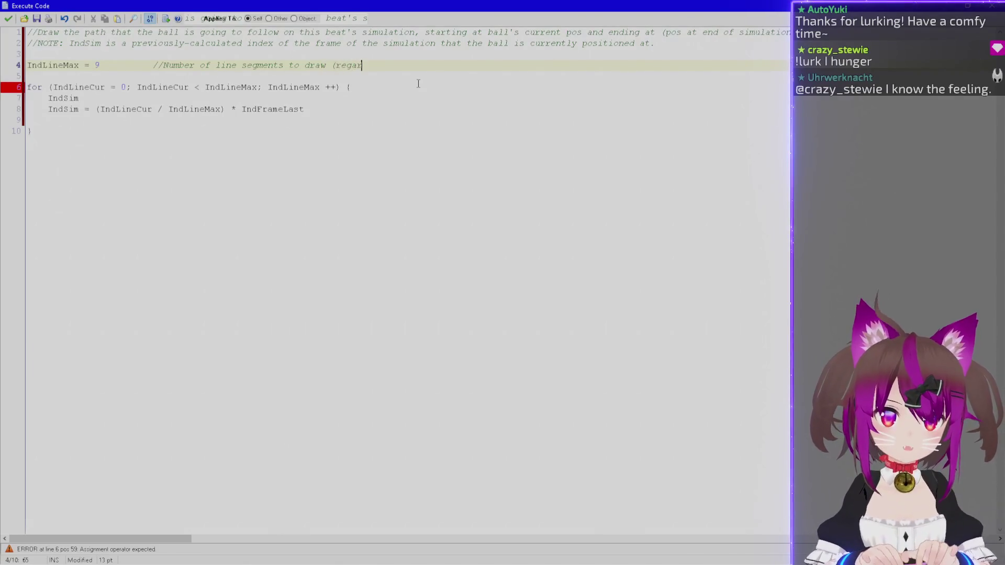
pyautogui.write('dless of curre')
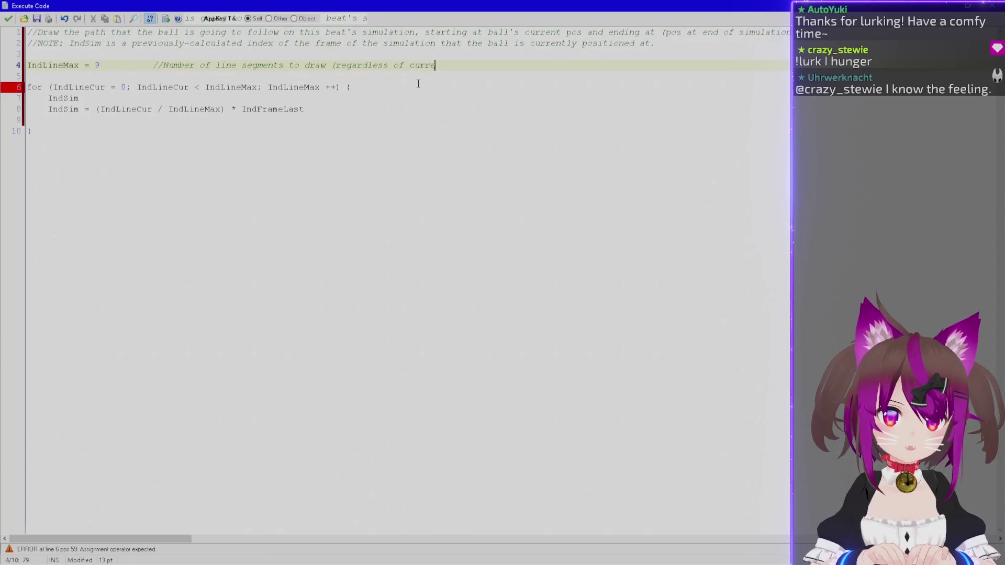
pyautogui.write('nt playback position')
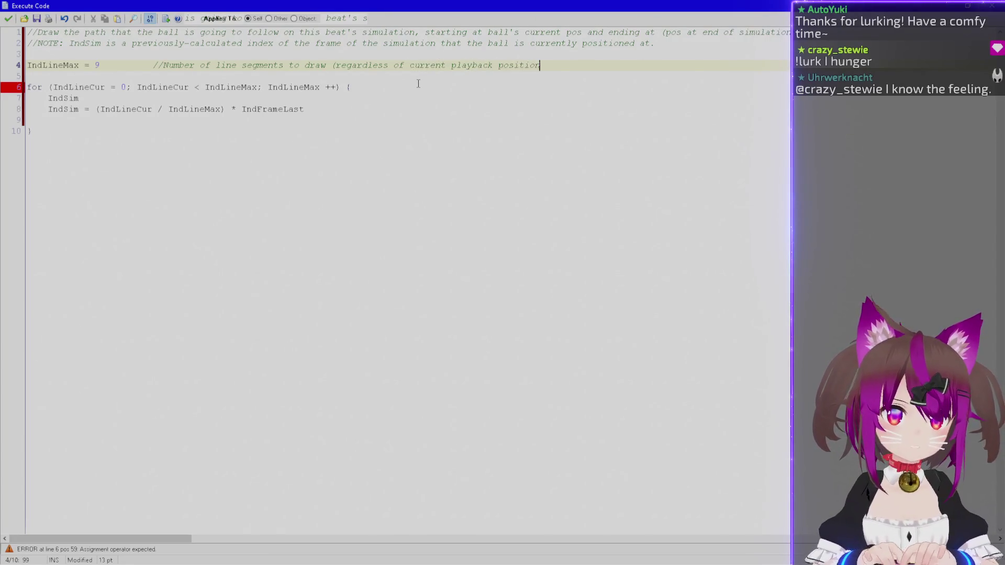
pyautogui.write(' through the simulation)')
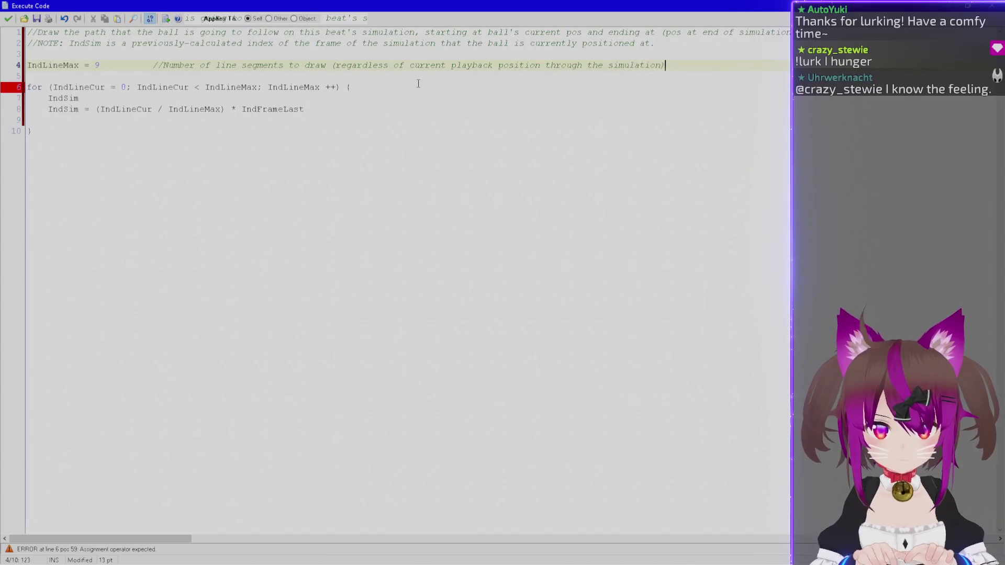
pyautogui.write('.')
# Rename the line-8 variable from IndSim to IndFrameToDraw.
pyautogui.doubleClick(84, 44)
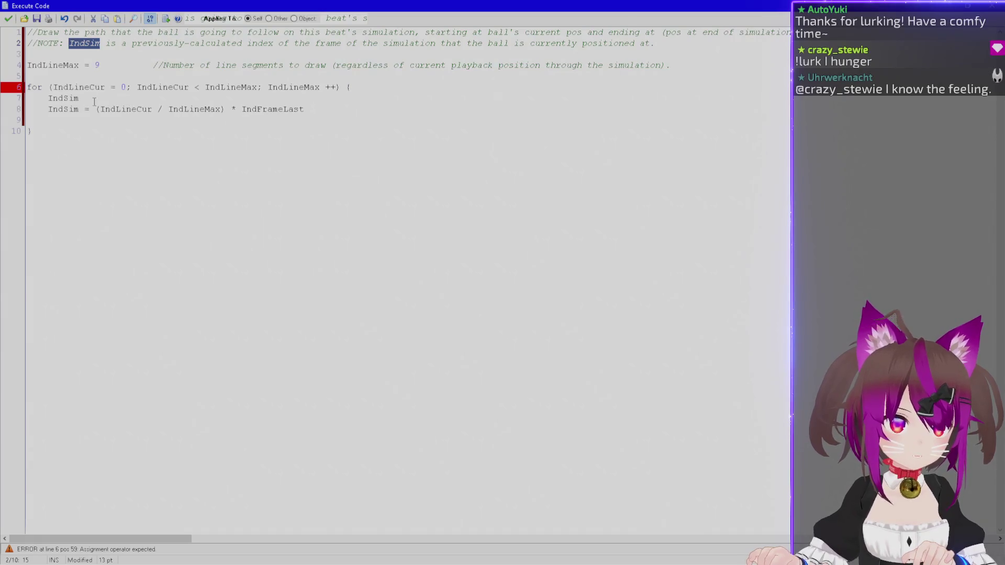
pyautogui.doubleClick(66, 109)
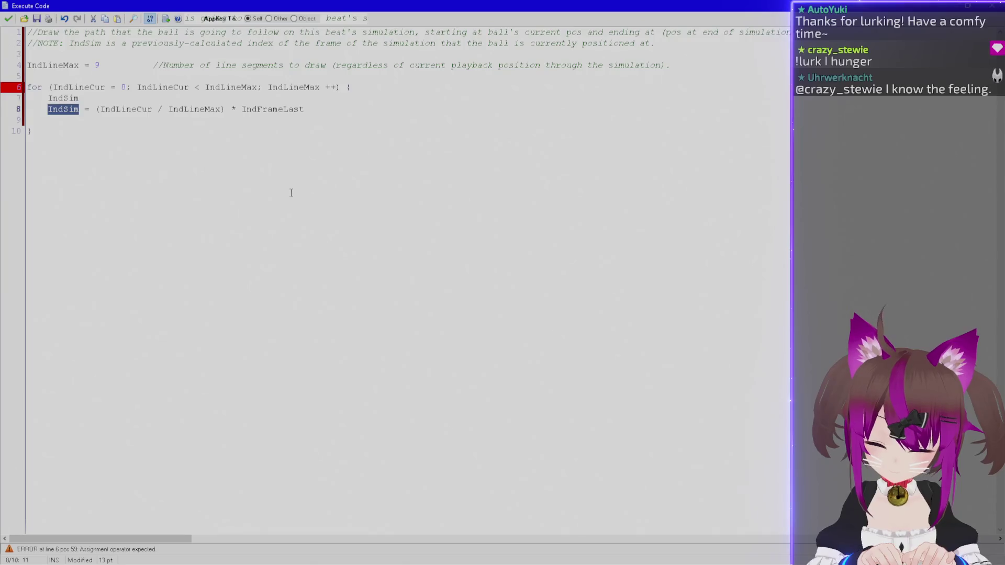
pyautogui.write('IndFrame')
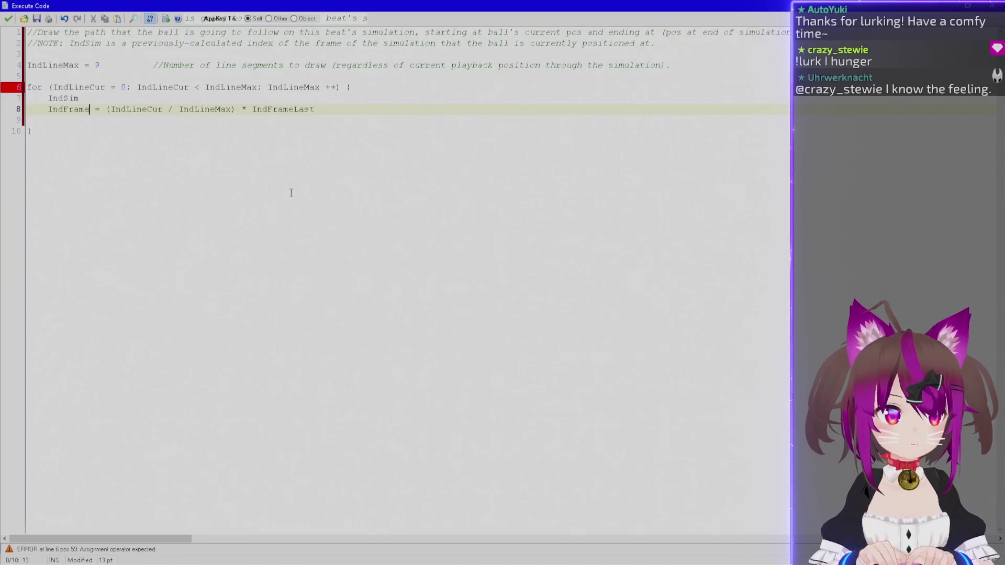
pyautogui.write('Line')
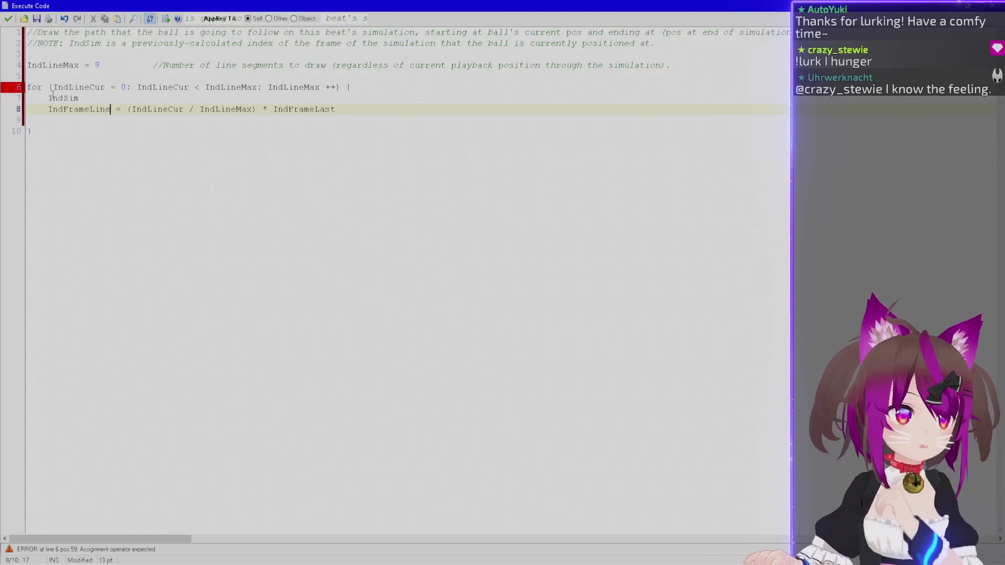
pyautogui.moveTo(90, 110); pyautogui.dragTo(64, 110)
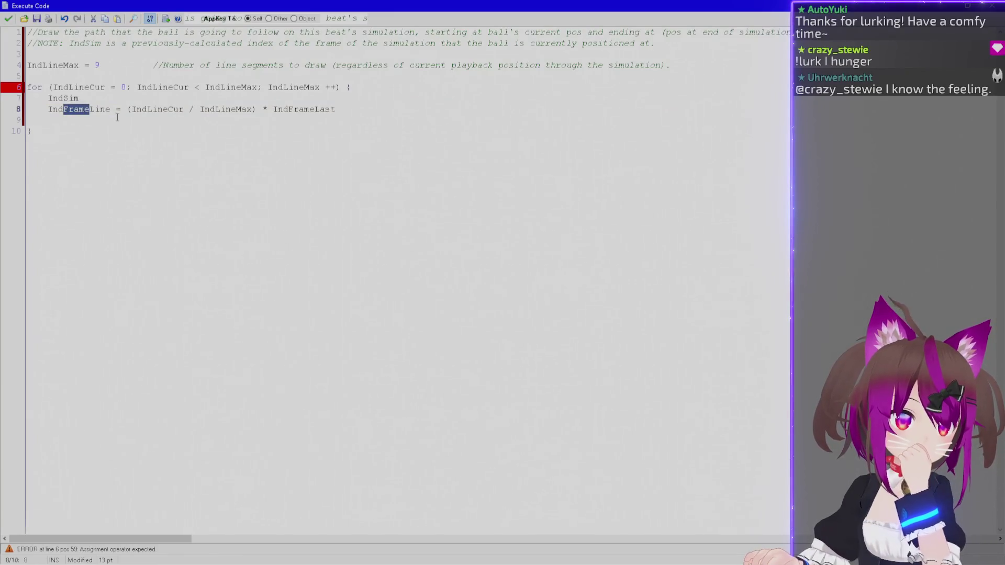
pyautogui.doubleClick(103, 110)
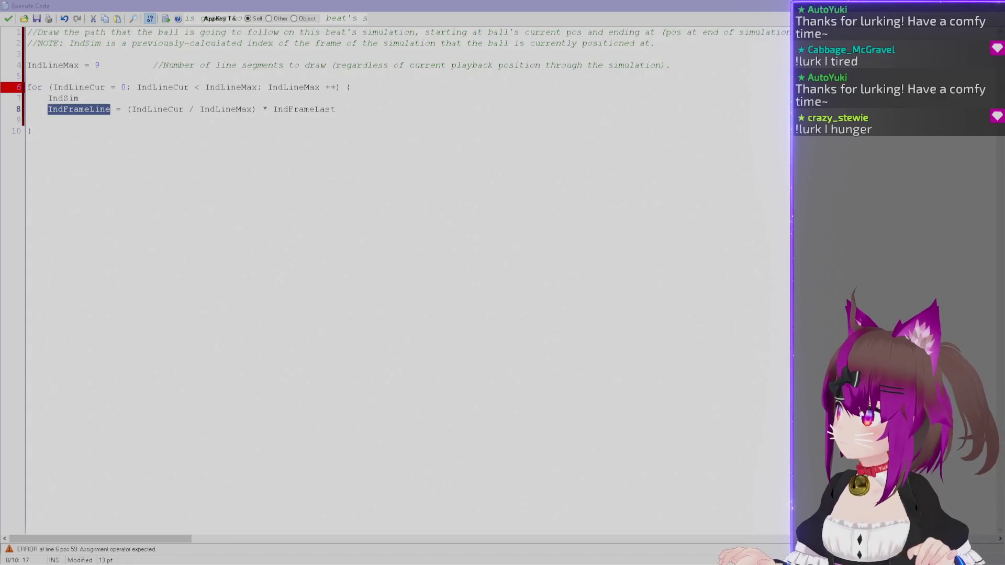
pyautogui.hotkey('alt', 'Tab')
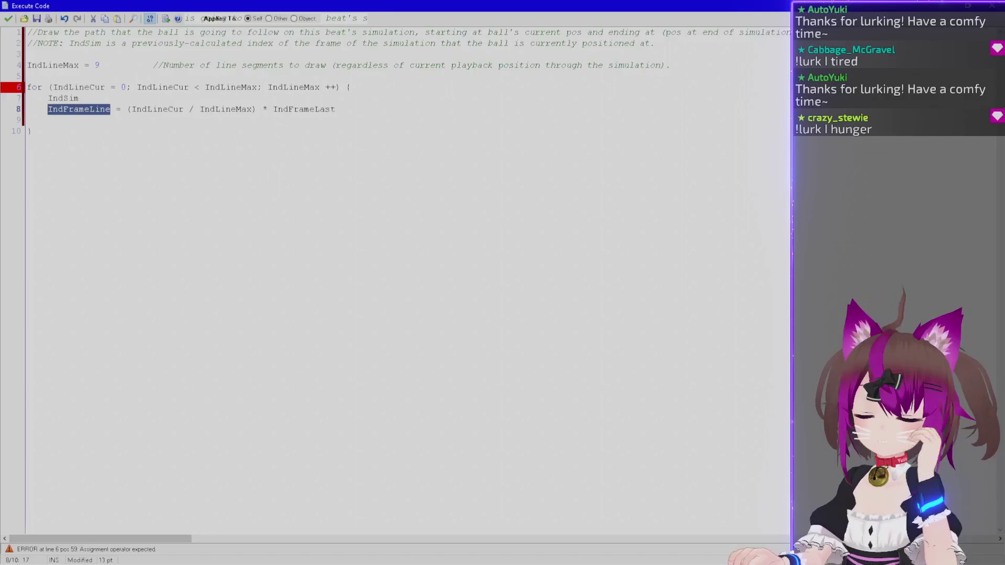
pyautogui.click(471, 191)
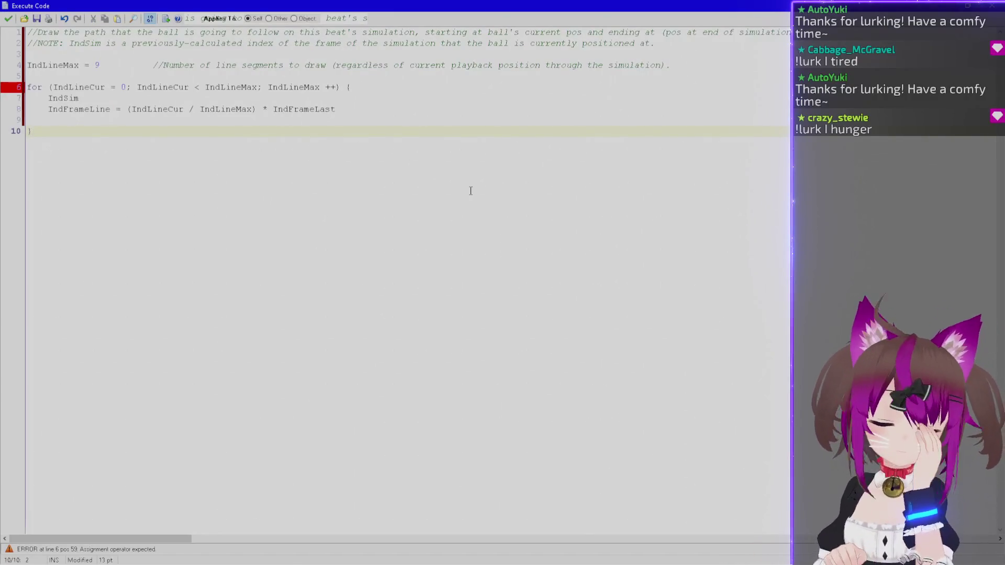
pyautogui.press('Up')
pyautogui.press('Up')
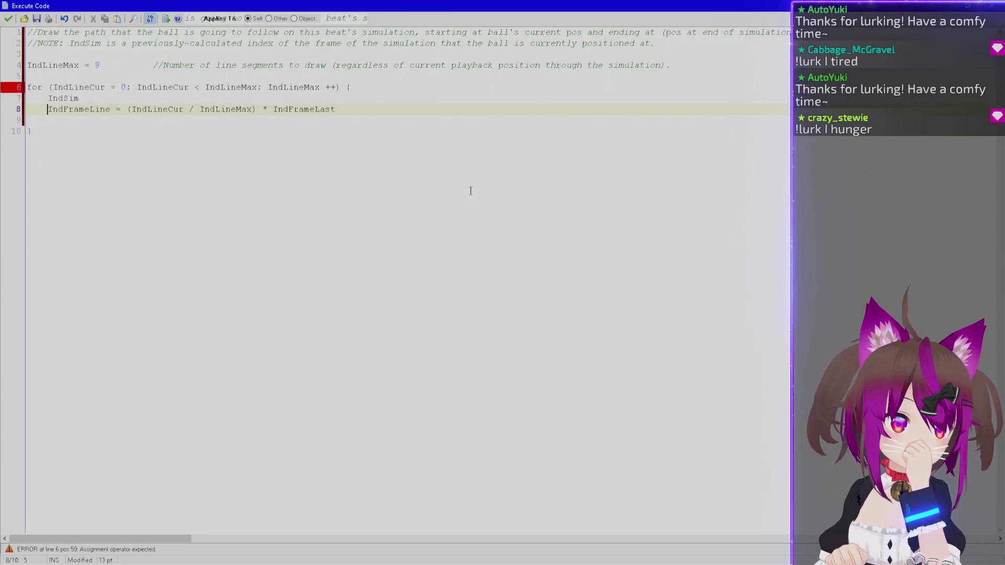
pyautogui.hotkey('ctrl', 'shift', 'Right')
pyautogui.hotkey('ctrl', 'shift', 'Right')
pyautogui.hotkey('ctrl', 'shift', 'Left')
pyautogui.press('Right')
pyautogui.press('Left')
pyautogui.press('Left')
pyautogui.press('Left')
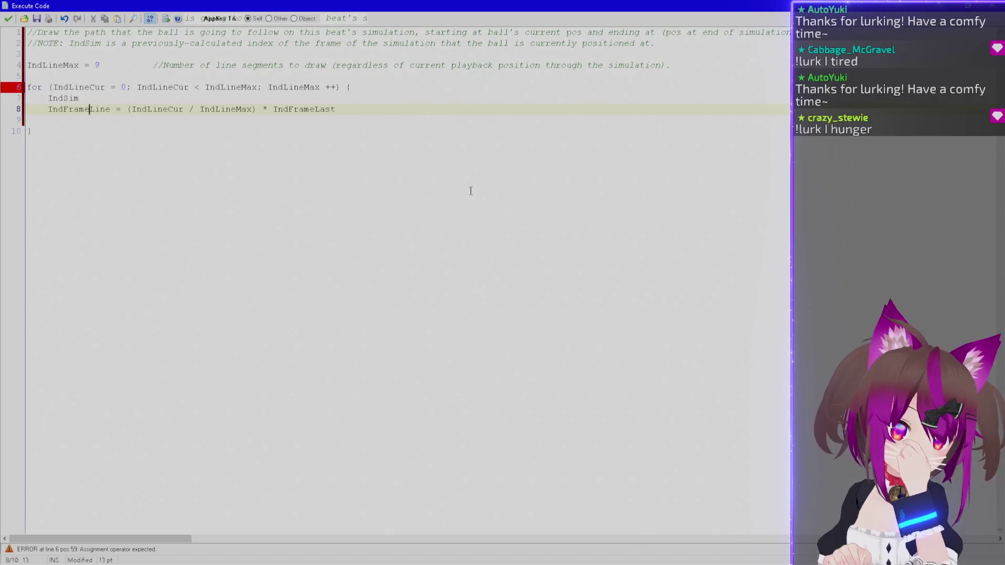
pyautogui.hotkey('shift', 'Right')
pyautogui.hotkey('shift', 'Right')
pyautogui.hotkey('shift', 'Right')
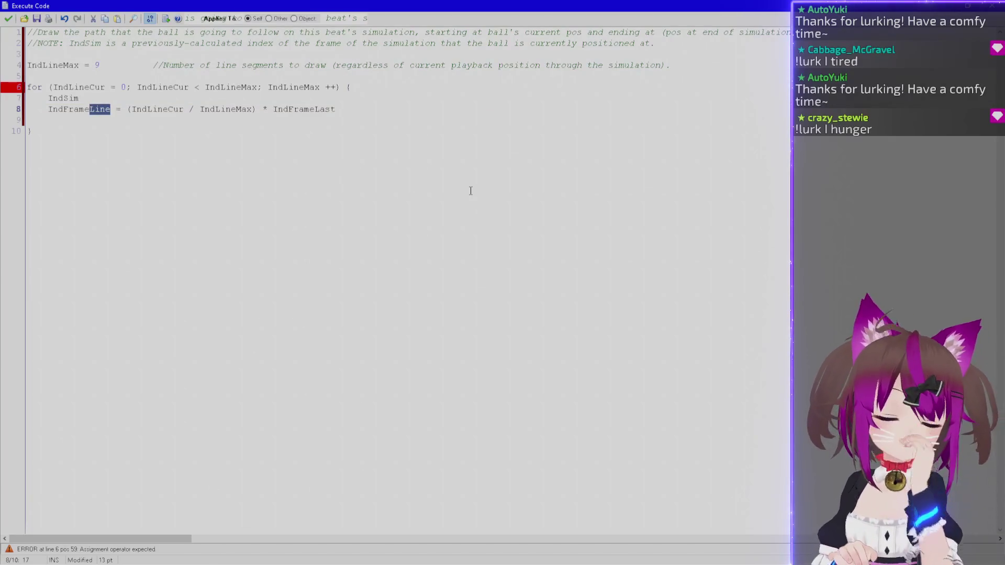
pyautogui.write('T')
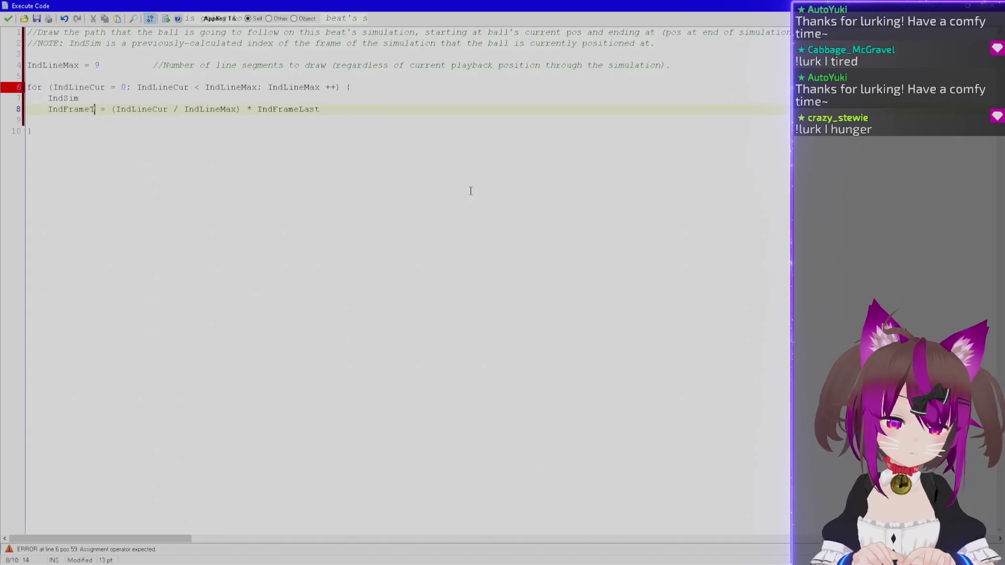
pyautogui.write('oDraw')
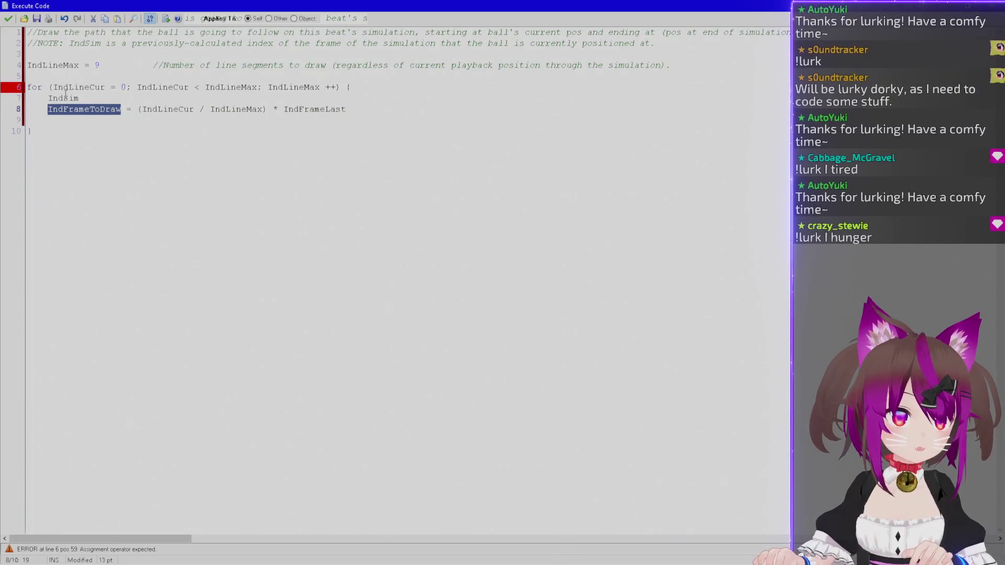
# Make it IndSim + ((IndLineCur / IndLineMax) * (IndFrameLast - IndSim)).
pyautogui.click(137, 109)
pyautogui.write('IndSim ')
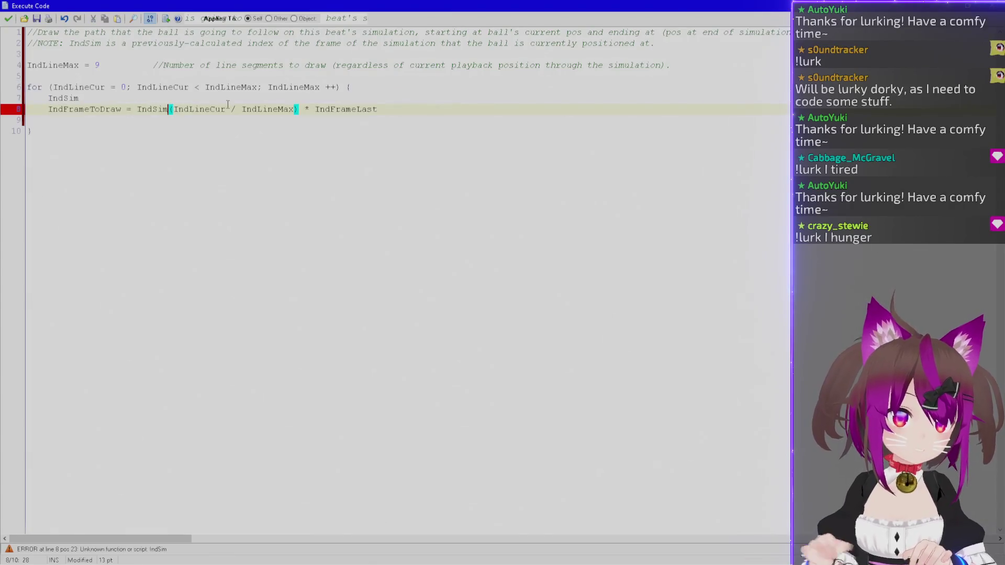
pyautogui.write('+ ')
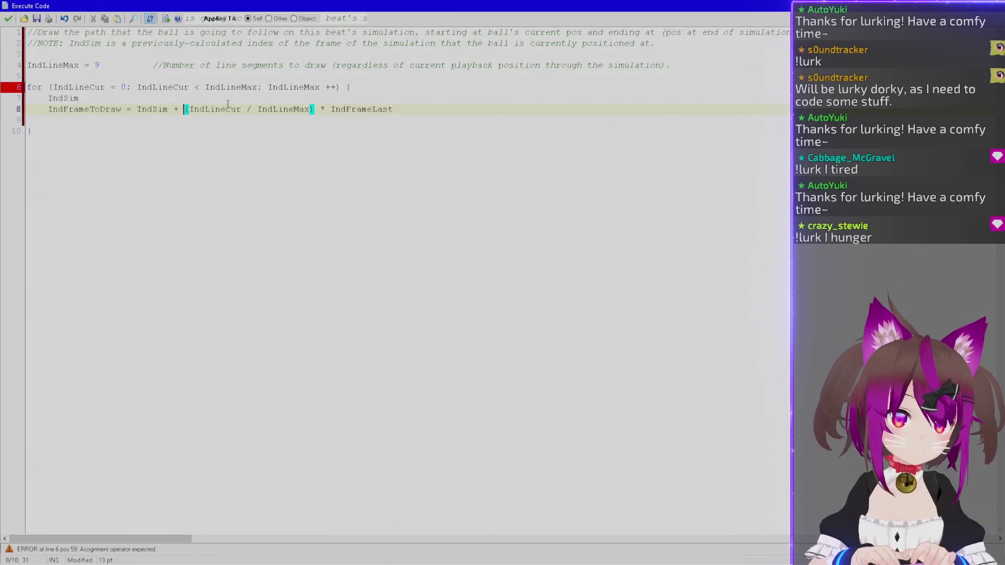
pyautogui.write('(')
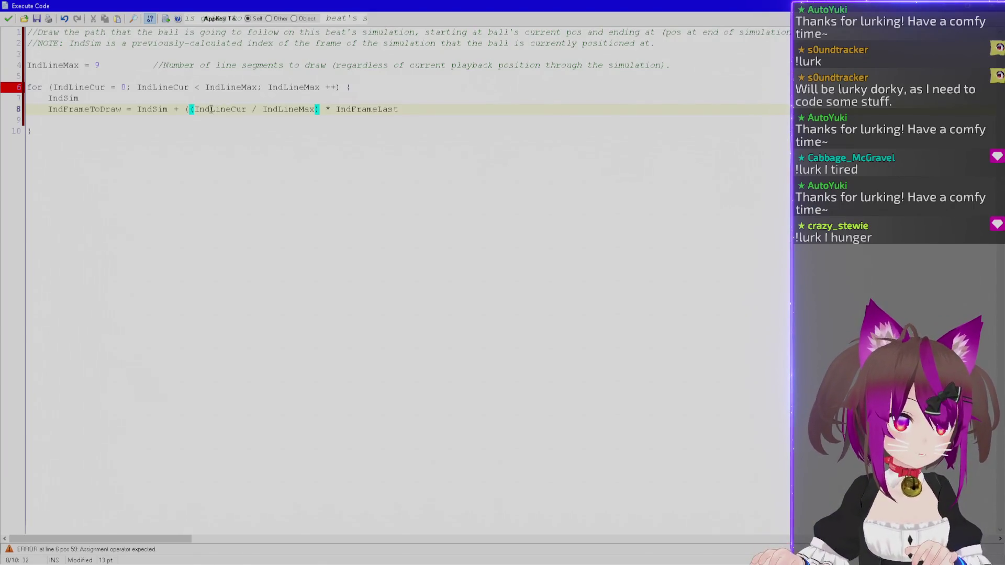
pyautogui.moveTo(56, 87); pyautogui.dragTo(349, 86)
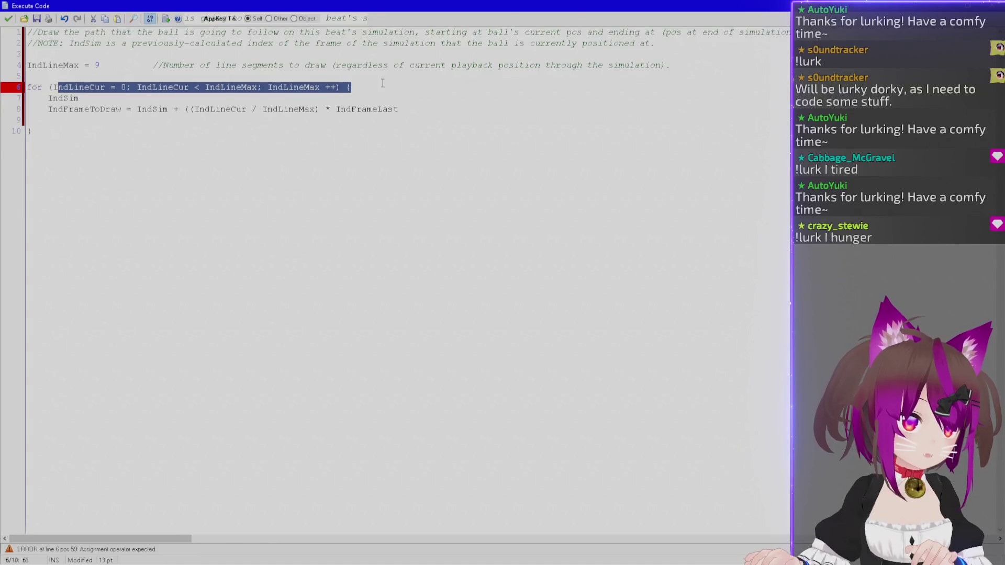
pyautogui.doubleClick(373, 110)
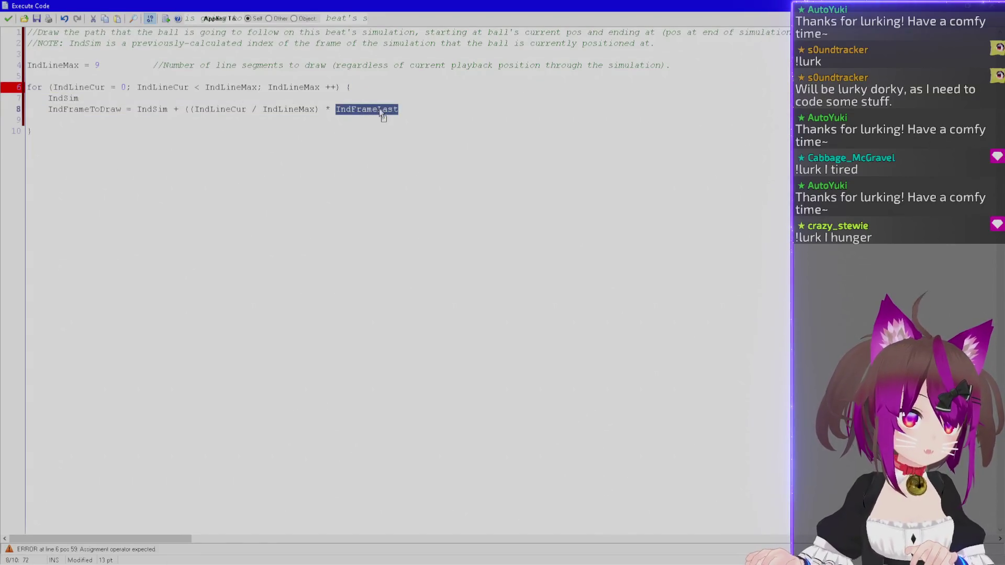
pyautogui.doubleClick(147, 109)
pyautogui.click(335, 109)
pyautogui.write('(')
pyautogui.press('End')
pyautogui.write('- IndSim)')
# Add blank lines above the for loop and start a NumFrames variable there.
pyautogui.press('Up')
pyautogui.press('Up')
pyautogui.press('Home')
pyautogui.press('Return')
pyautogui.press('Up')
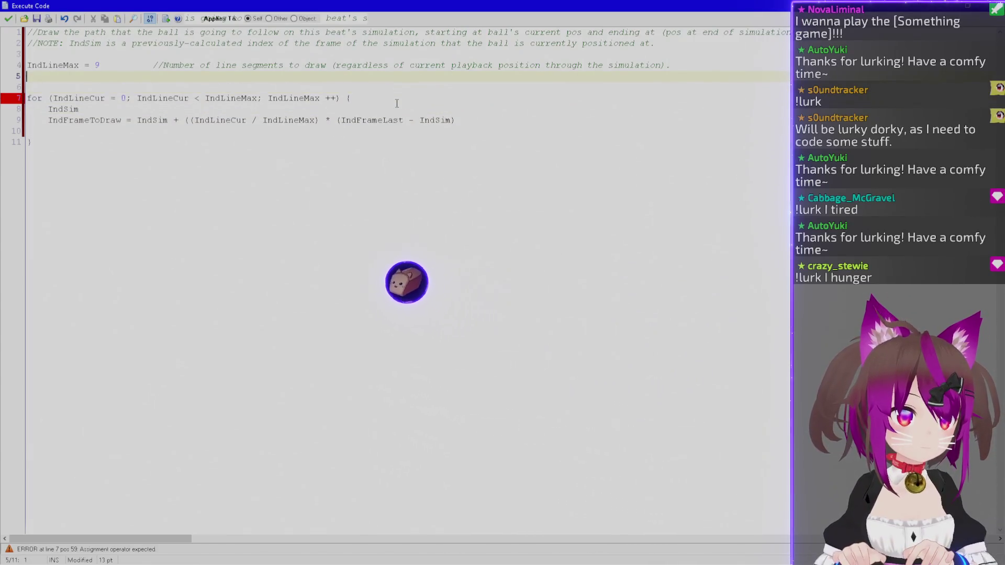
pyautogui.press('Return')
pyautogui.press('Up')
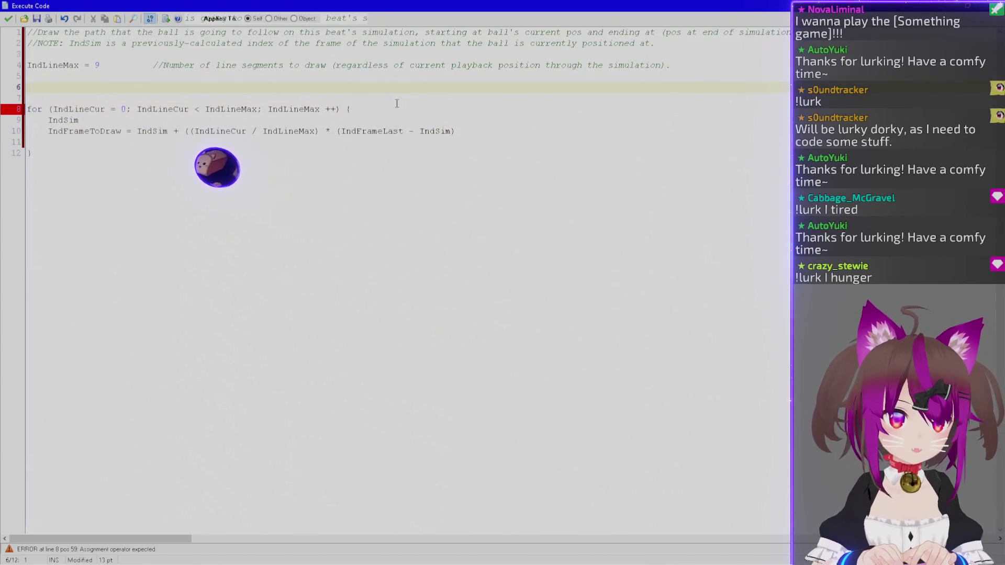
pyautogui.write('NumFrames')
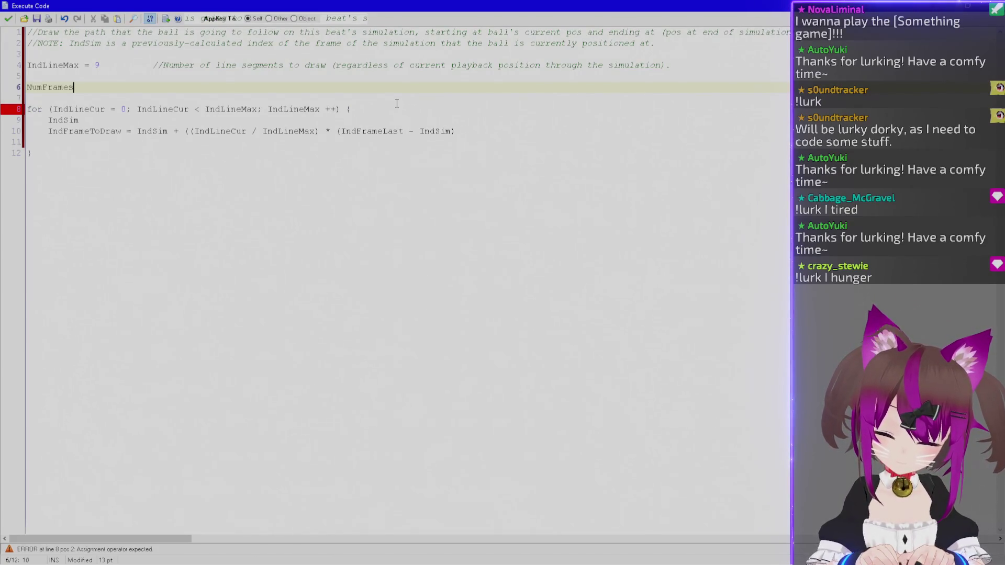
# Complete line 6 as NumFramesRemain = IndFrameLast - IndSim.
pyautogui.write('Rme')
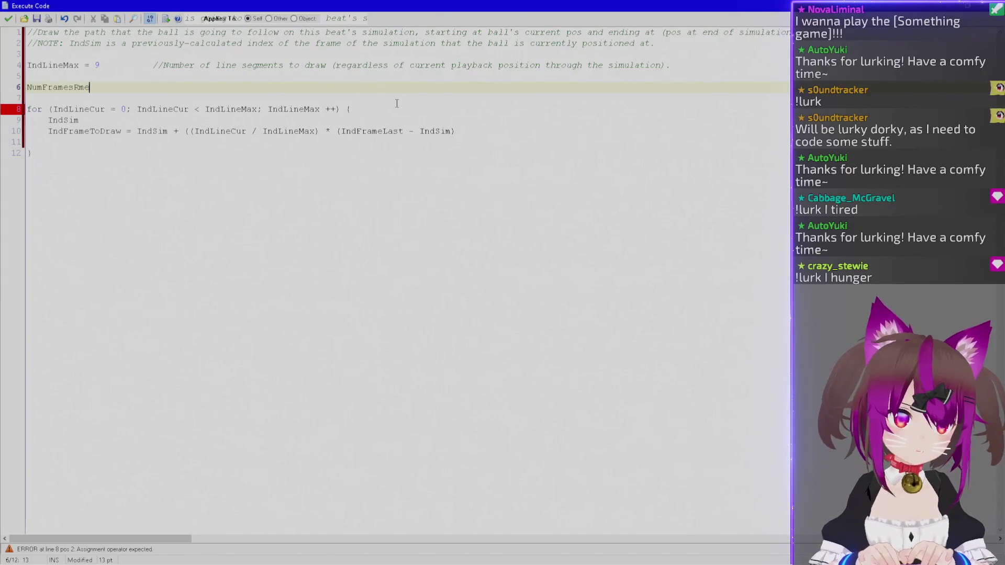
pyautogui.press('BackSpace')
pyautogui.press('BackSpace')
pyautogui.write('emain =')
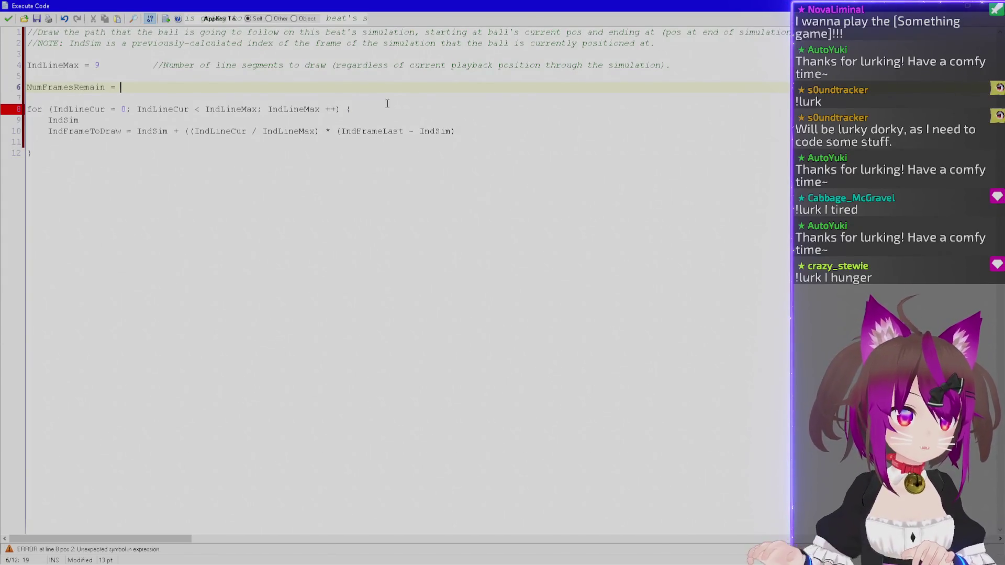
pyautogui.click(67, 120)
pyautogui.doubleClick(67, 120)
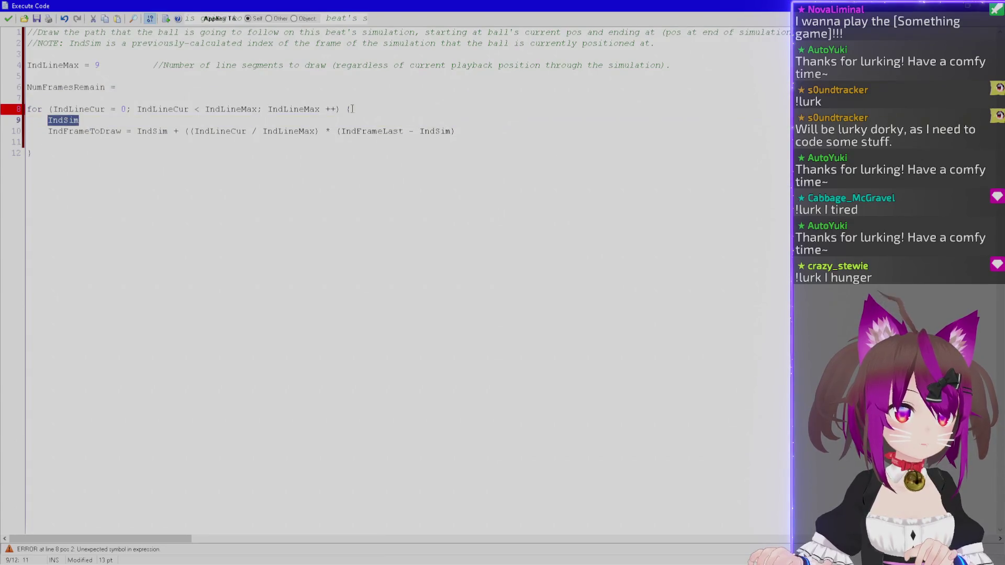
pyautogui.doubleClick(386, 131)
pyautogui.hotkey('ctrl', 'c')
pyautogui.click(171, 82)
pyautogui.hotkey('ctrl', 'v')
pyautogui.write('-')
pyautogui.doubleClick(434, 132)
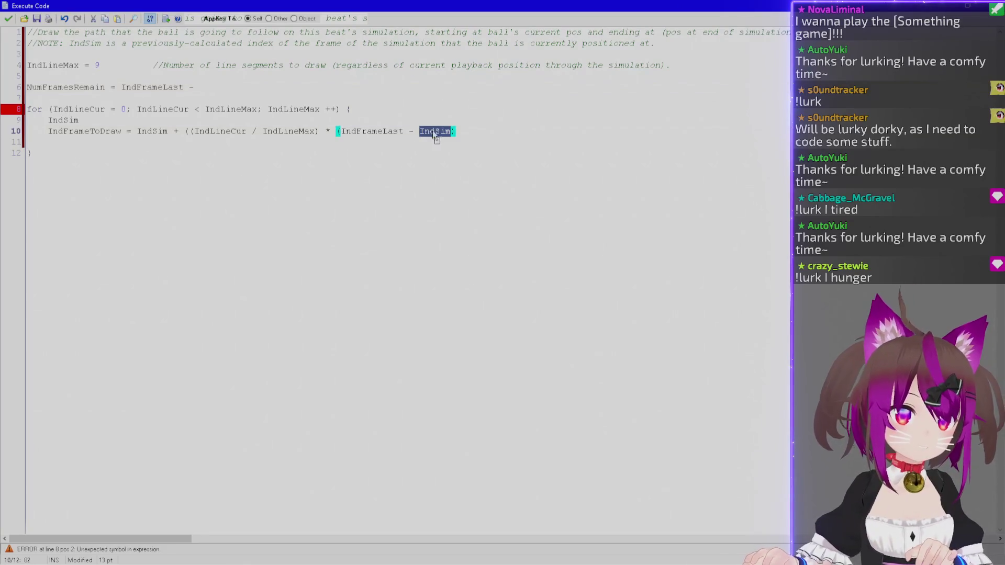
pyautogui.hotkey('ctrl', 'c')
pyautogui.click(200, 87)
pyautogui.hotkey('ctrl', 'v')
# Replace (IndFrameLast - IndSim) in the IndFrameToDraw line with NumFramesRemain.
pyautogui.doubleClick(57, 87)
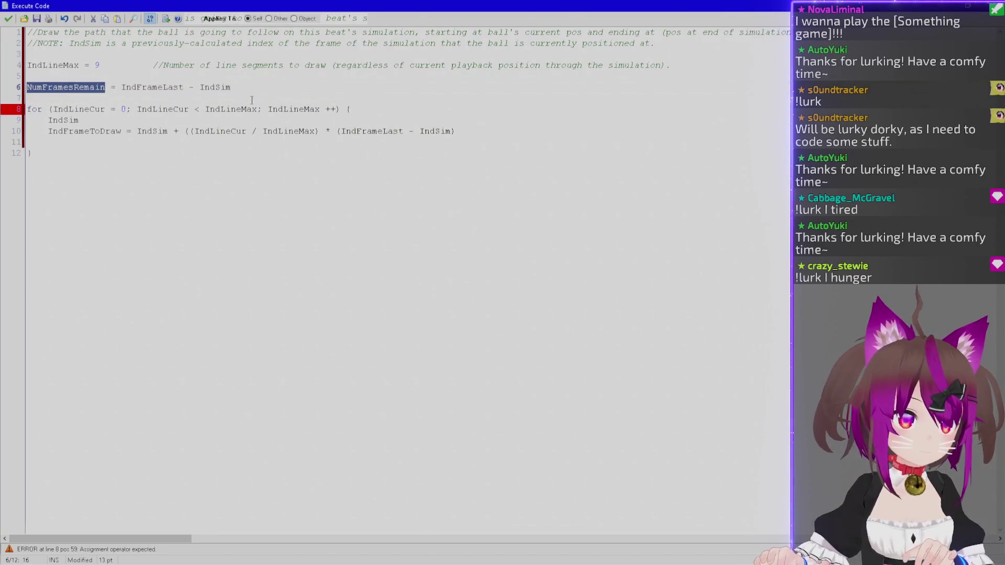
pyautogui.doubleClick(367, 131)
pyautogui.moveTo(456, 132); pyautogui.dragTo(338, 131)
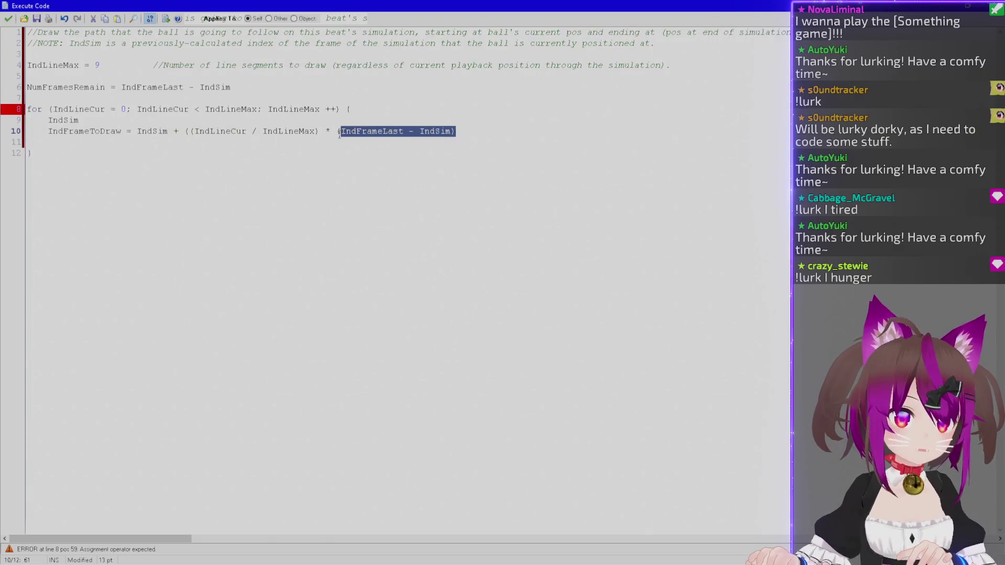
pyautogui.hotkey('shift', 'Left')
pyautogui.hotkey('ctrl', 'v')
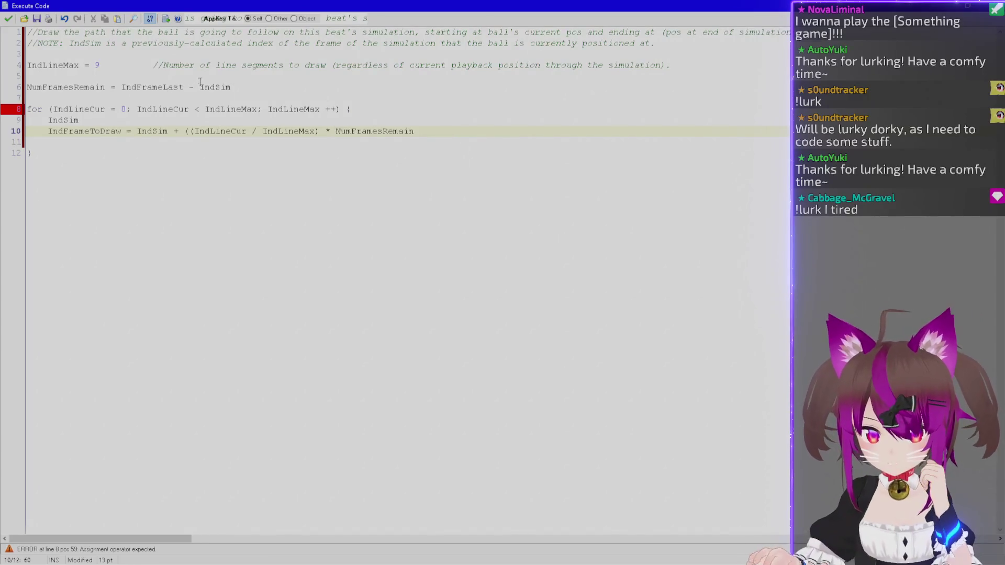
# Delete the stray IndSim line and close the code editor.
pyautogui.click(113, 119)
pyautogui.hotkey('shift', 'Home')
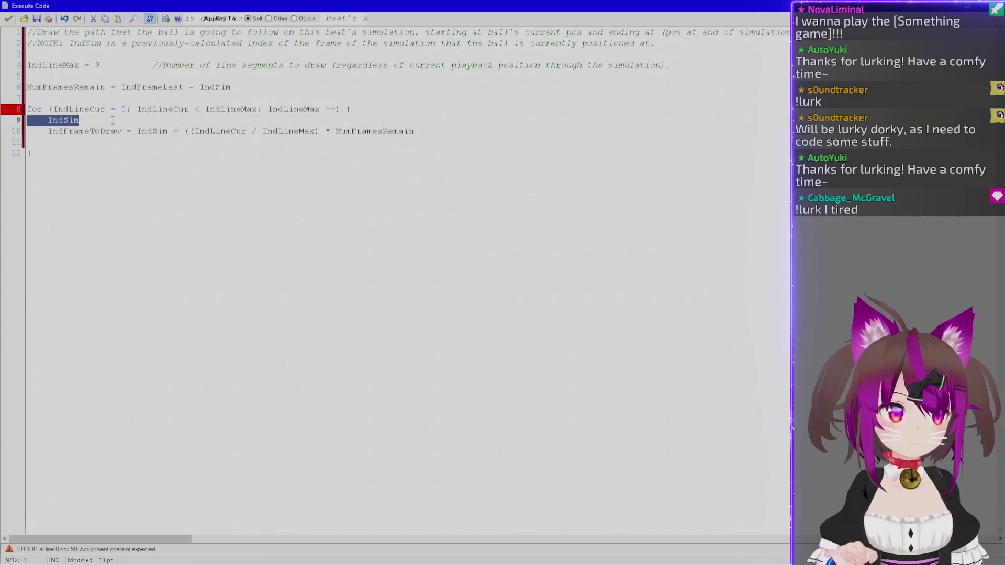
pyautogui.press('BackSpace')
pyautogui.press('BackSpace')
pyautogui.doubleClick(82, 121)
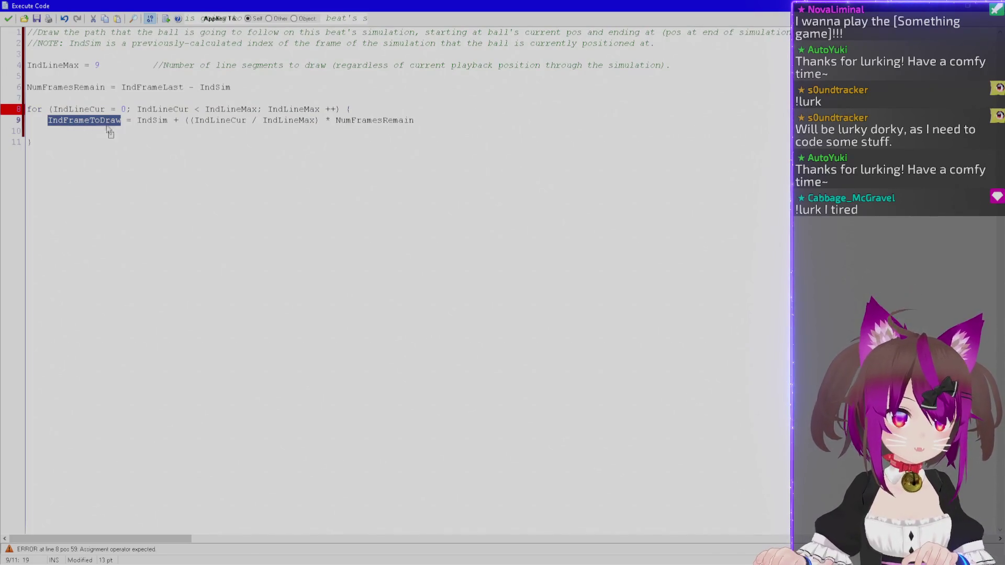
pyautogui.click(8, 19)
pyautogui.click(251, 103)
# Reopen the Draw event's path-drawing code and type draw_line inside the loop.
pyautogui.doubleClick(352, 100)
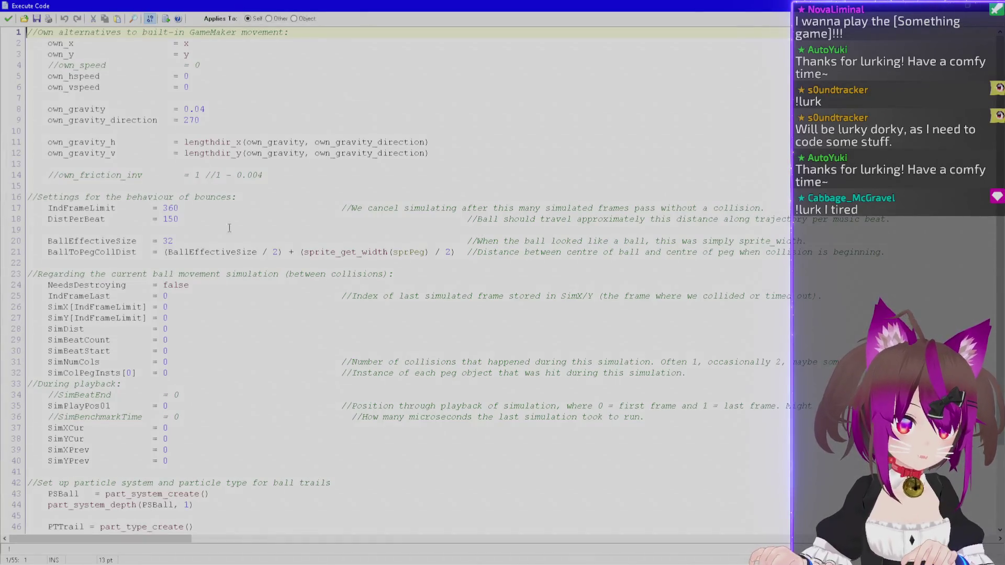
pyautogui.click(8, 17)
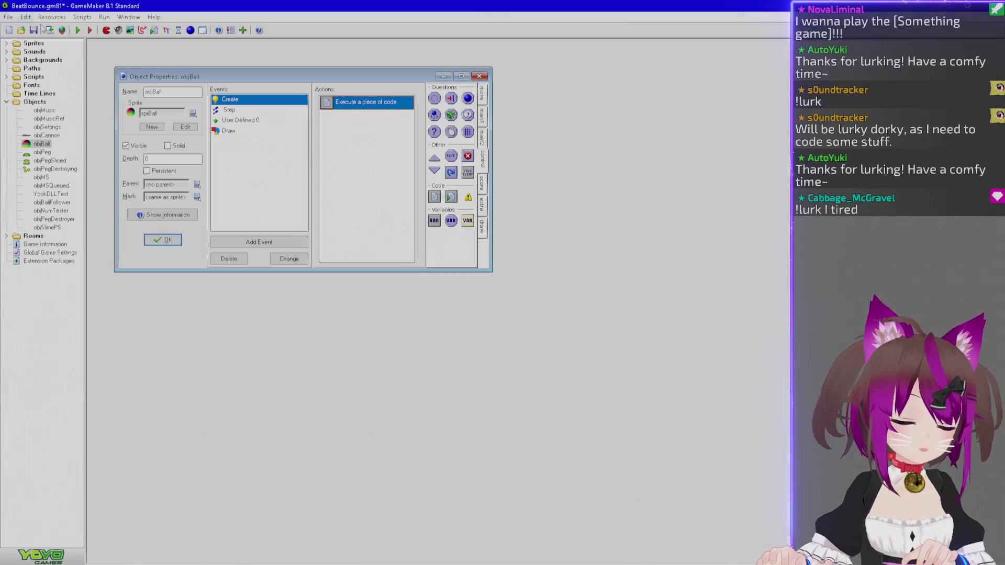
pyautogui.click(274, 130)
pyautogui.click(359, 119)
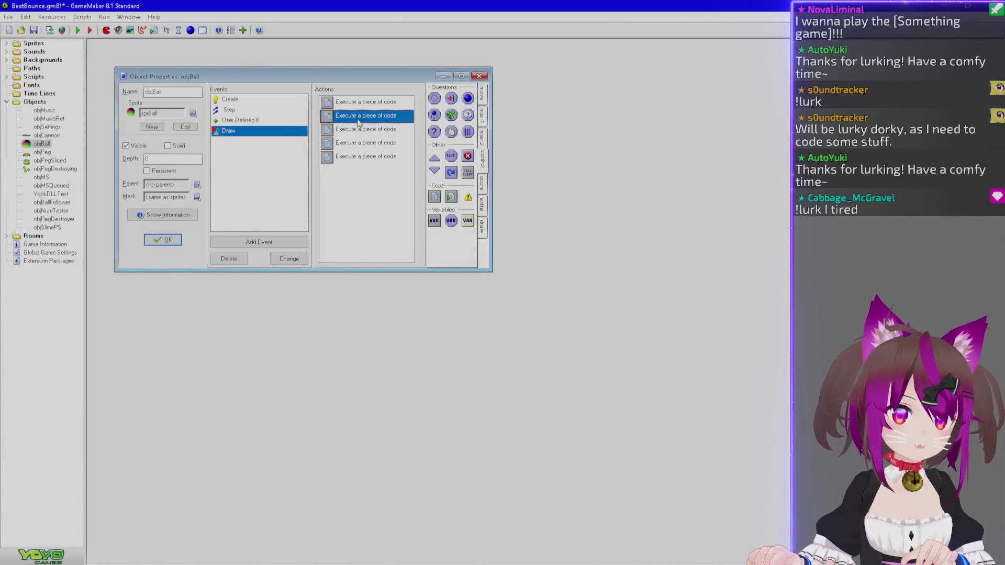
pyautogui.doubleClick(355, 156)
pyautogui.click(83, 131)
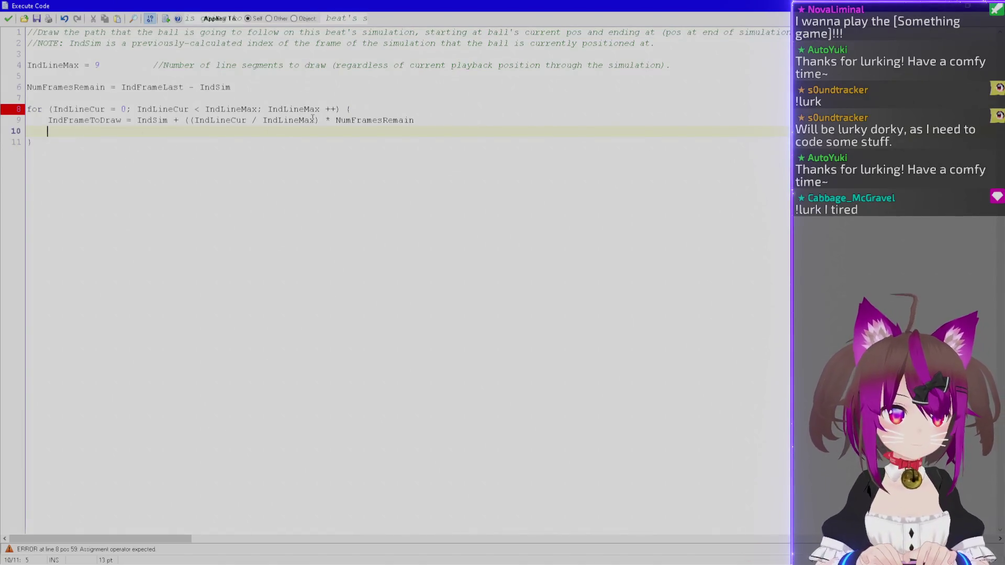
pyautogui.write('draw_line')
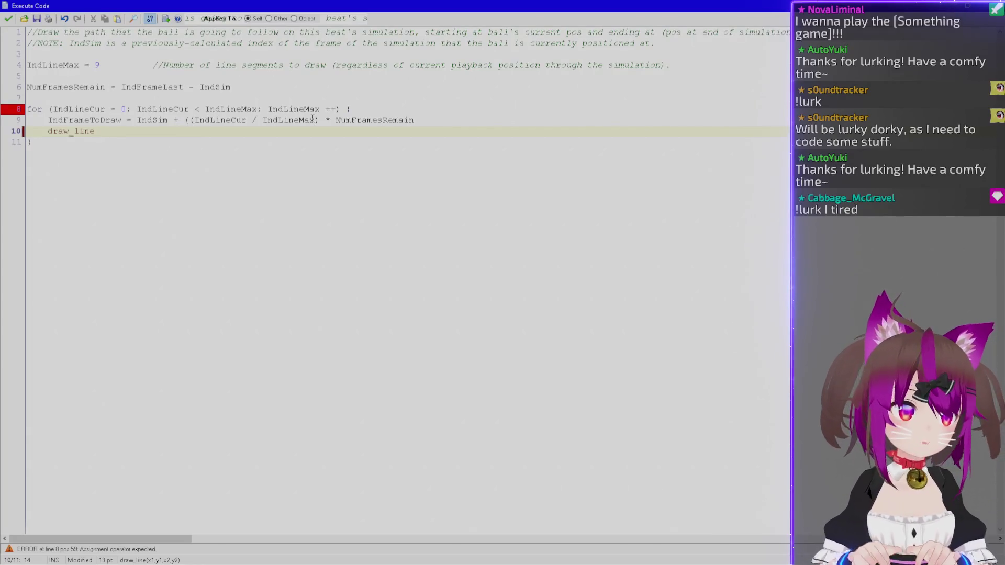
# Start IndLineCur at 1 and add a blank line after the NumFramesRemain line.
pyautogui.doubleClick(78, 110)
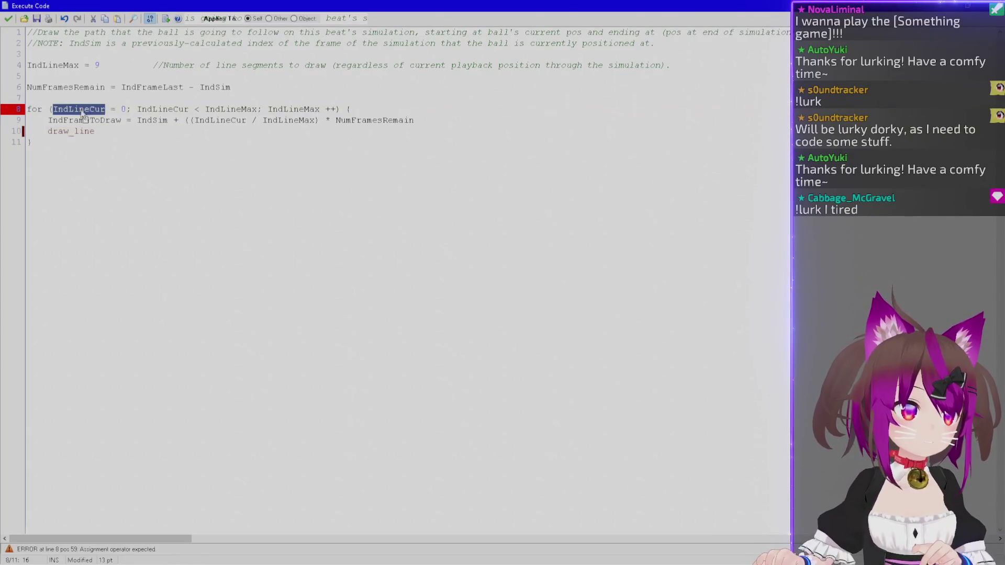
pyautogui.click(123, 108)
pyautogui.doubleClick(123, 109)
pyautogui.write('1')
pyautogui.click(116, 130)
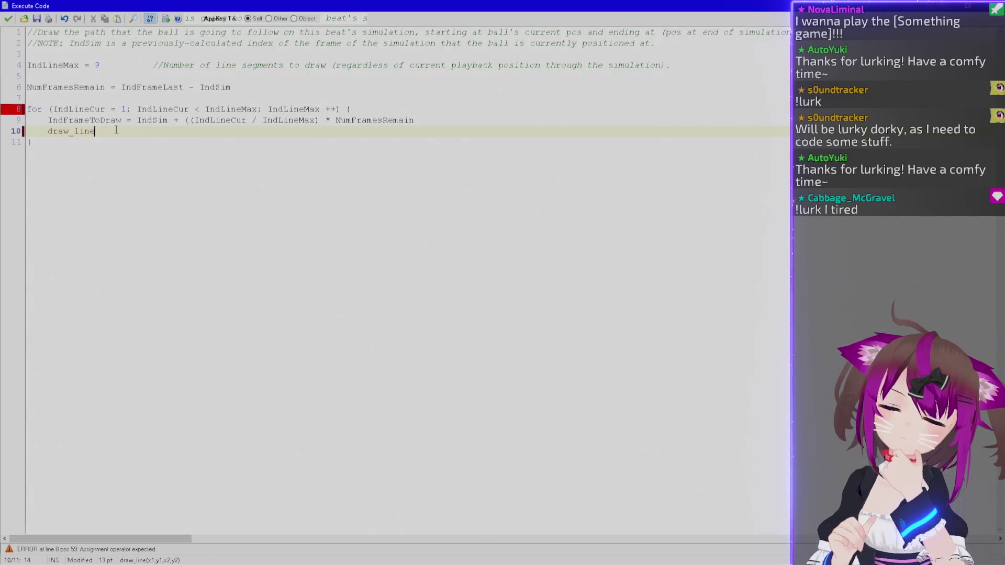
pyautogui.click(261, 87)
pyautogui.press('Return')
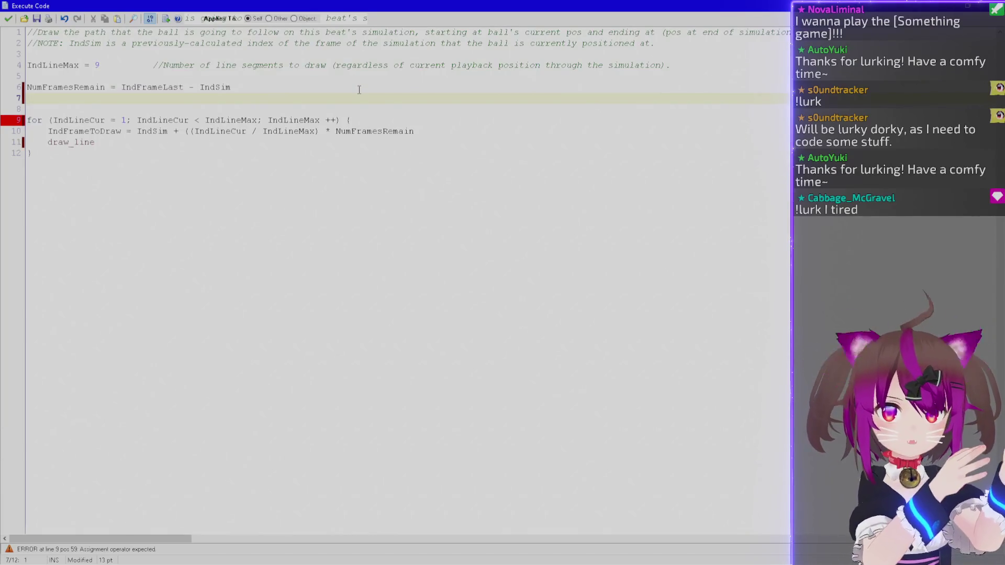
pyautogui.doubleClick(93, 142)
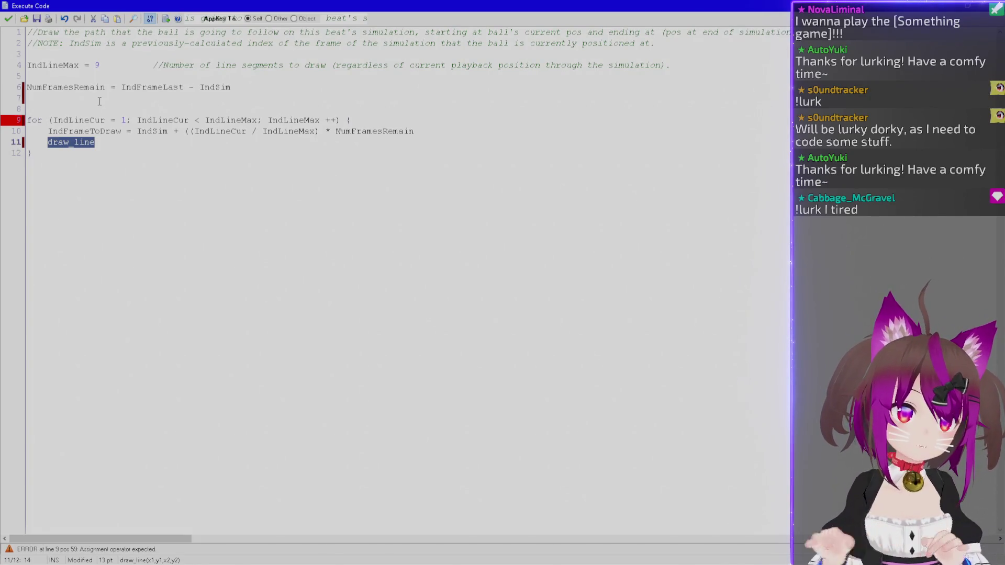
pyautogui.click(99, 101)
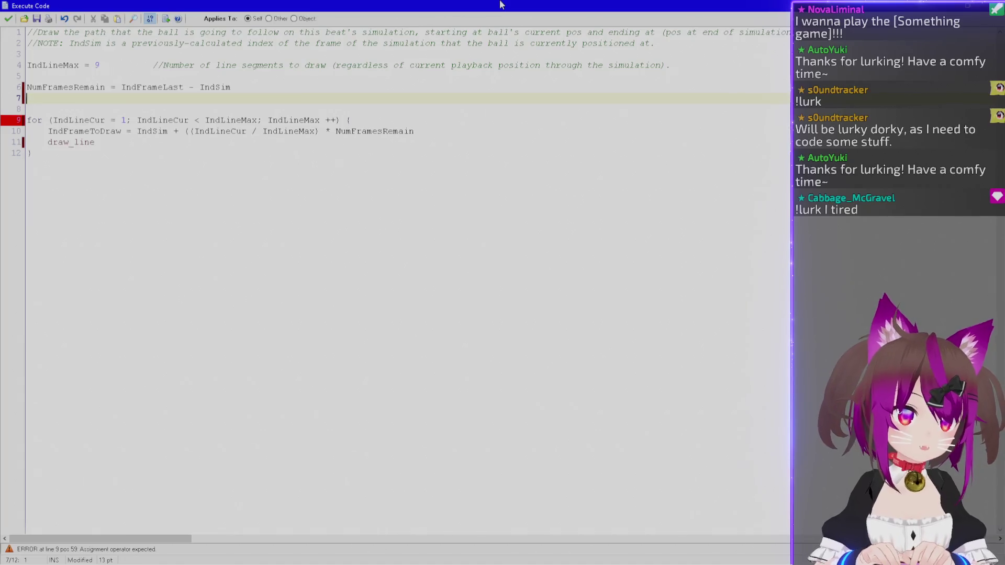
# Begin a new line before the loop reading PrevLineX =.
pyautogui.press('Return')
pyautogui.write('PrevX')
pyautogui.hotkey('shift', 'Home')
pyautogui.press('BackSpace')
pyautogui.write('PrevL')
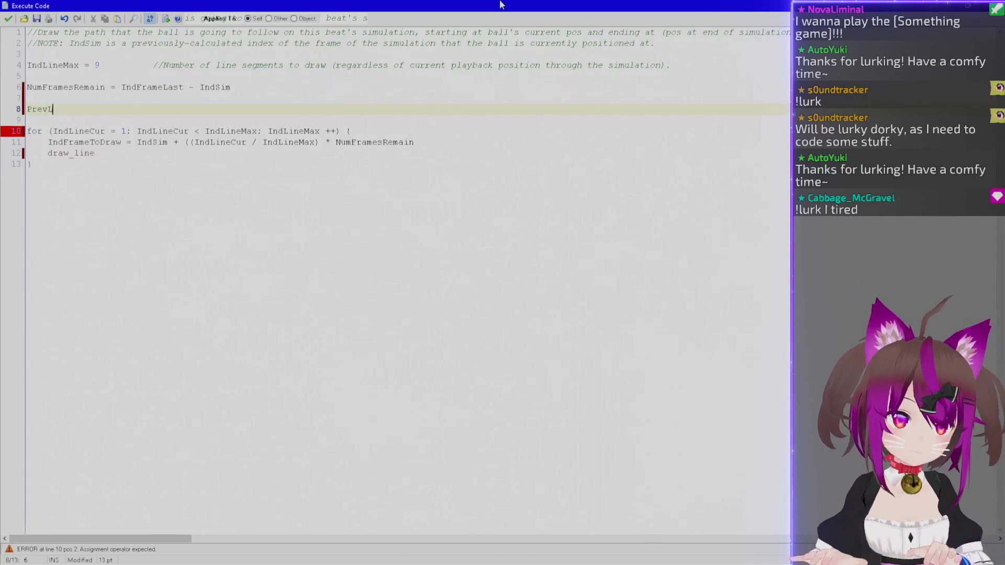
pyautogui.write('ineX ')
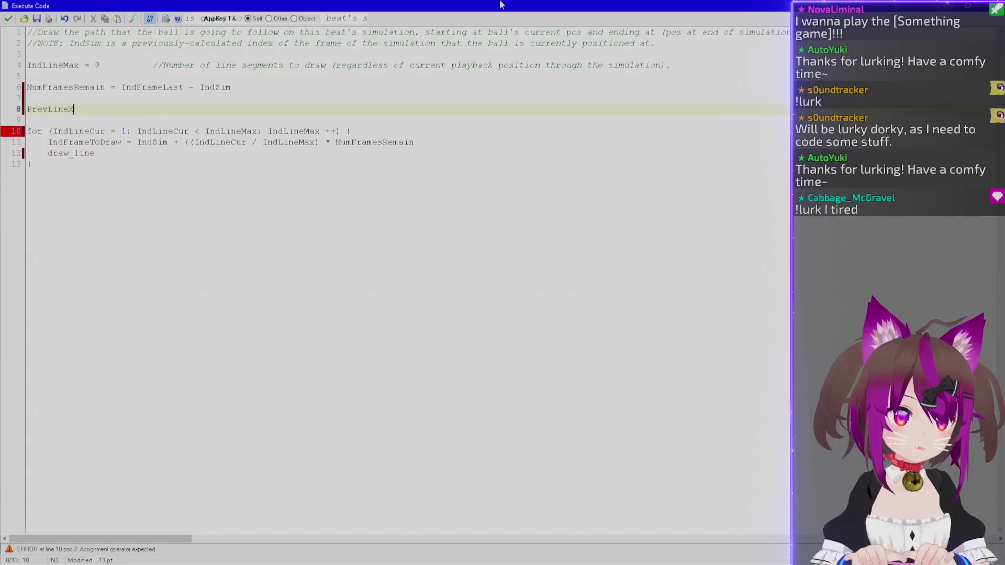
pyautogui.write('=')
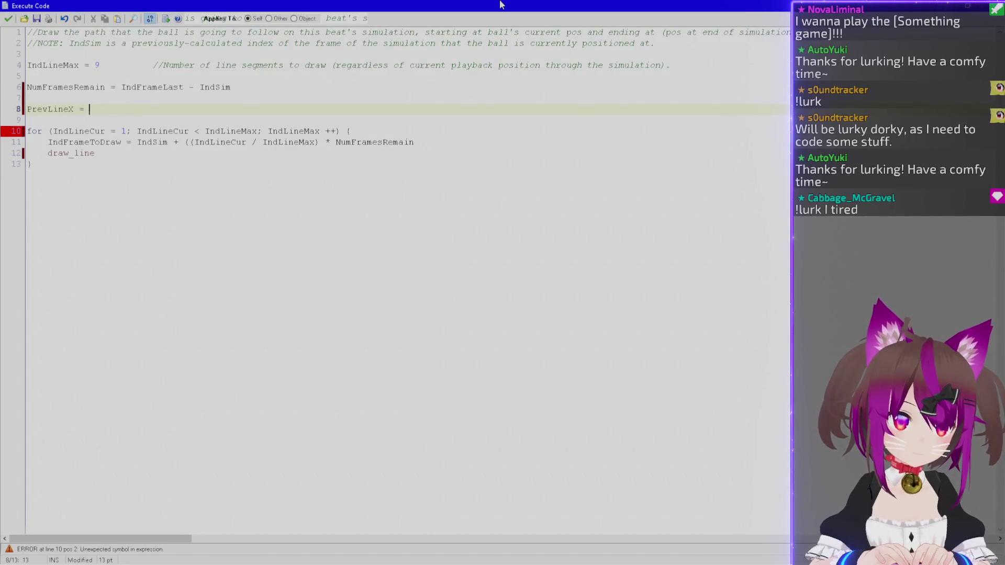
# Check the position-calculation and drawing code actions for the SimXCur variable name.
pyautogui.click(9, 19)
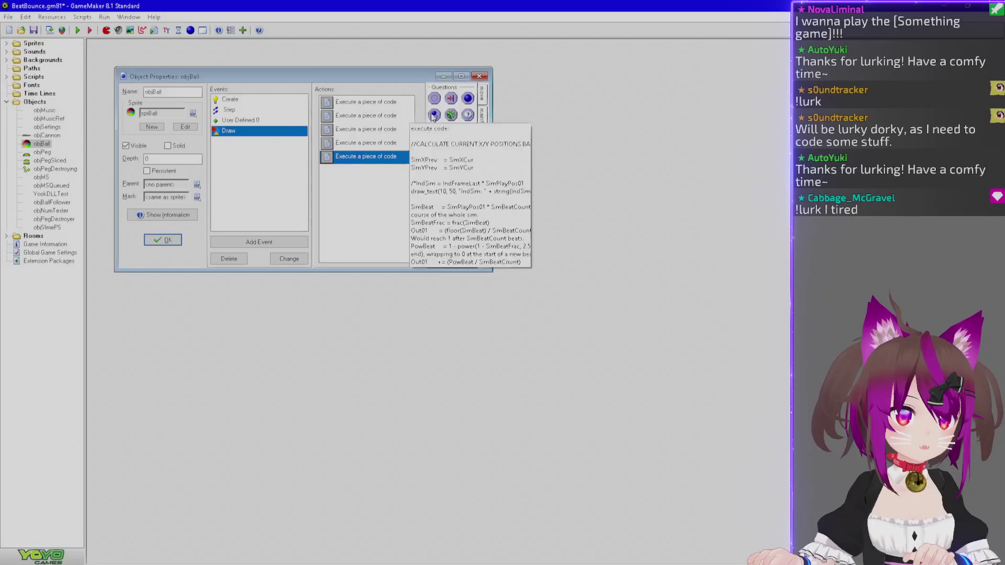
pyautogui.doubleClick(361, 114)
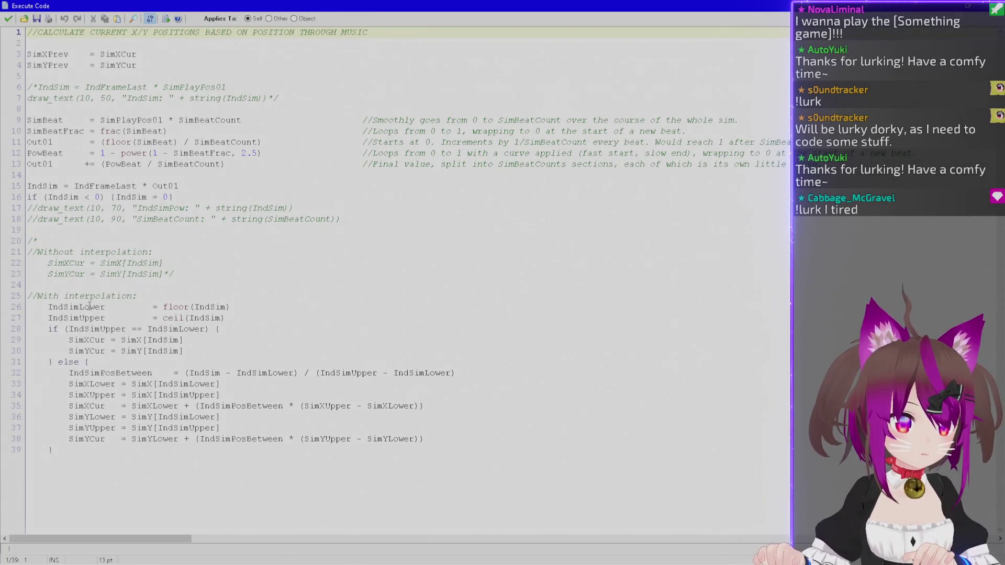
pyautogui.doubleClick(87, 340)
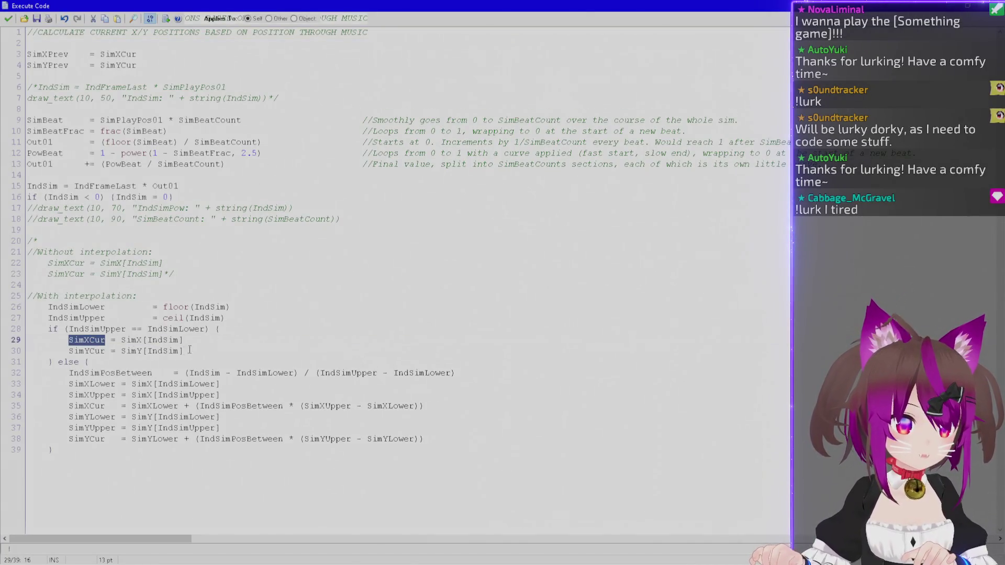
pyautogui.press('Escape')
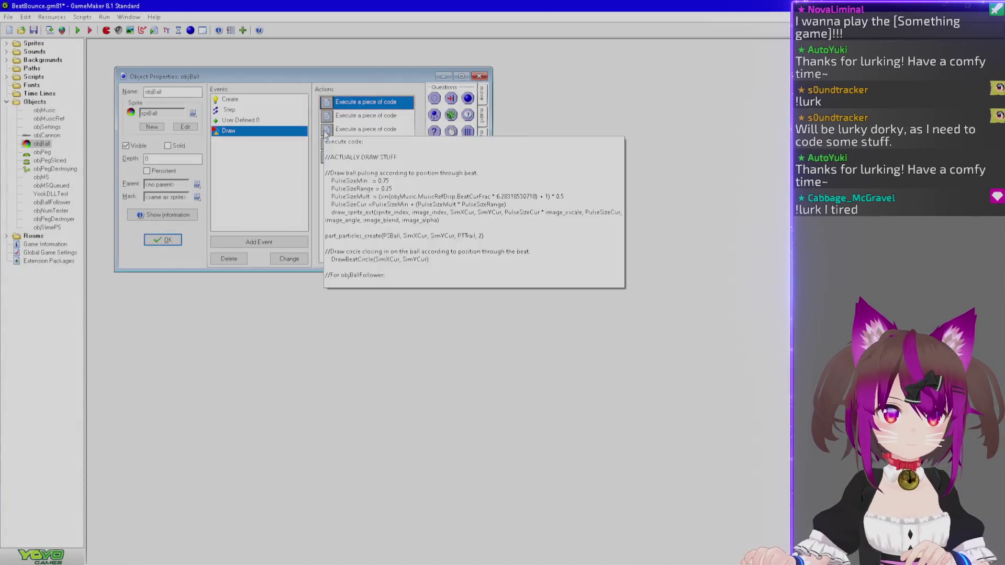
pyautogui.doubleClick(349, 132)
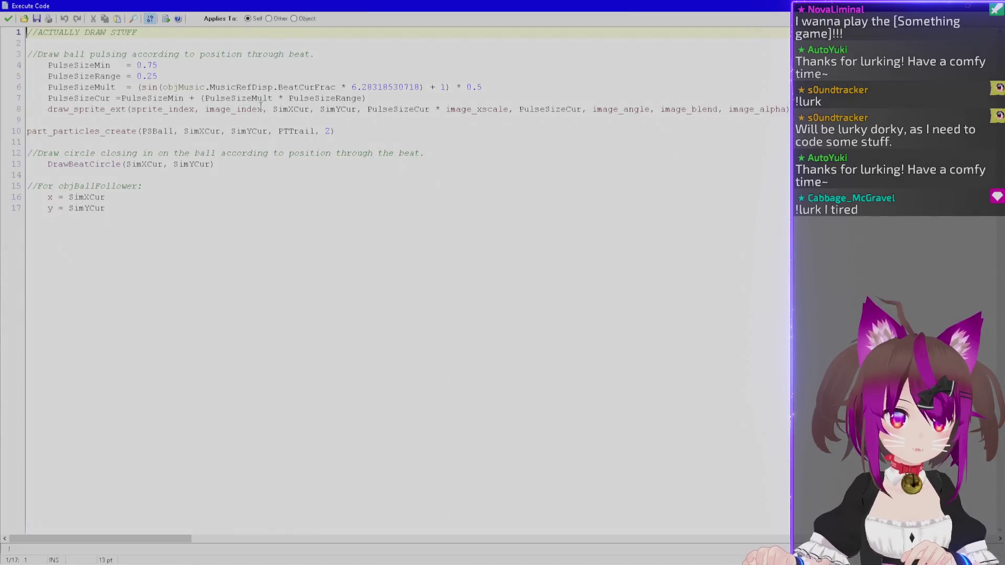
pyautogui.moveTo(260, 106); pyautogui.dragTo(362, 108)
pyautogui.press('Escape')
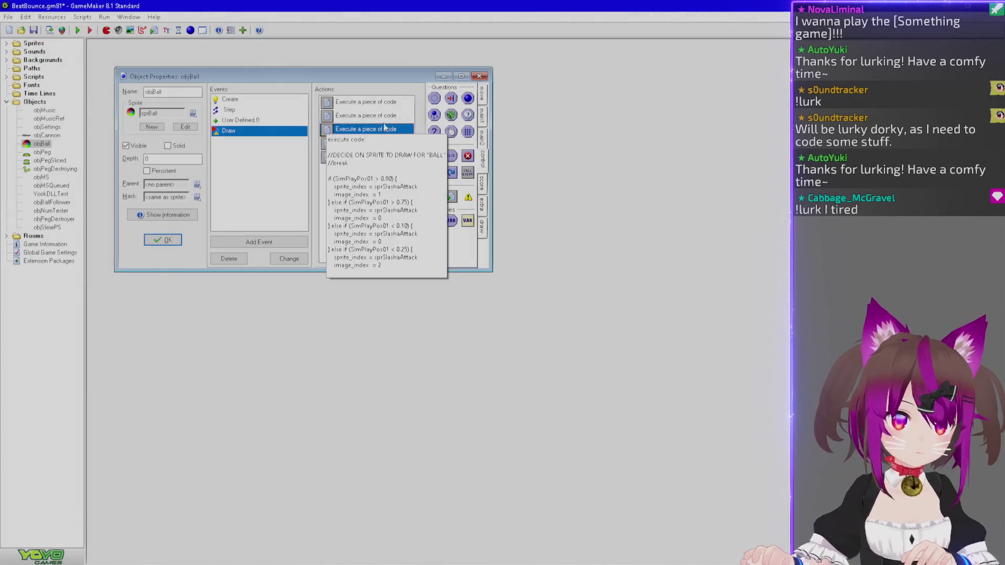
# Finish the line as PrevLineX = SimXCur and add PrevLineY = SimYCur below it.
pyautogui.doubleClick(366, 143)
pyautogui.click(227, 107)
pyautogui.write('SimXCur')
pyautogui.press('Return')
pyautogui.write('Pre')
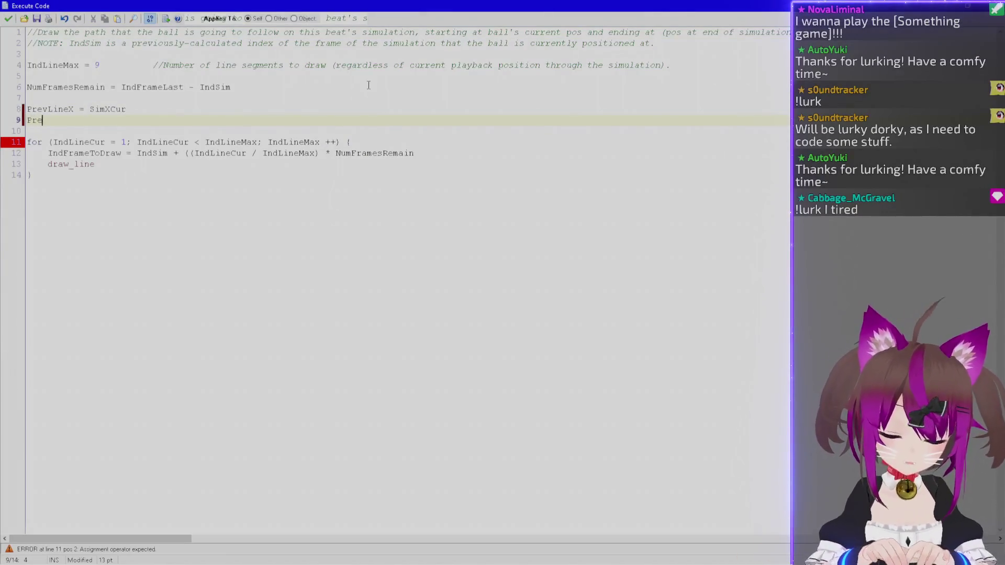
pyautogui.write('vLineY = SimYC')
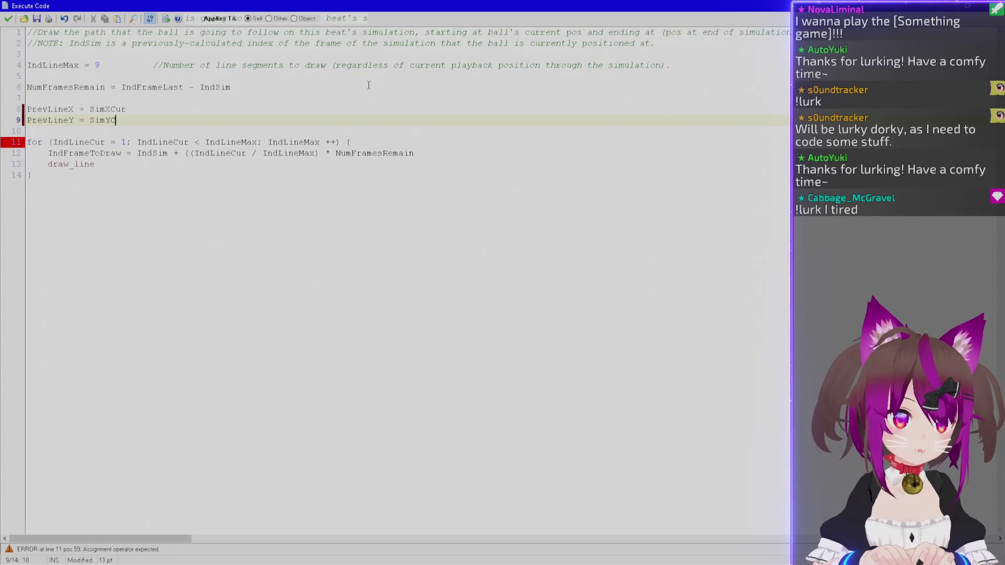
pyautogui.write('ur')
pyautogui.doubleClick(65, 108)
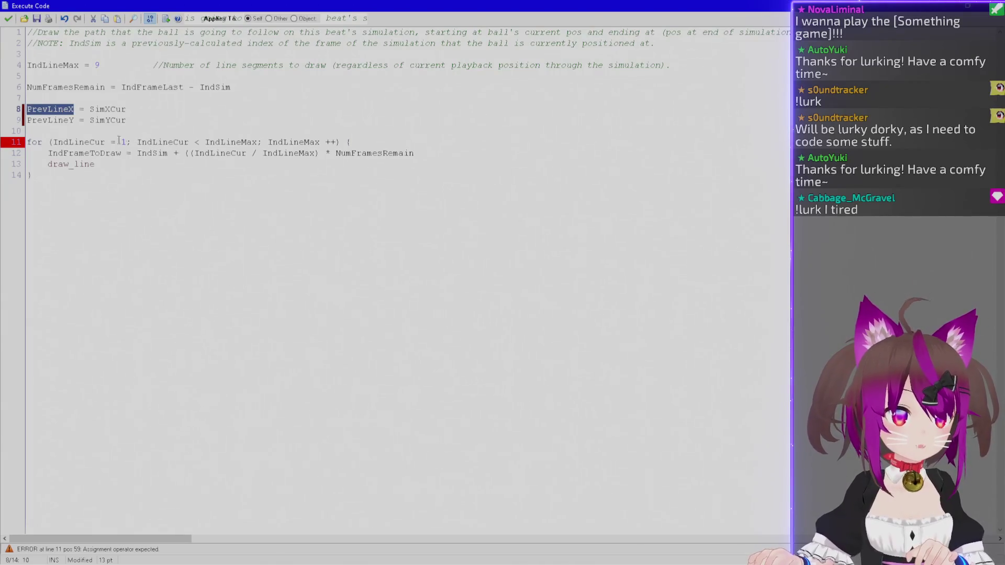
pyautogui.click(116, 163)
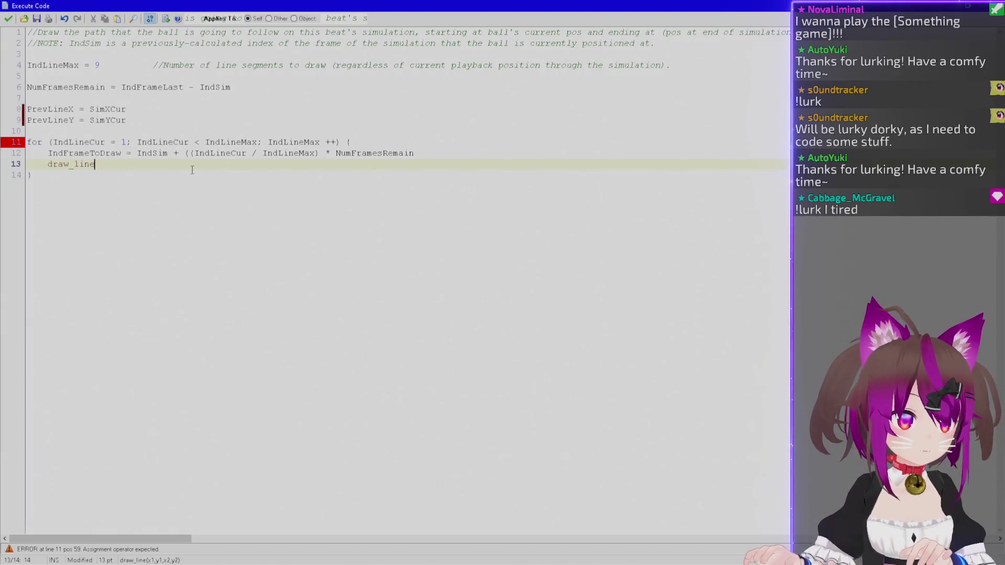
# Add a blank line in the loop and rename PrevLineX/PrevLineY to LineXPrev/LineYPrev.
pyautogui.press('Home')
pyautogui.press('Return')
pyautogui.press('Up')
pyautogui.write('Cur')
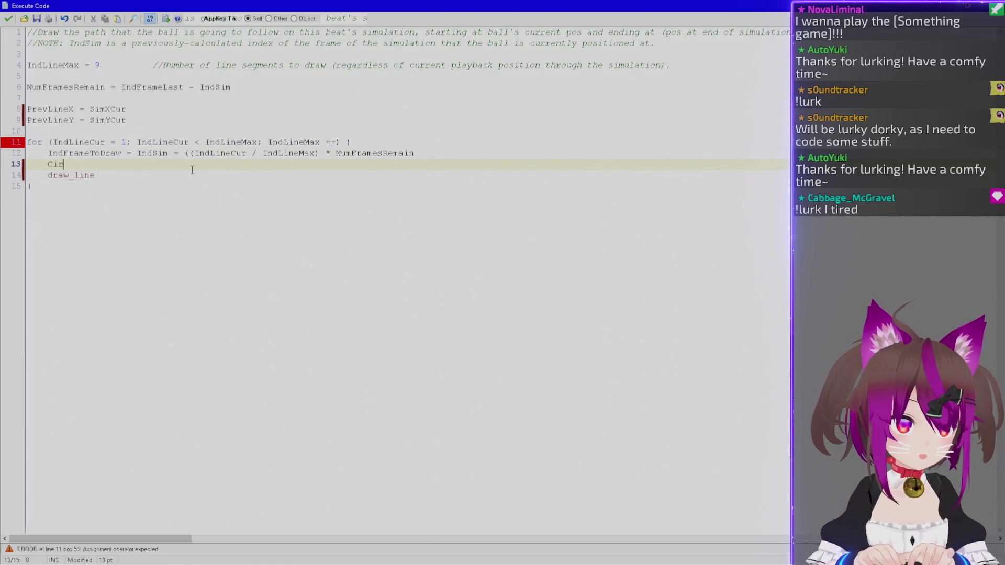
pyautogui.click(48, 109)
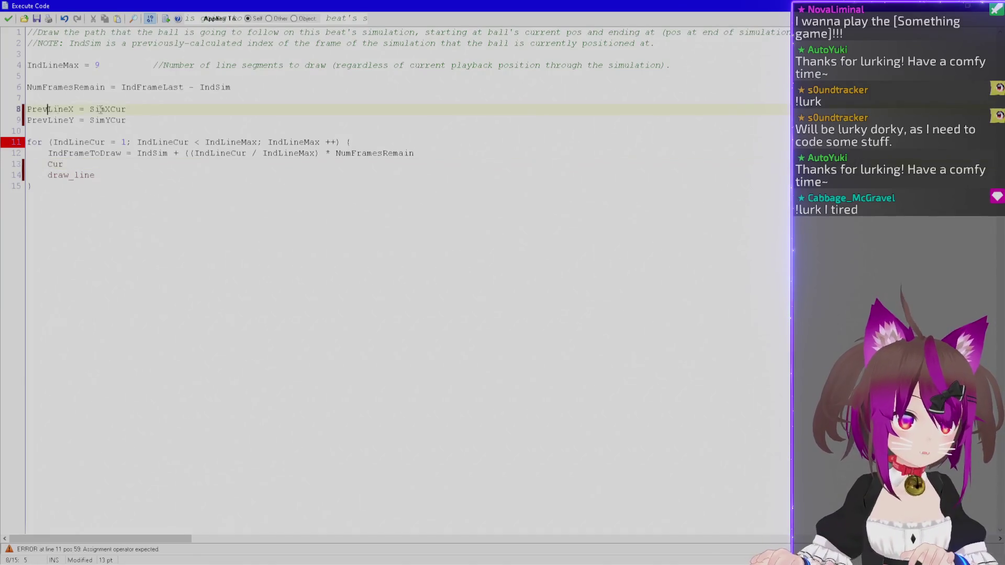
pyautogui.press('BackSpace')
pyautogui.press('BackSpace')
pyautogui.press('BackSpace')
pyautogui.hotkey('ctrl', 'Right')
pyautogui.hotkey('ctrl', 'Right')
pyautogui.write('Prev')
pyautogui.press('Down')
pyautogui.press('Home')
pyautogui.hotkey('ctrl', 'shift', 'Right')
pyautogui.hotkey('shift', 'Left')
pyautogui.hotkey('shift', 'Left')
pyautogui.hotkey('shift', 'Left')
pyautogui.write('Lin')
pyautogui.hotkey('ctrl', 'Right')
pyautogui.hotkey('ctrl', 'Right')
pyautogui.press('Left')
pyautogui.write('Prev')
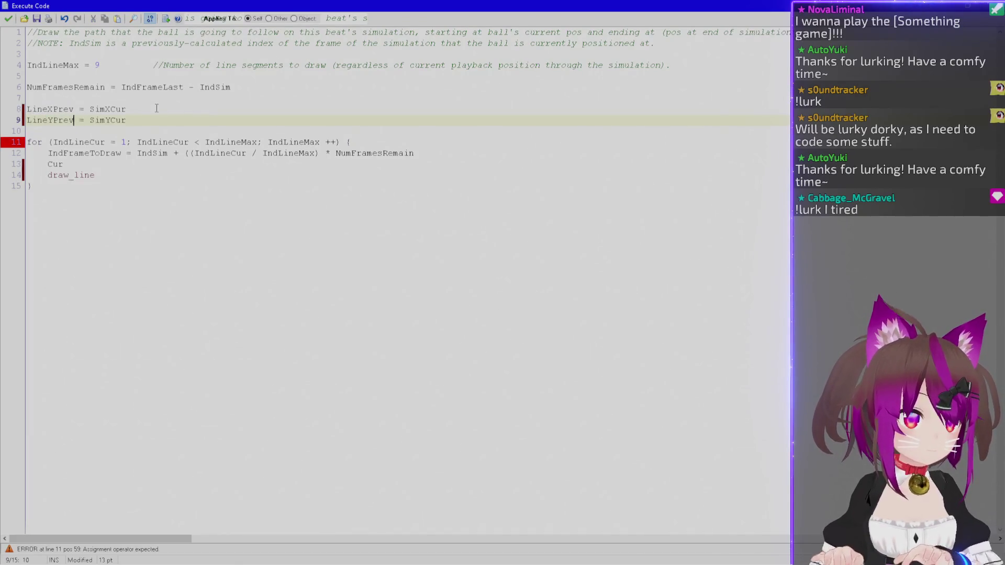
# Add LineXCur = SimX[IndFrameToDraw] and LineYCur = SimY[IndFrameToDraw] in the loop.
pyautogui.press('Down')
pyautogui.press('Down')
pyautogui.press('Down')
pyautogui.hotkey('shift', 'Home')
pyautogui.write(':')
pyautogui.press('BackSpace')
pyautogui.write('LineXCur = Sim')
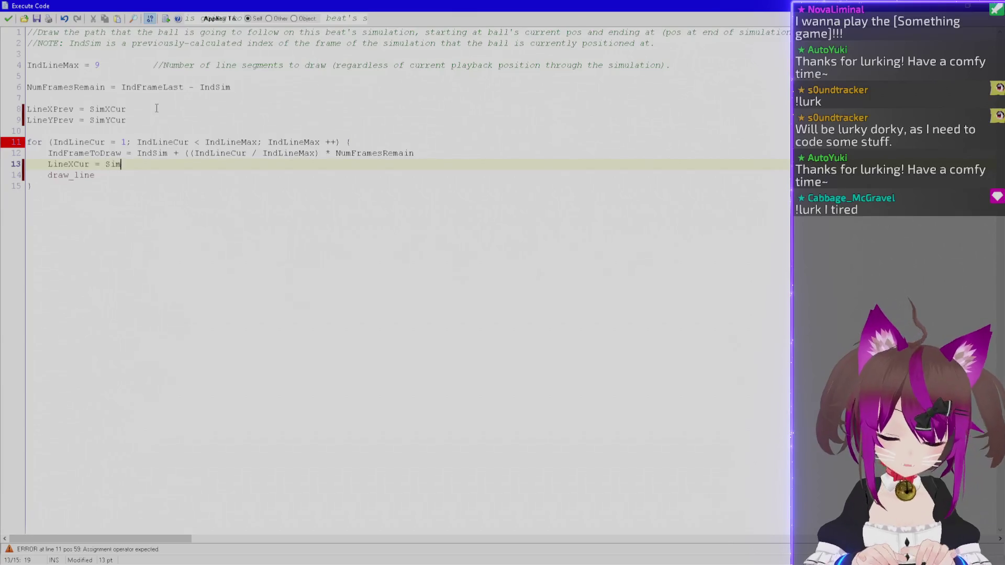
pyautogui.write('X[IndFrameToDraw]')
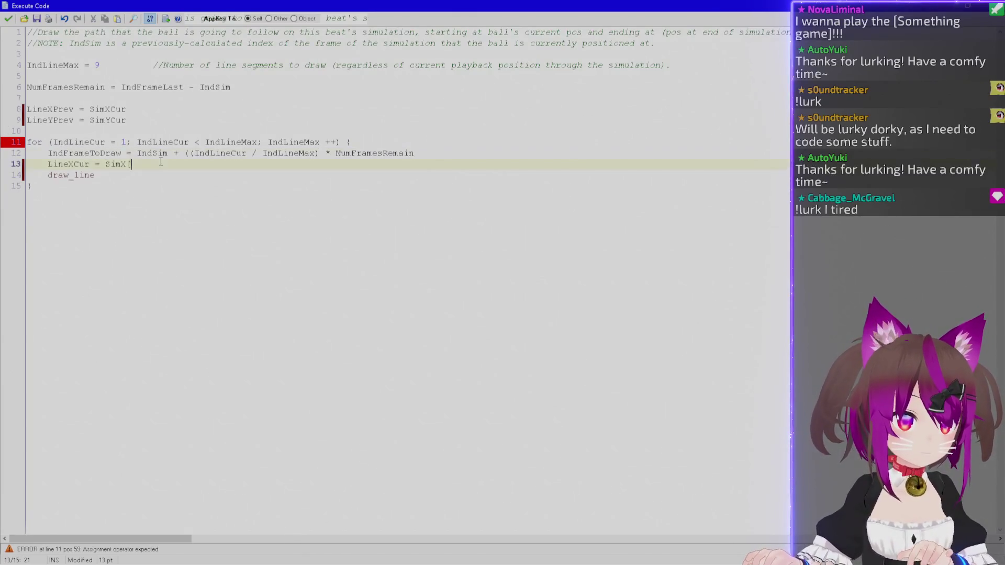
pyautogui.hotkey('shift', 'Home')
pyautogui.hotkey('ctrl', 'c')
pyautogui.press('Left')
pyautogui.hotkey('ctrl', 'v')
pyautogui.press('BackSpace')
pyautogui.write('Y')
pyautogui.press('Right')
pyautogui.press('Right')
pyautogui.press('Right')
pyautogui.press('BackSpace')
pyautogui.write('Y')
pyautogui.press('End')
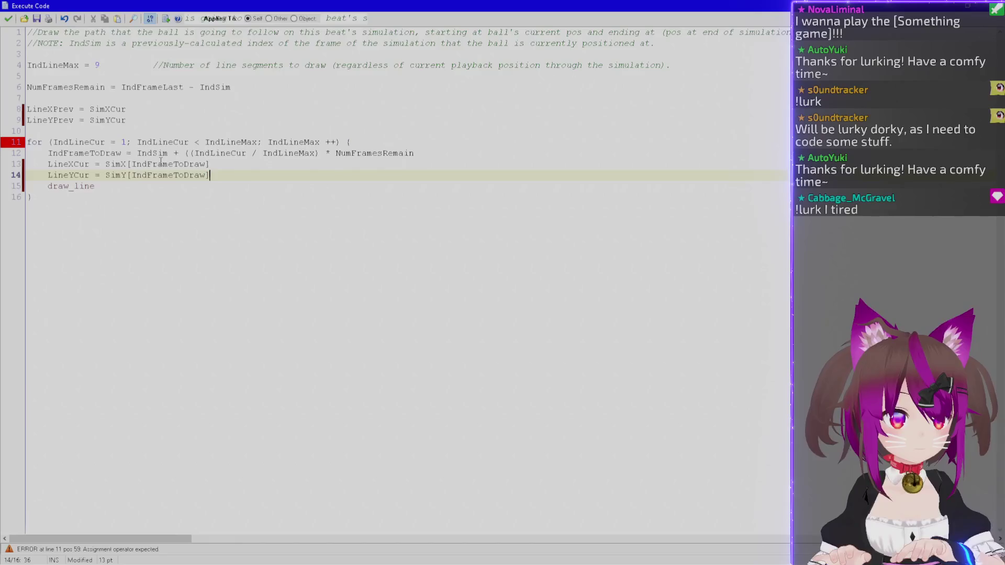
# Give the call its arguments: draw_line(LineXPrev, LineYPrev, LineXCur, LineYCur).
pyautogui.press('Down')
pyautogui.write('(')
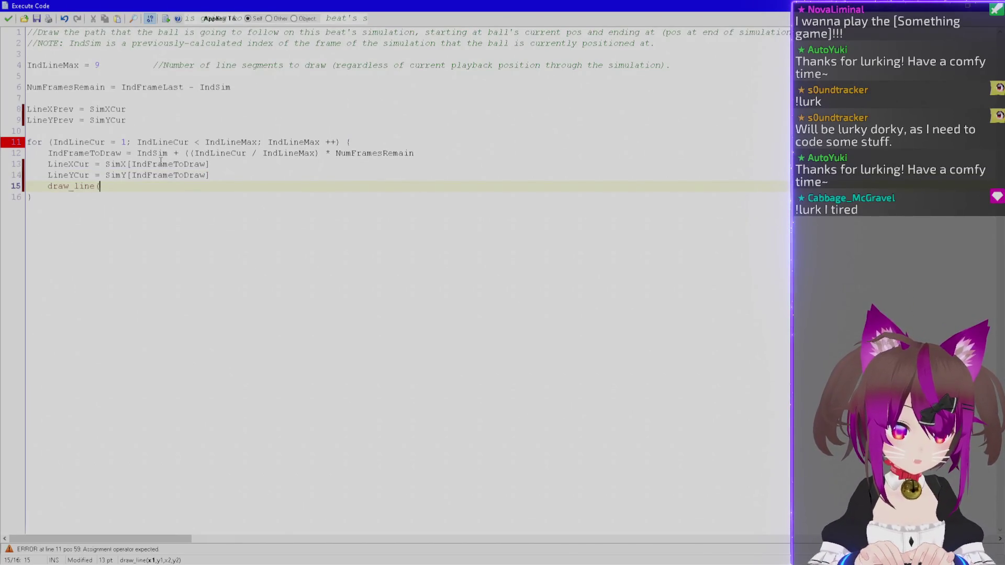
pyautogui.write('LineXPrev, LineYPrev, LineXCur, LineYCur)')
pyautogui.press('Return')
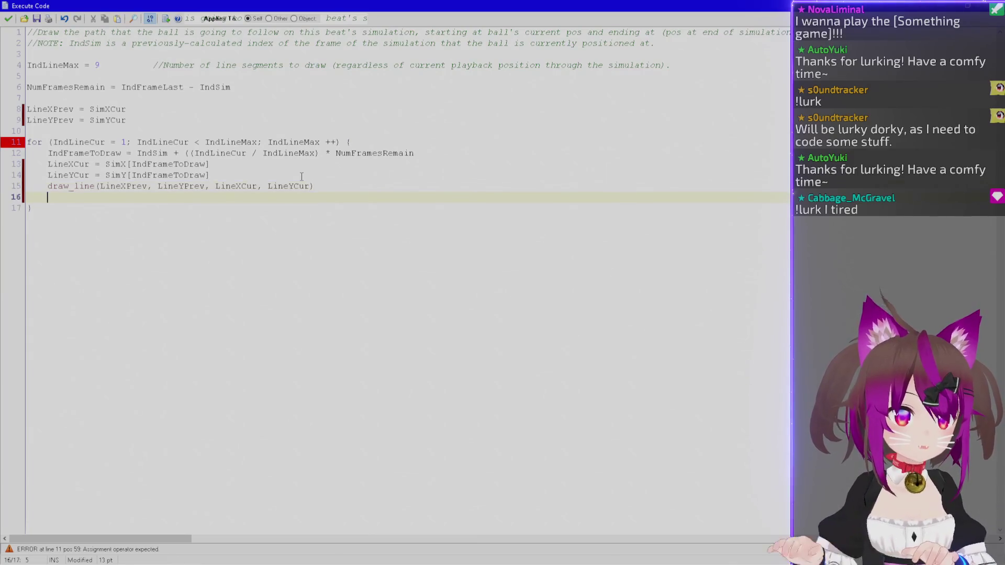
# After drawing, set LineXPrev = LineXCur and LineYPrev = LineYCur inside the loop.
pyautogui.moveTo(105, 134); pyautogui.dragTo(27, 109)
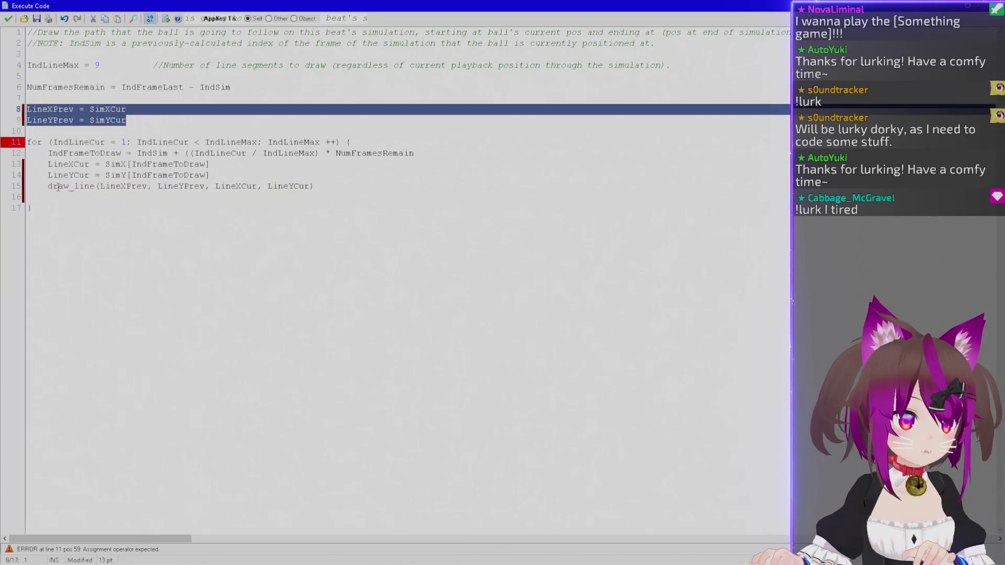
pyautogui.click(65, 197)
pyautogui.hotkey('shift', 'Home')
pyautogui.hotkey('ctrl', 'v')
pyautogui.hotkey('shift', 'Up')
pyautogui.press('Tab')
pyautogui.press('Up')
pyautogui.press('Up')
pyautogui.press('Up')
pyautogui.press('Home')
pyautogui.hotkey('ctrl', 'shift', 'Right')
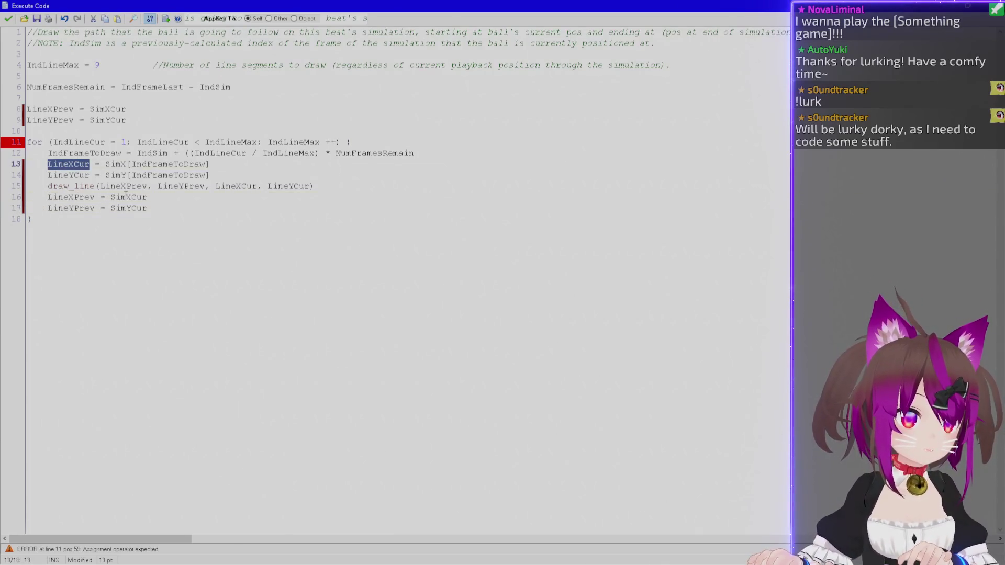
pyautogui.hotkey('ctrl', 'c')
pyautogui.press('Down')
pyautogui.press('Down')
pyautogui.press('Down')
pyautogui.press('End')
pyautogui.hotkey('ctrl', 'shift', 'Left')
pyautogui.hotkey('ctrl', 'v')
pyautogui.press('Up')
pyautogui.press('Up')
pyautogui.press('Home')
pyautogui.hotkey('ctrl', 'shift', 'Right')
pyautogui.hotkey('ctrl', 'c')
pyautogui.press('Down')
pyautogui.press('Down')
pyautogui.press('Down')
pyautogui.press('End')
pyautogui.hotkey('ctrl', 'shift', 'Left')
pyautogui.hotkey('ctrl', 'v')
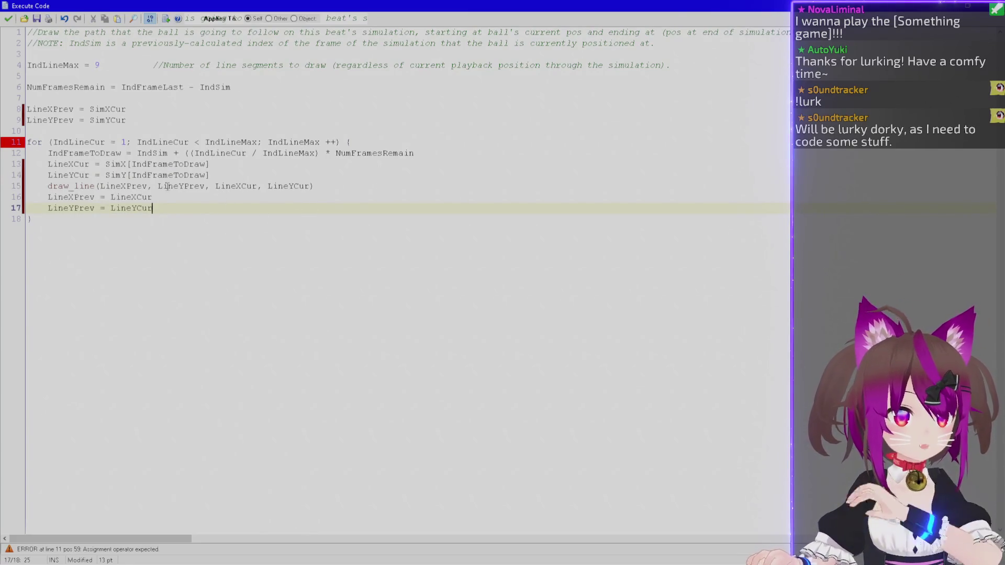
pyautogui.click(96, 187)
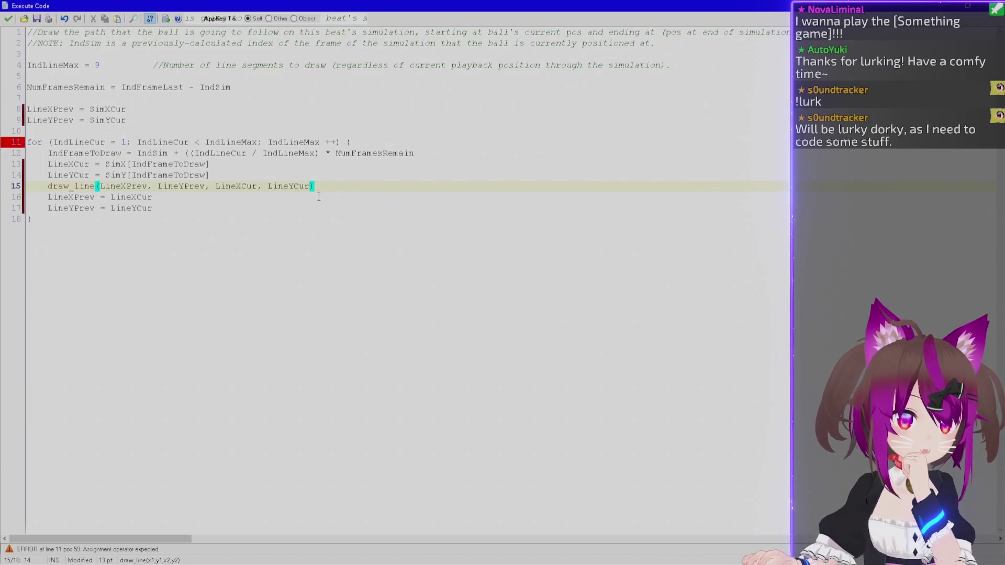
# Change the draw_line call to draw_line_color.
pyautogui.write('_')
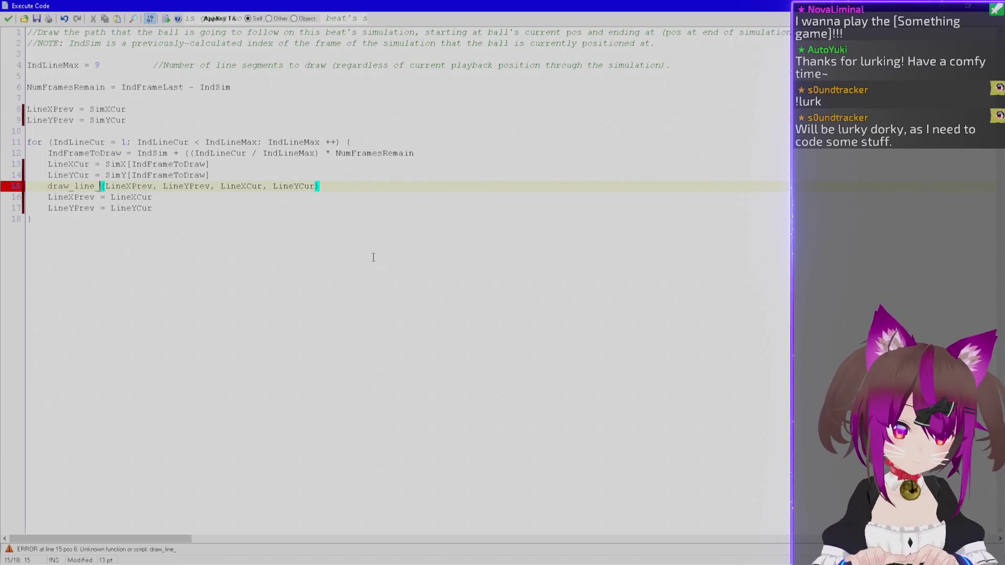
pyautogui.hotkey('ctrl', 'space')
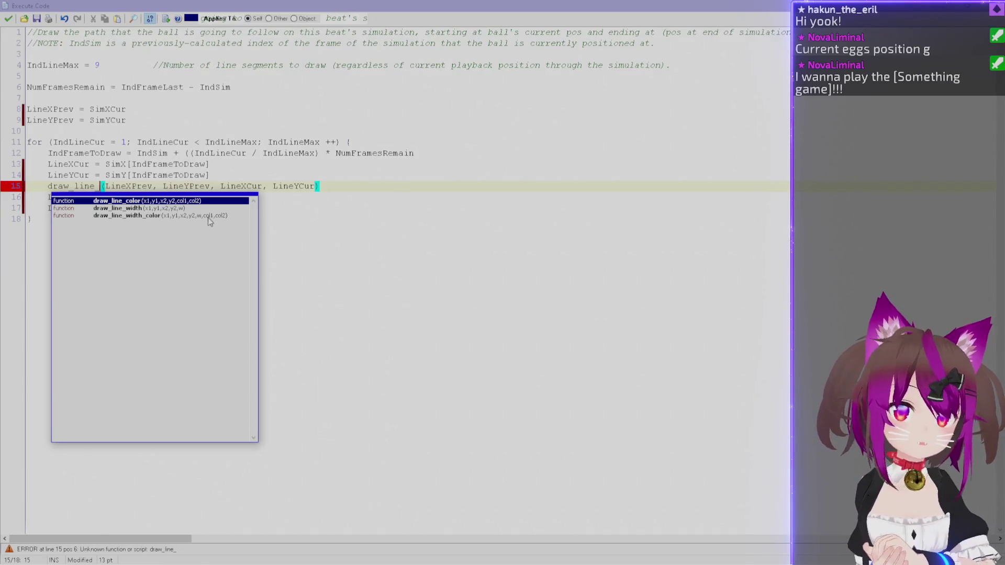
pyautogui.press('Escape')
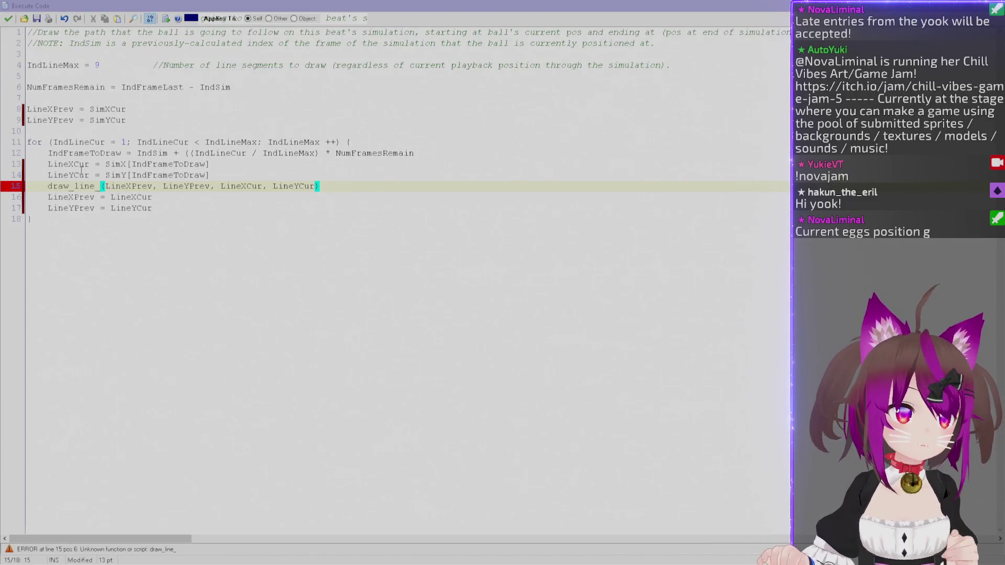
pyautogui.click(101, 188)
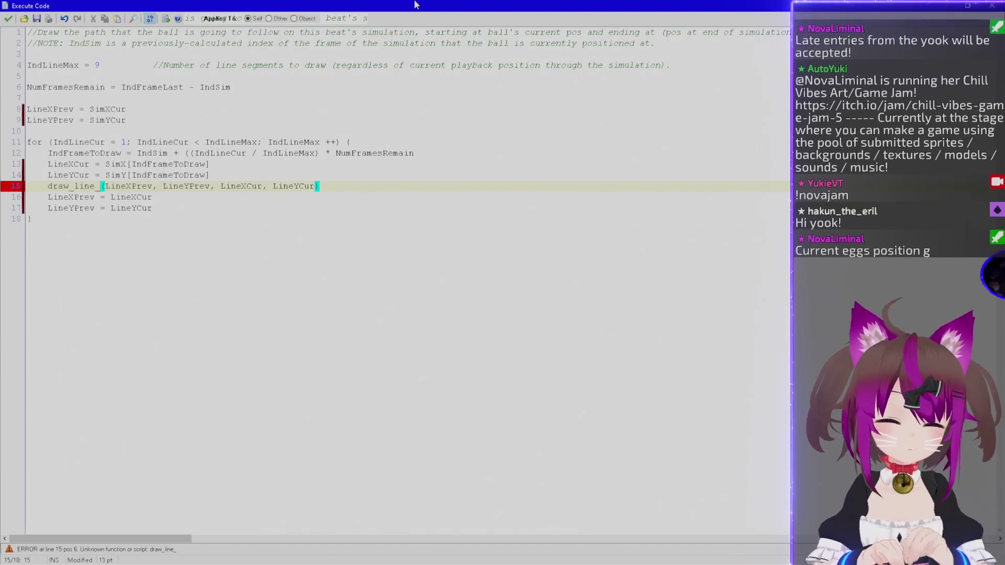
pyautogui.write('color')
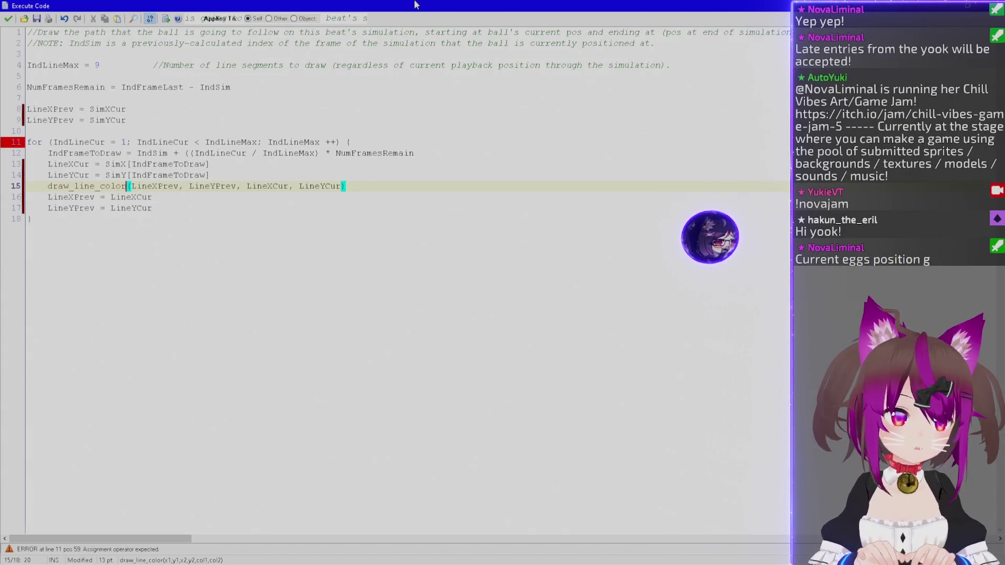
# Add a comma after LineYCur, save the code, and open the GameMaker Help contents.
pyautogui.press('End')
pyautogui.press('Left')
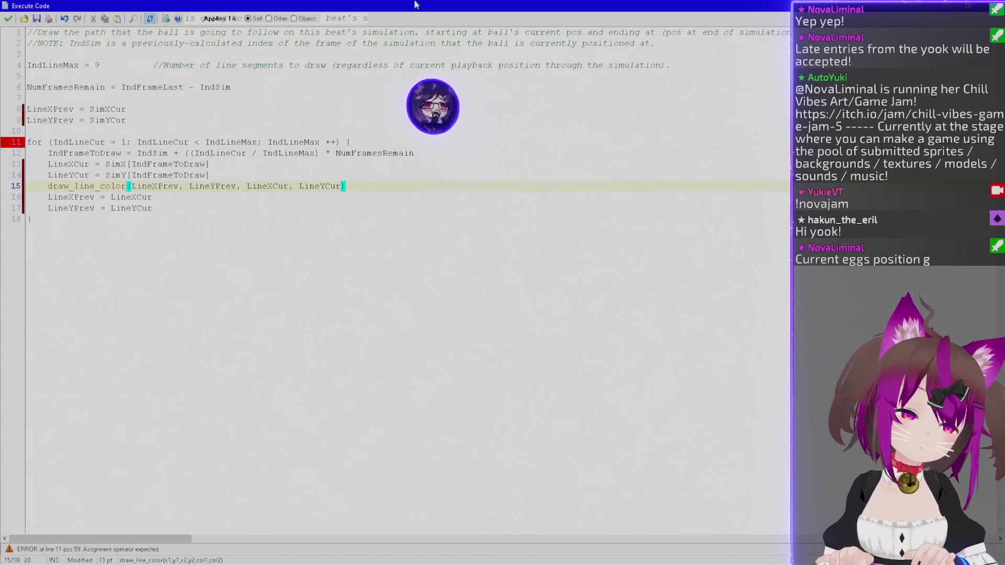
pyautogui.write(',')
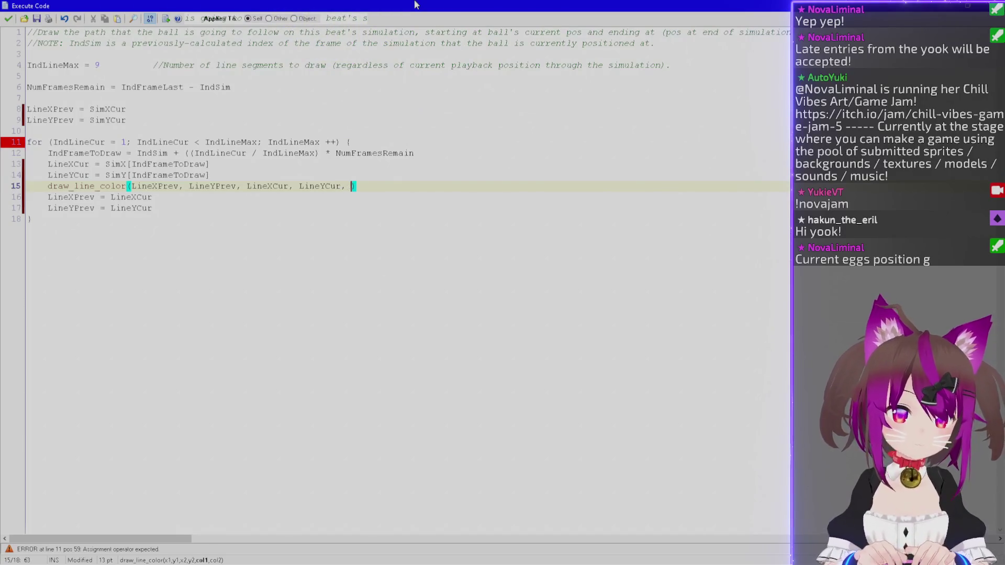
pyautogui.click(8, 18)
pyautogui.click(259, 30)
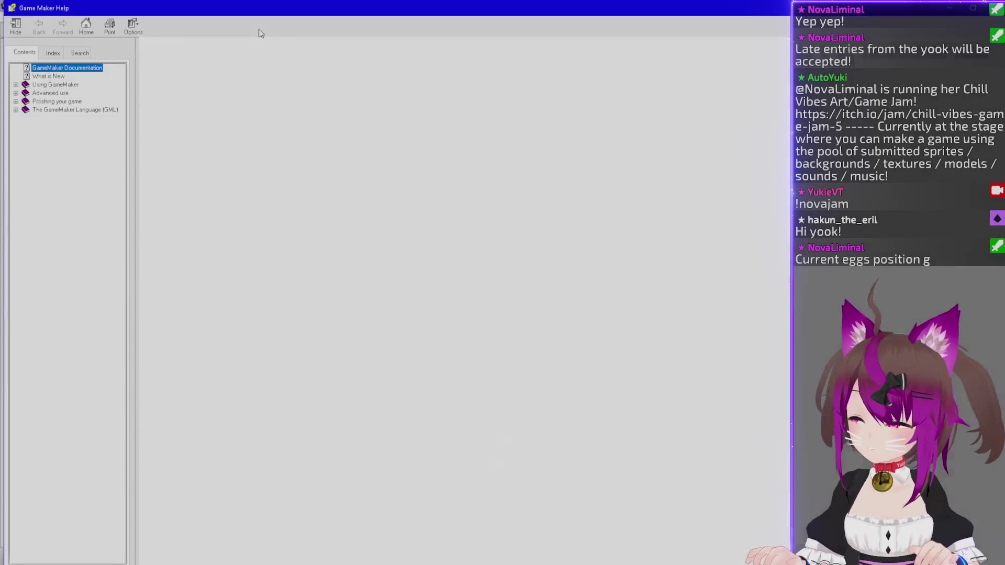
# Look up draw_line_color in the help's keyword index.
pyautogui.click(53, 53)
pyautogui.write('d')
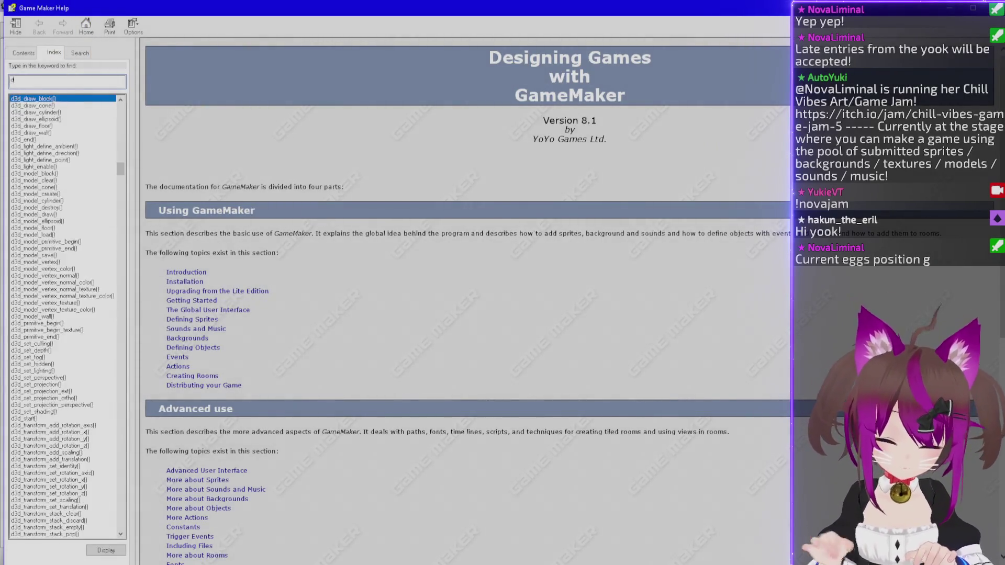
pyautogui.write('raw_line_co')
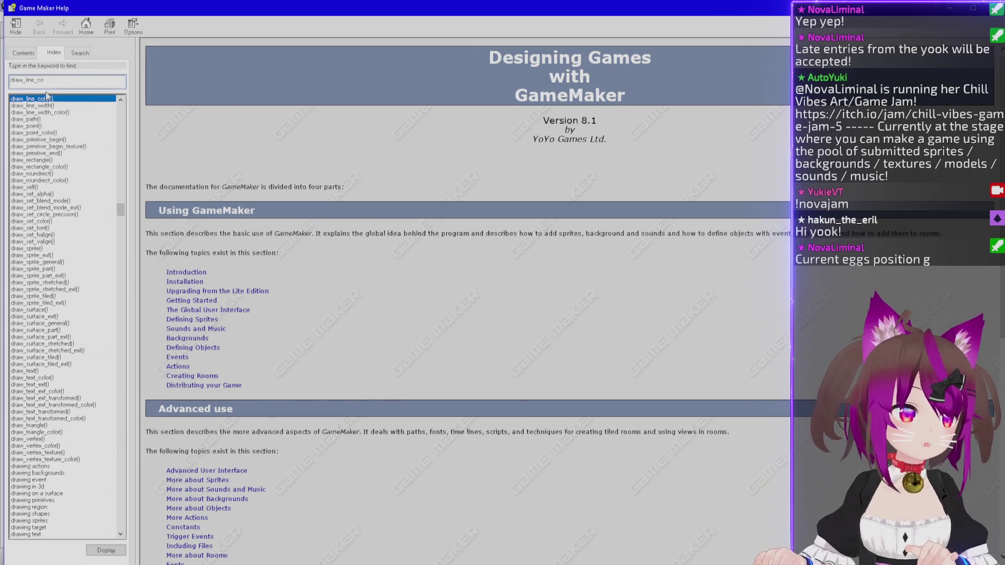
pyautogui.press('Return')
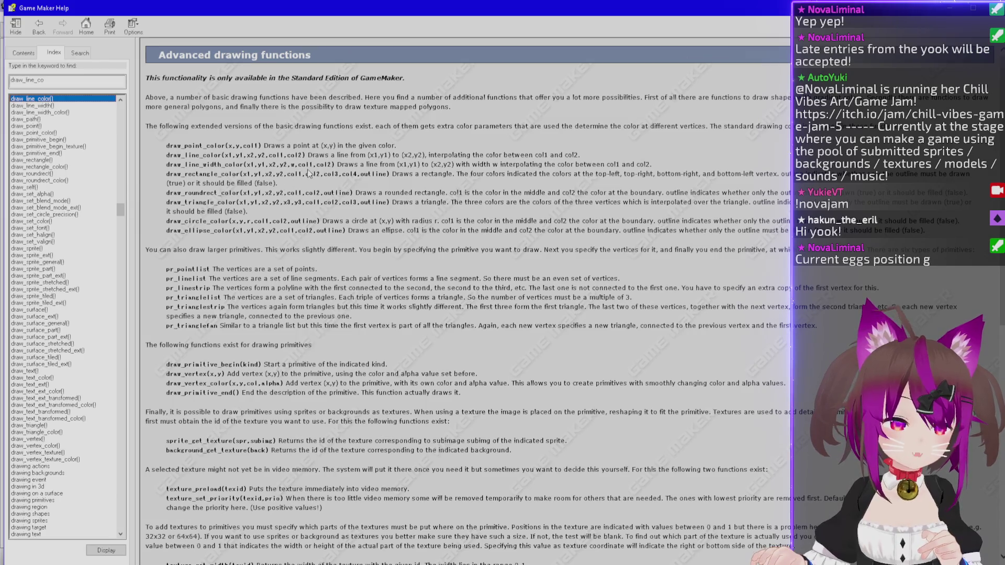
pyautogui.scroll(-2, 301, 201)
pyautogui.scroll(-15, 302, 201)
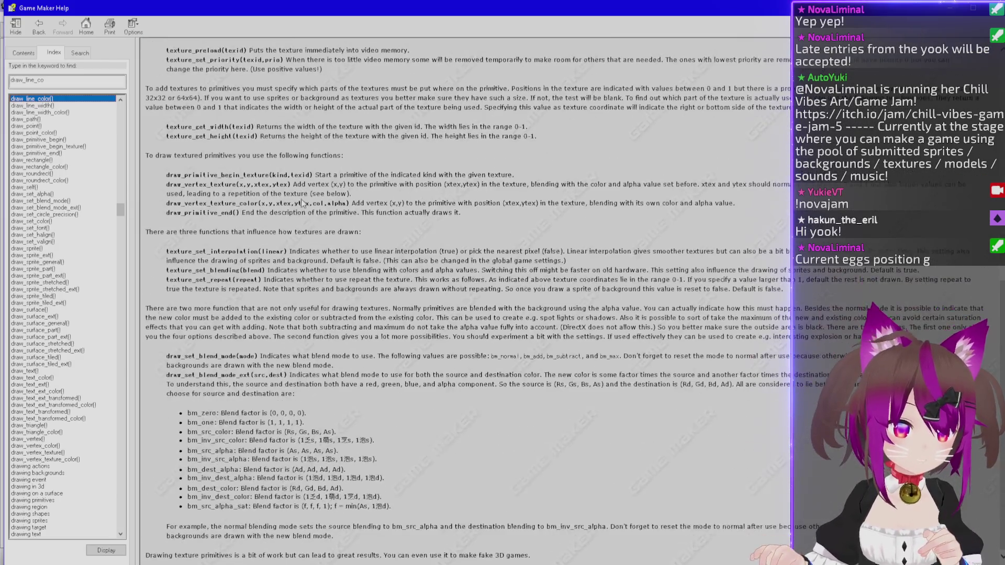
# Look up the colour drawing topic and find draw_set_alpha.
pyautogui.doubleClick(26, 82)
pyautogui.write('color')
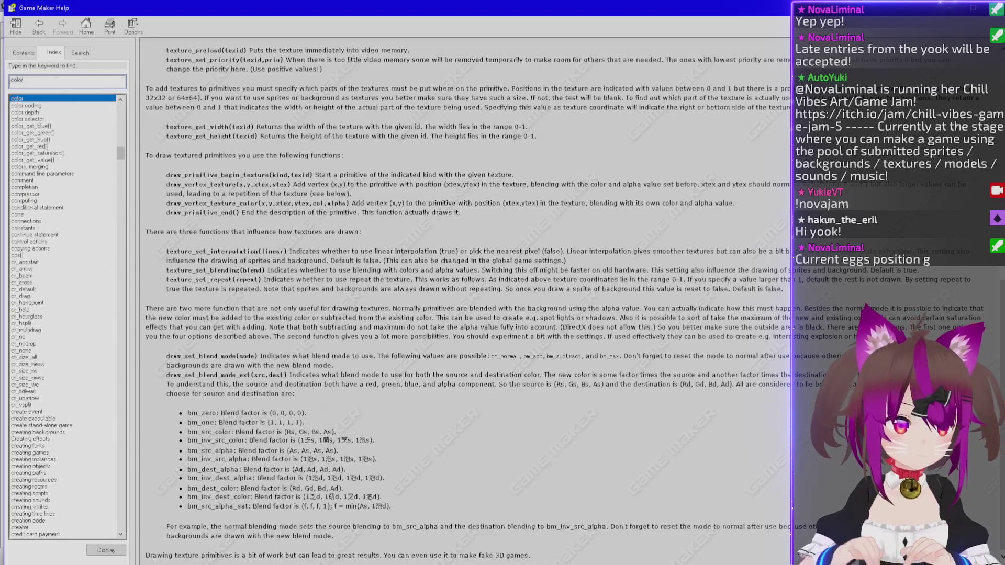
pyautogui.doubleClick(21, 98)
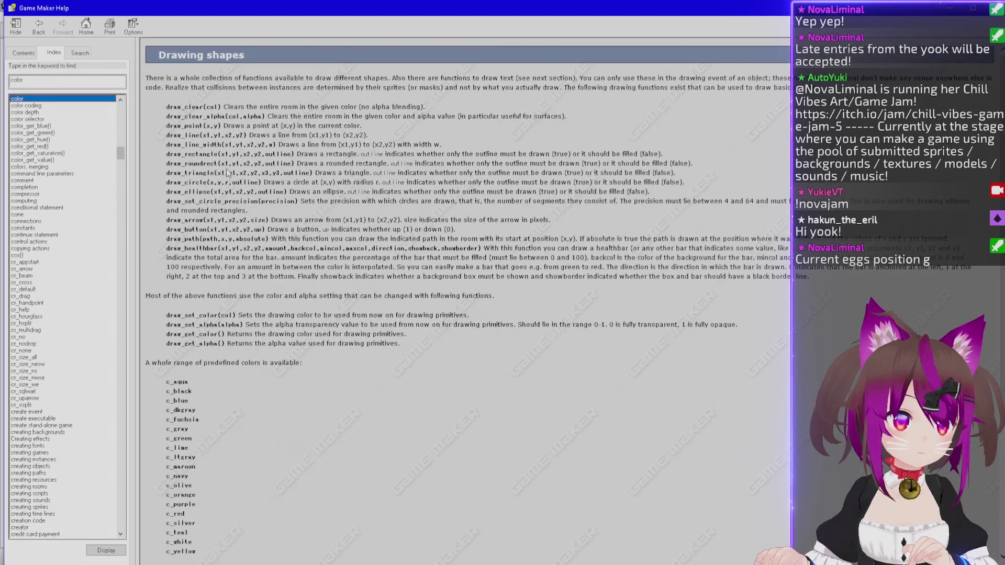
pyautogui.scroll(-3, 224, 167)
pyautogui.scroll(-3, 224, 166)
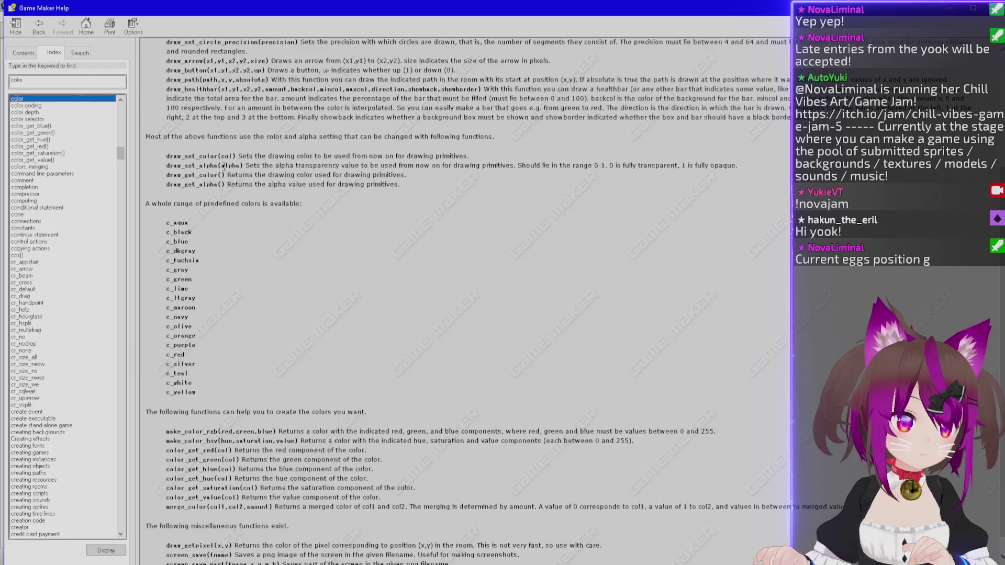
pyautogui.moveTo(217, 432); pyautogui.dragTo(278, 432)
pyautogui.scroll(-1, 277, 434)
pyautogui.scroll(3, 275, 442)
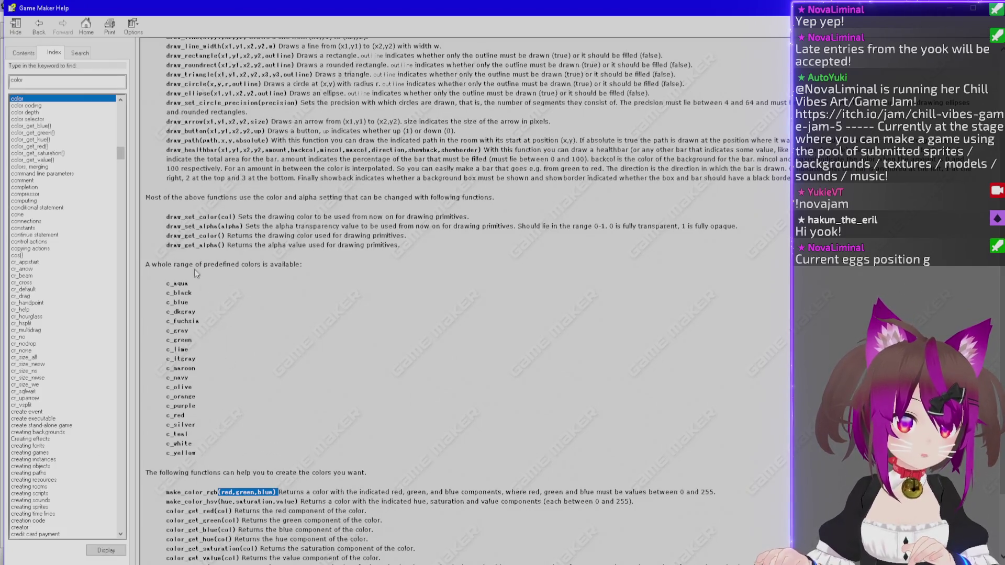
pyautogui.moveTo(196, 227)
pyautogui.mouseDown()
pyautogui.moveTo(167, 228)
pyautogui.moveTo(240, 229)
pyautogui.mouseUp()
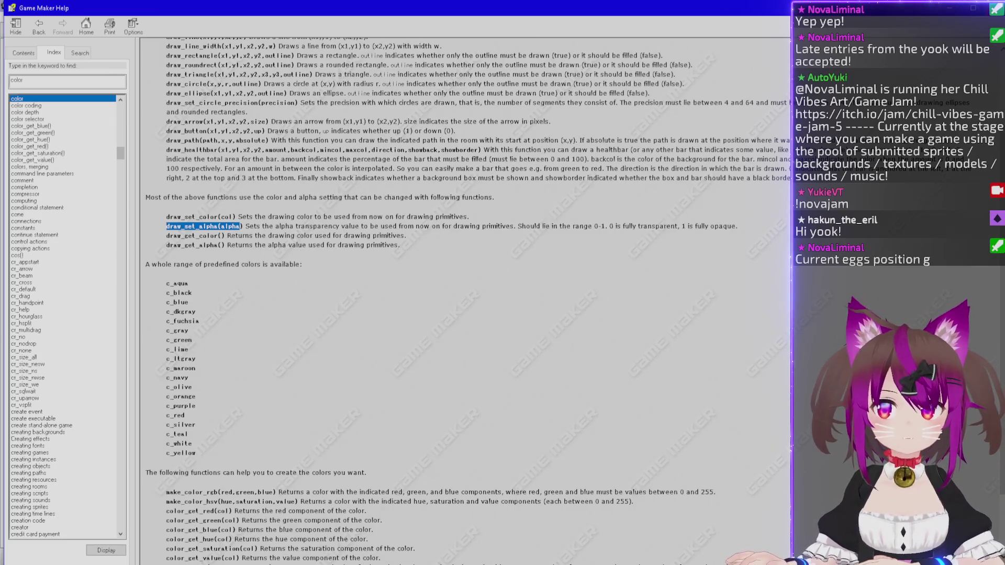
# Return to objBall and reopen the path-drawing code.
pyautogui.press('super+Up')
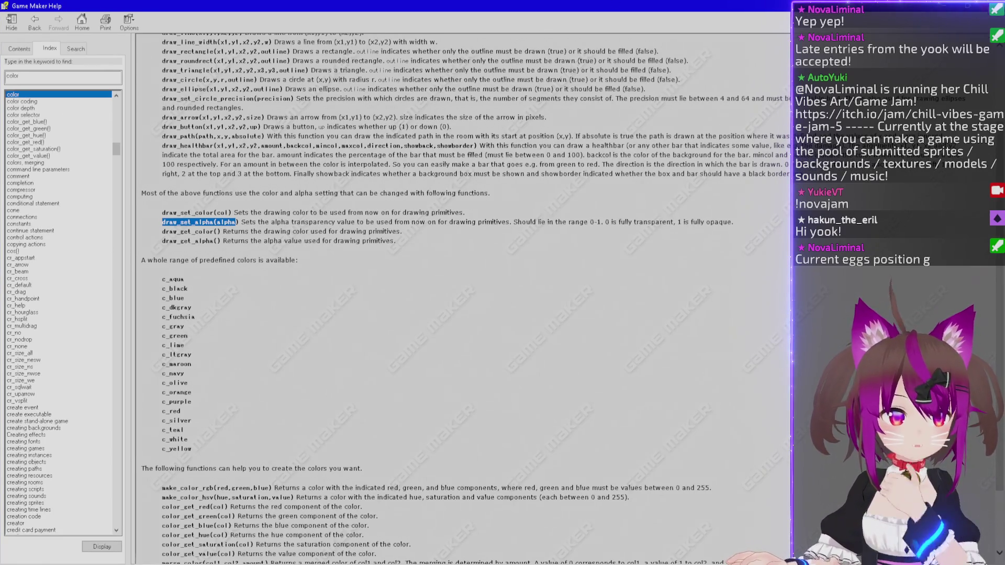
pyautogui.hotkey('alt', 'Tab')
pyautogui.doubleClick(355, 157)
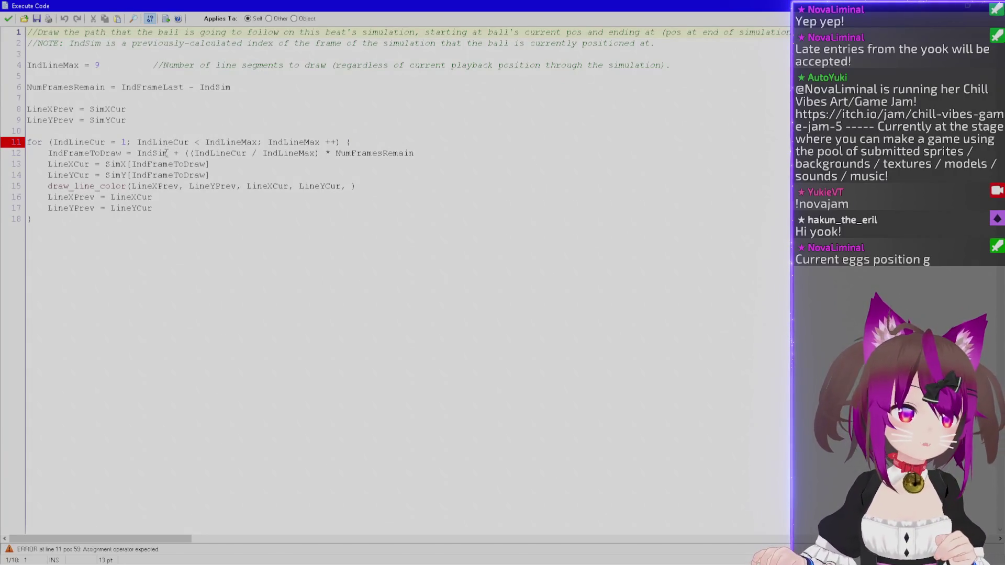
# Add c_white as the colour argument after LineYCur in line 15's draw_line_color call.
pyautogui.click(349, 186)
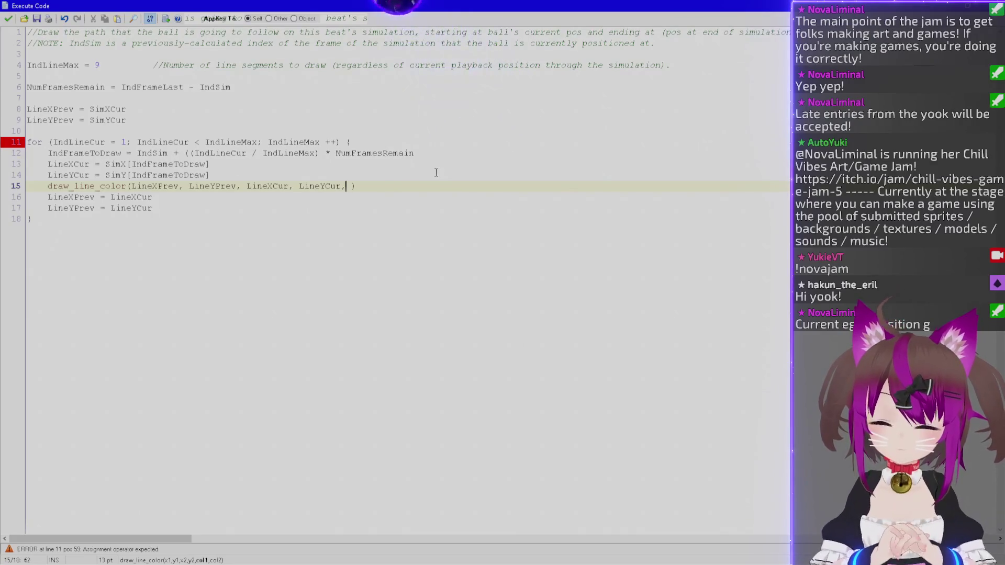
pyautogui.press('BackSpace')
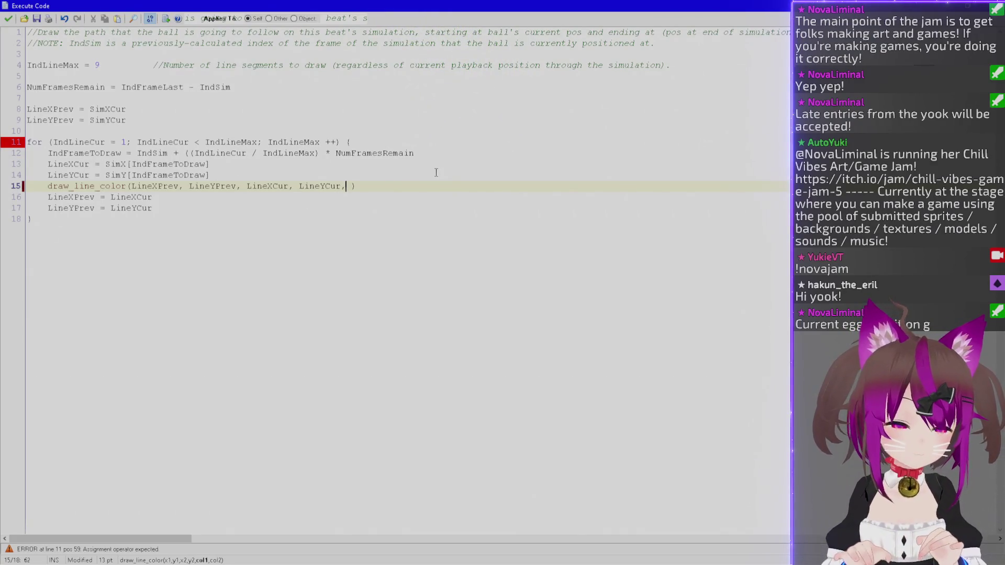
pyautogui.hotkey('ctrl', 'Left')
pyautogui.hotkey('ctrl', 'Left')
pyautogui.hotkey('ctrl', 'Left')
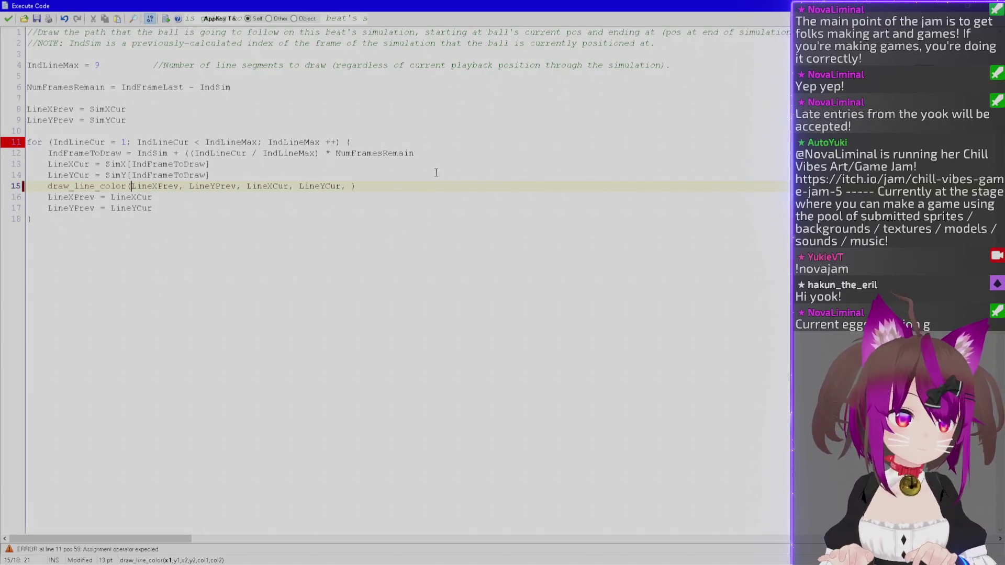
pyautogui.press('BackSpace')
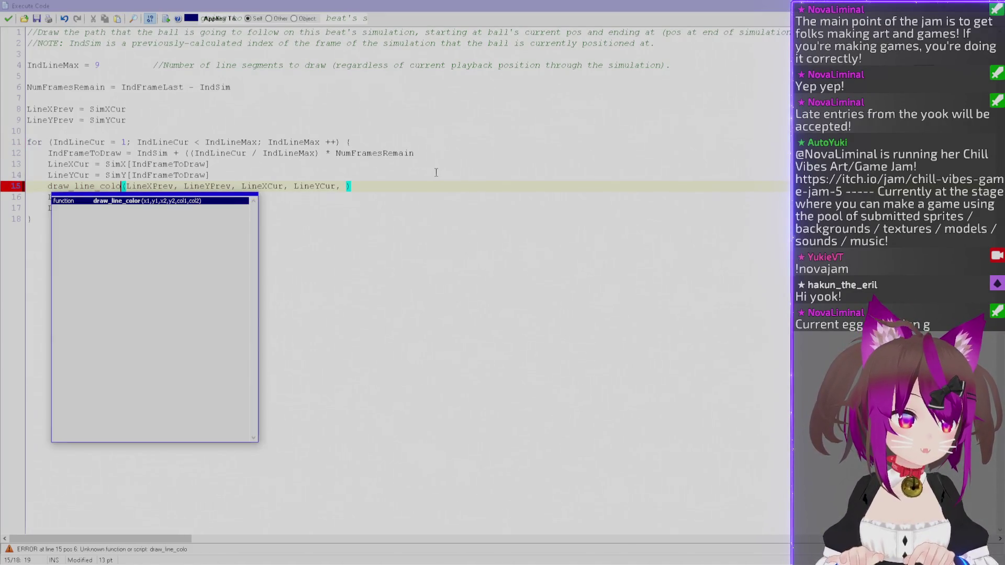
pyautogui.write('er')
pyautogui.press('Escape')
pyautogui.press('End')
pyautogui.press('Left')
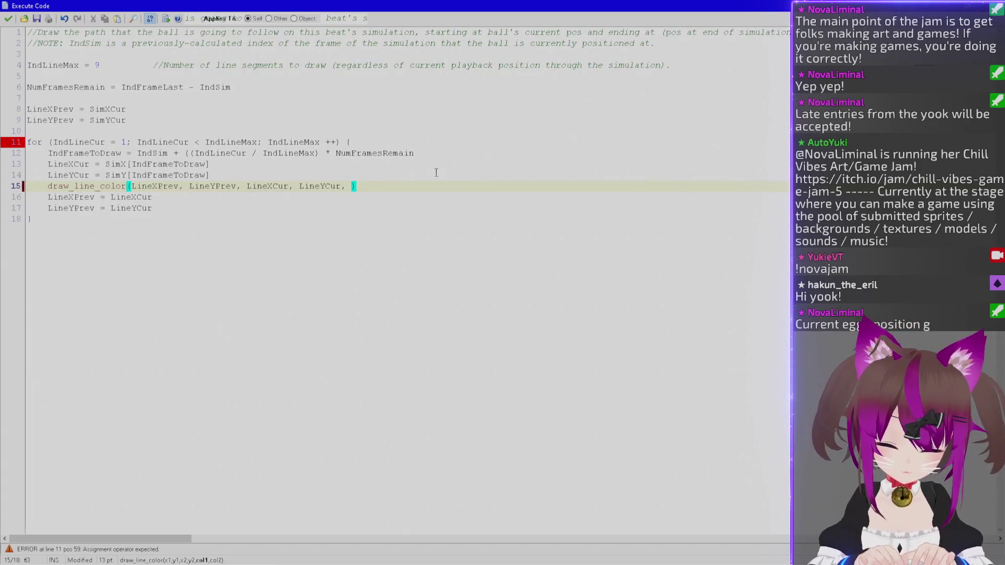
pyautogui.write('whit')
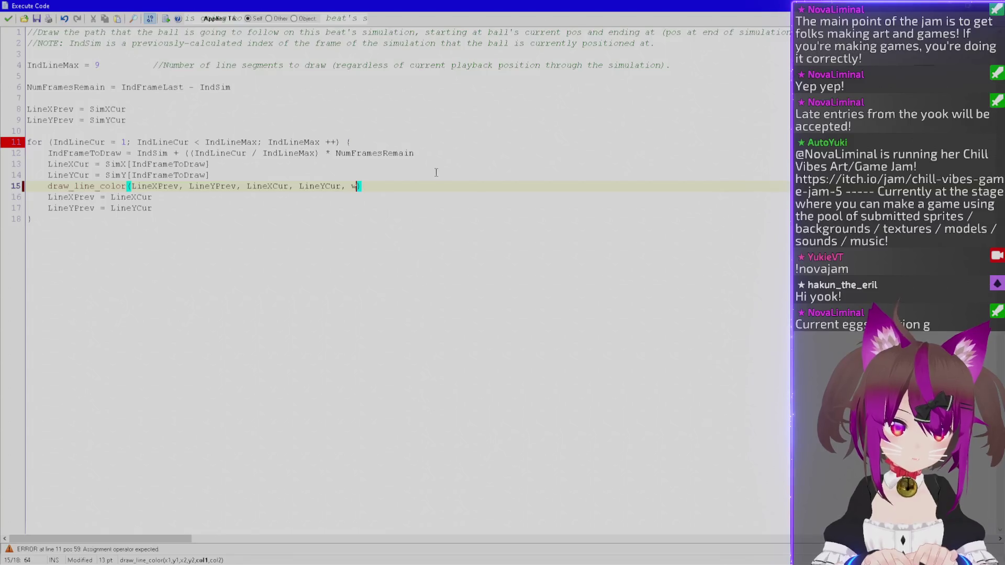
pyautogui.press('BackSpace')
pyautogui.press('BackSpace')
pyautogui.press('BackSpace')
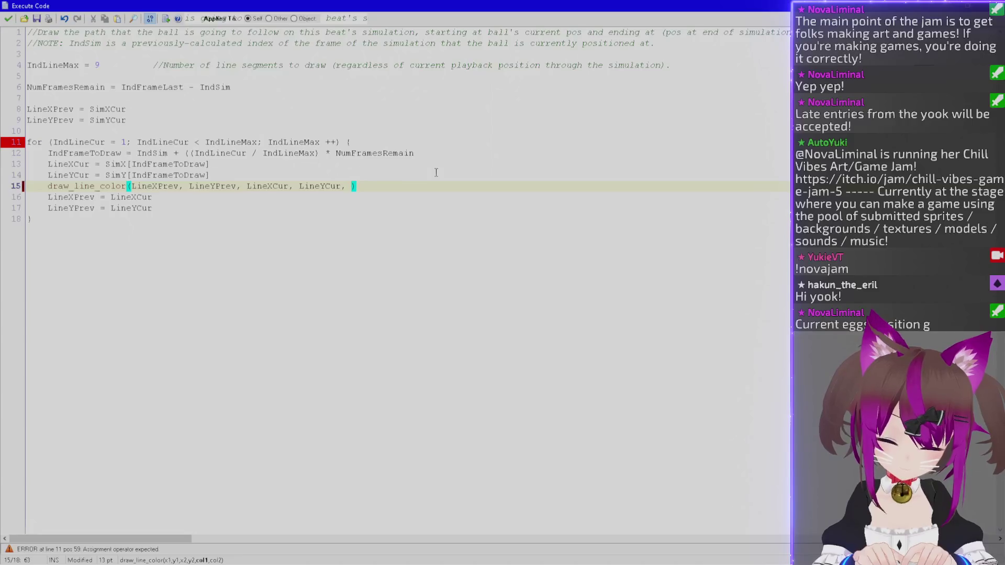
pyautogui.write('c_white')
pyautogui.click(424, 175)
# Insert draw_set_alpha((IndLineMax - IndLineCur) / IndLineMax) above the line-drawing call.
pyautogui.press('Return')
pyautogui.write('draw_')
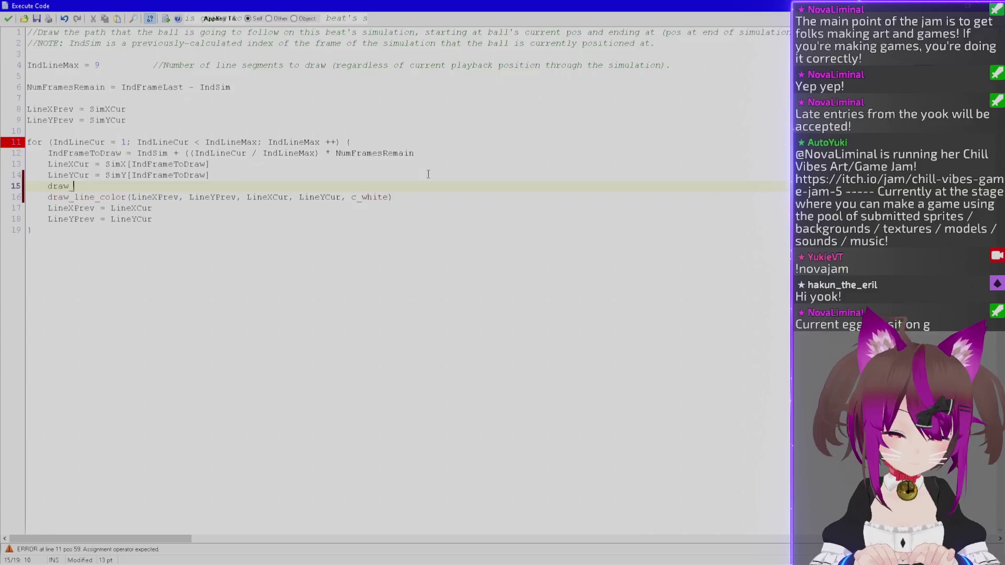
pyautogui.write('set_al')
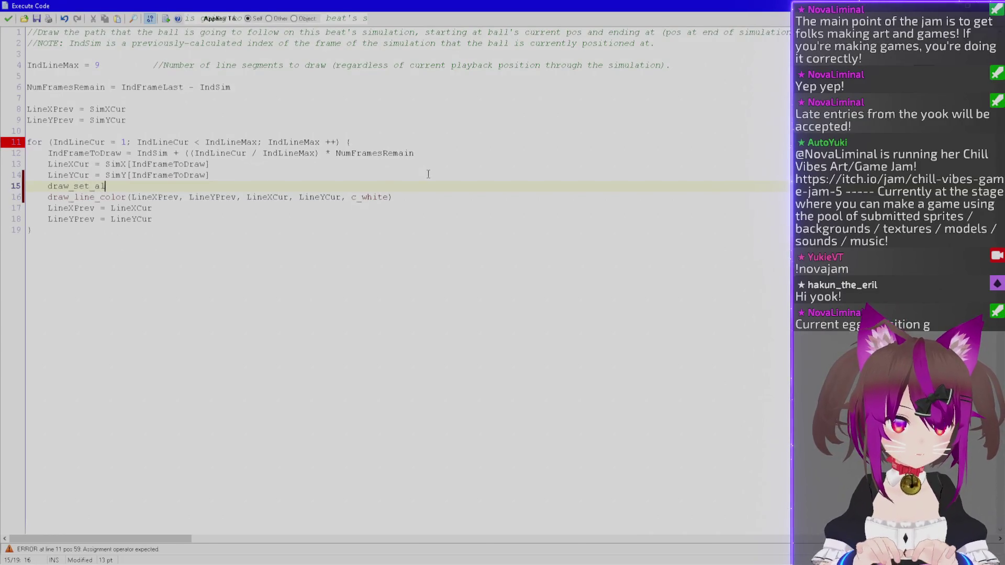
pyautogui.press('Return')
pyautogui.write('(')
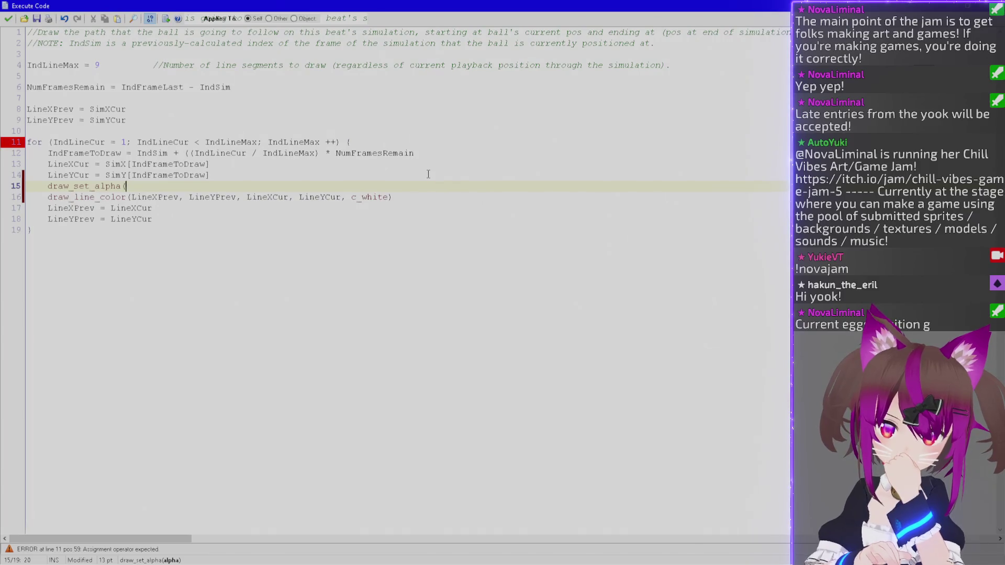
pyautogui.write('IndL')
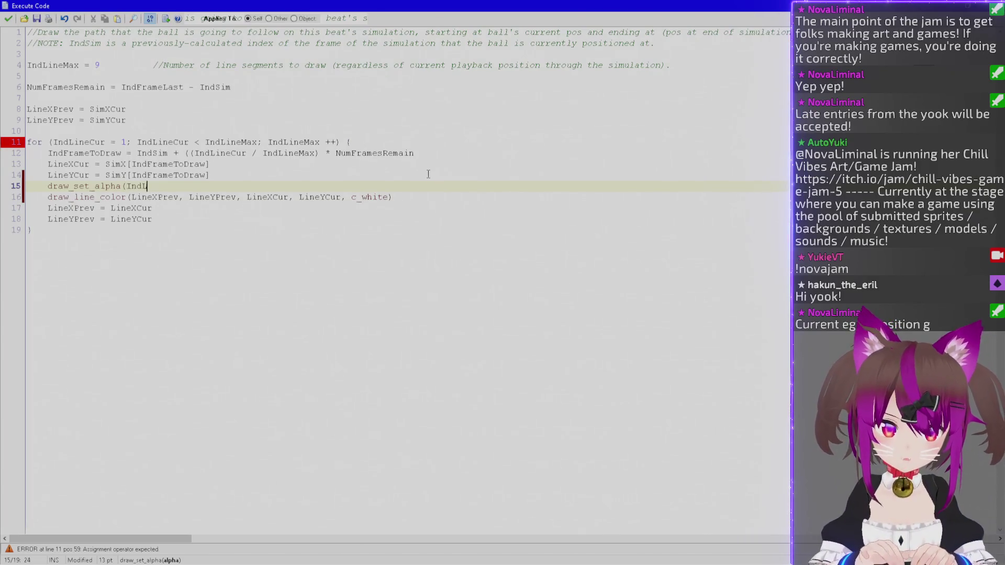
pyautogui.write('ineMax - IndLineCur)')
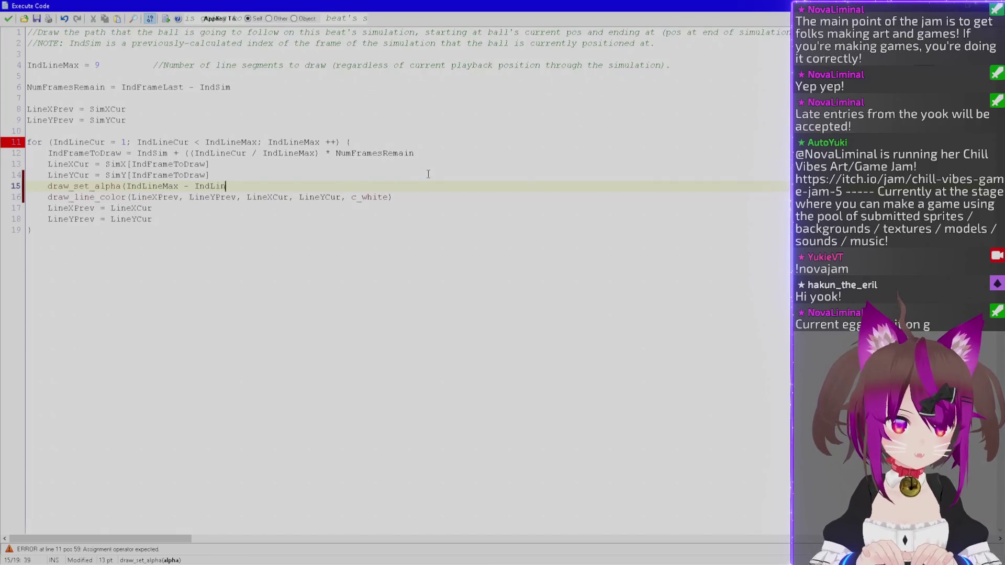
pyautogui.hotkey('ctrl', 'Left')
pyautogui.hotkey('ctrl', 'Left')
pyautogui.write('(')
pyautogui.press('End')
pyautogui.write('/ IndLineMax)')
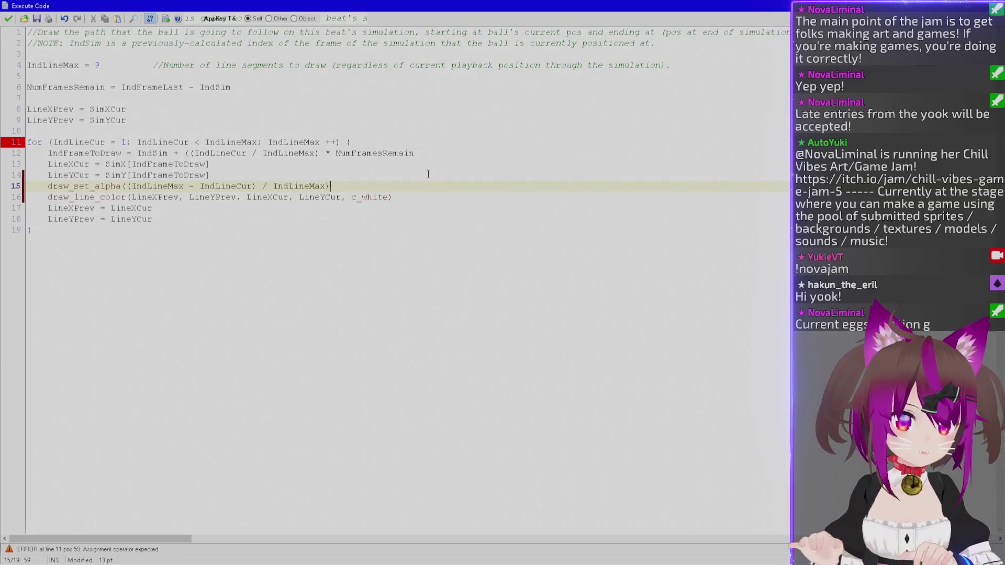
# Change the alpha formula to use (IndLineCur - 1) and comment that alpha fades from 1 to nearly 0.
pyautogui.doubleClick(83, 143)
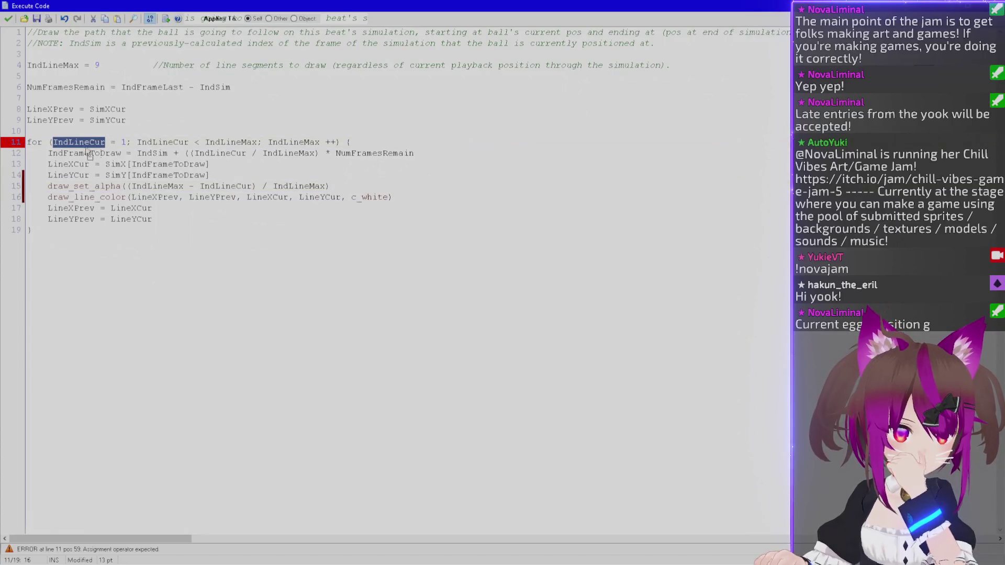
pyautogui.doubleClick(214, 186)
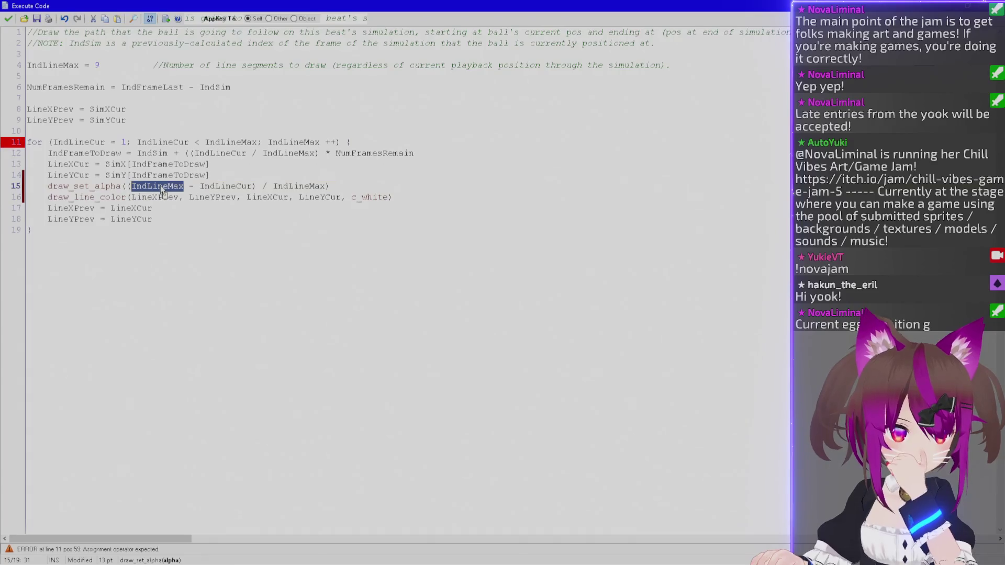
pyautogui.click(215, 186)
pyautogui.doubleClick(215, 186)
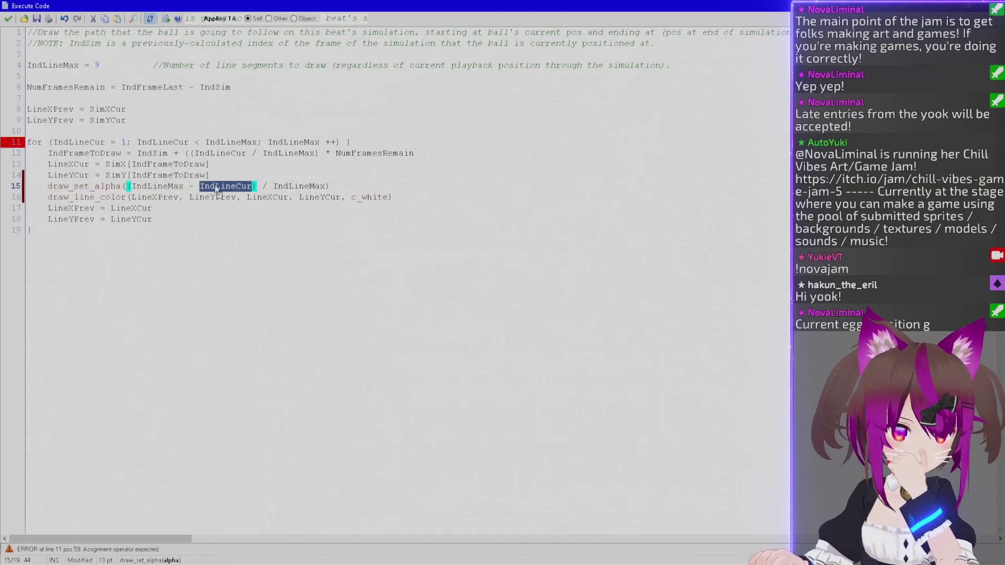
pyautogui.doubleClick(298, 188)
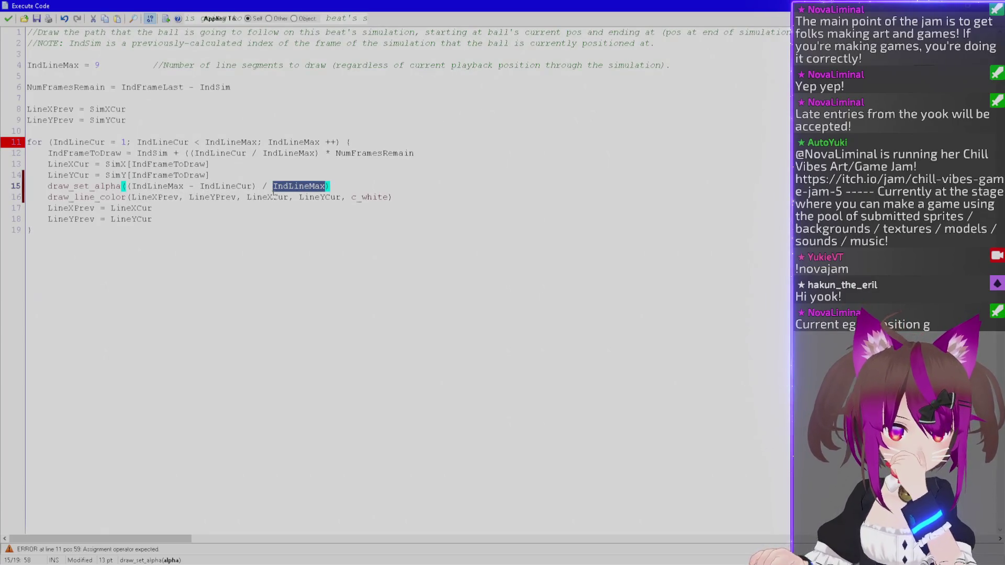
pyautogui.click(347, 187)
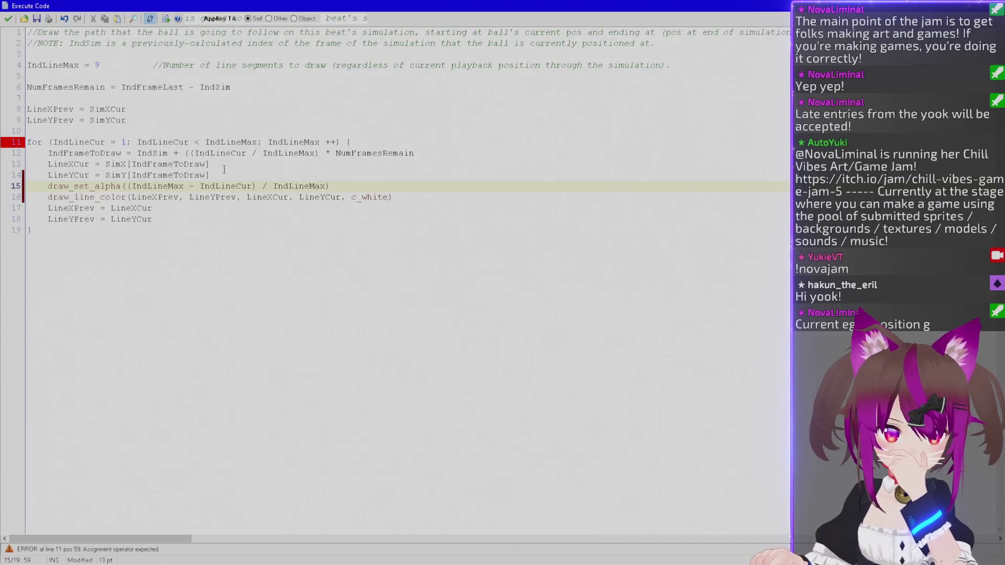
pyautogui.click(200, 186)
pyautogui.write('(')
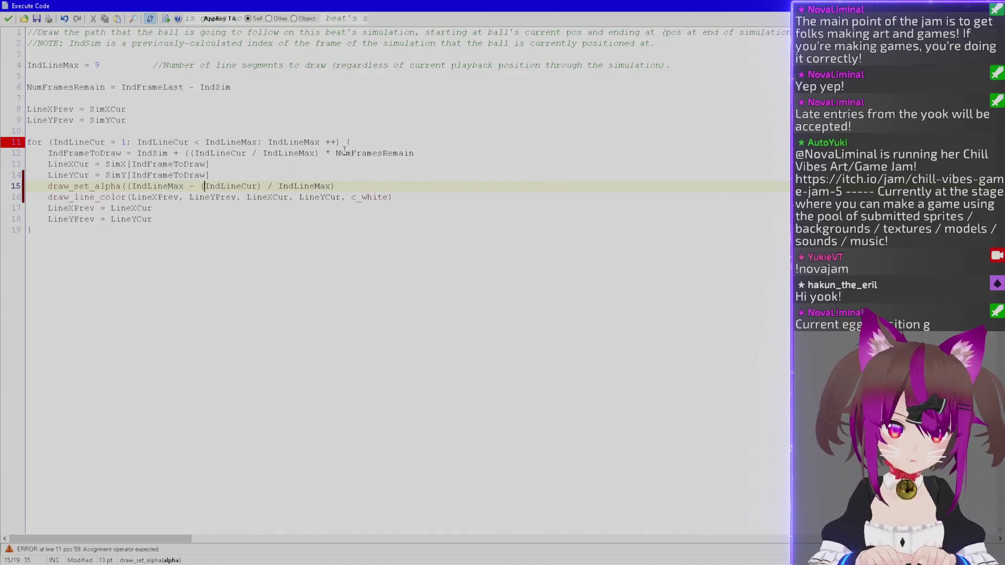
pyautogui.hotkey('ctrl', 'Right')
pyautogui.hotkey('ctrl', 'Right')
pyautogui.hotkey('ctrl', 'Right')
pyautogui.press('Left')
pyautogui.press('Left')
pyautogui.press('Left')
pyautogui.write('- 1)')
pyautogui.press('End')
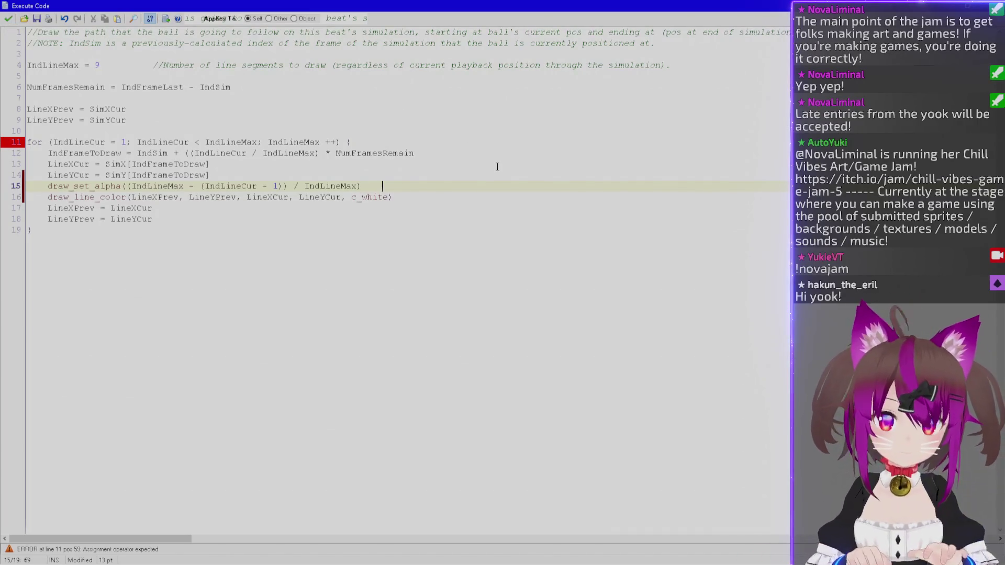
pyautogui.write('//Se')
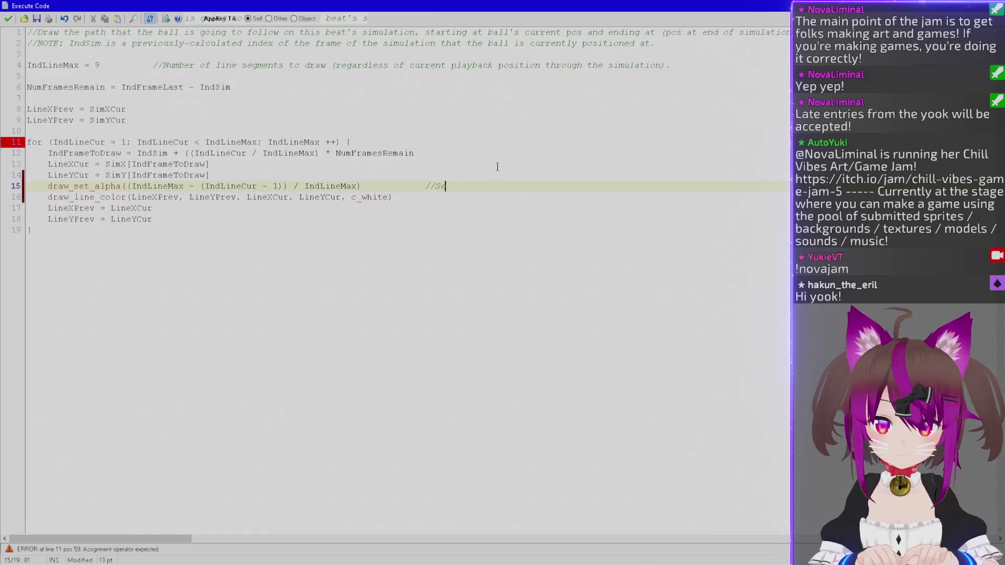
pyautogui.write('t alpha to 1 at st')
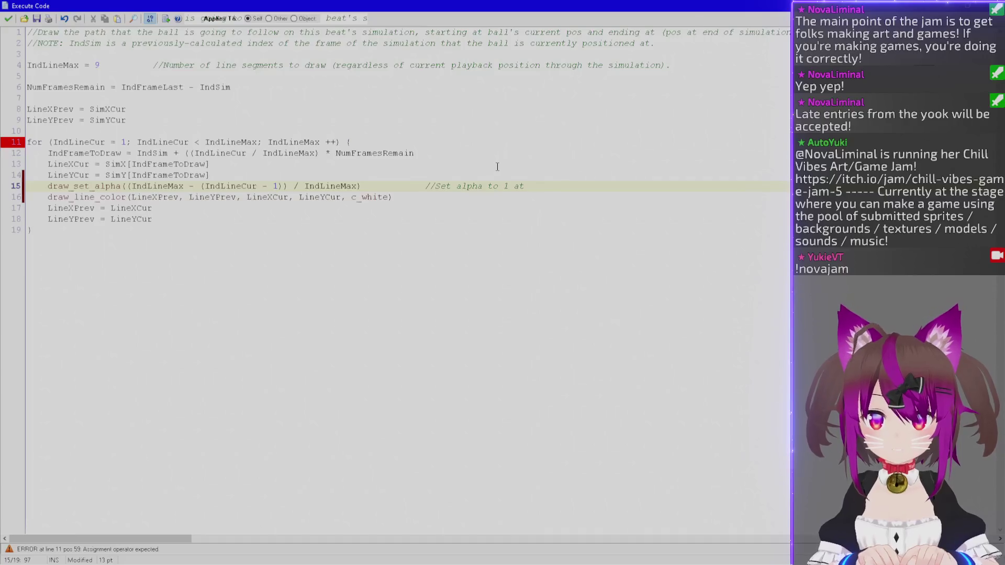
pyautogui.write('art of line and ')
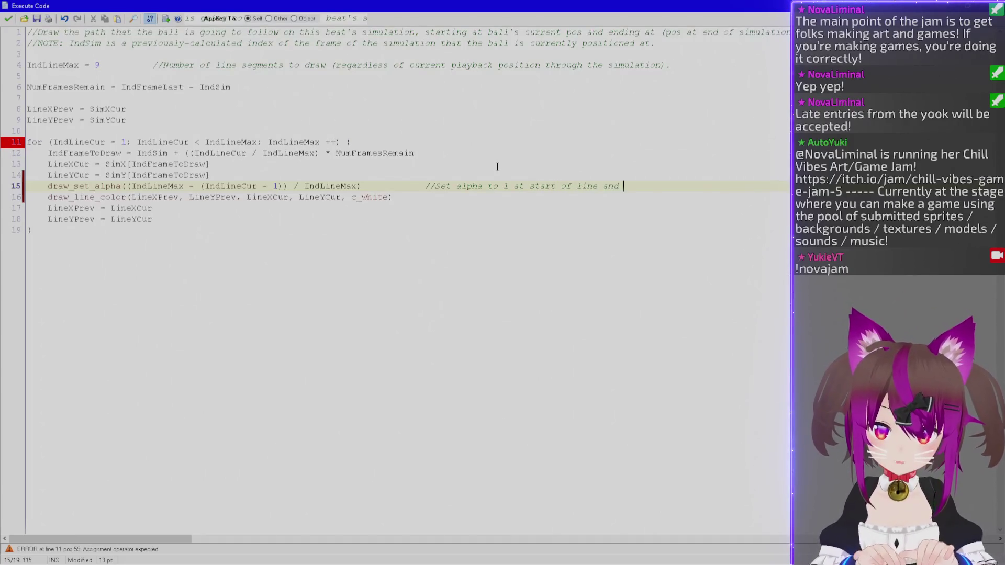
pyautogui.write('nearly 0 ')
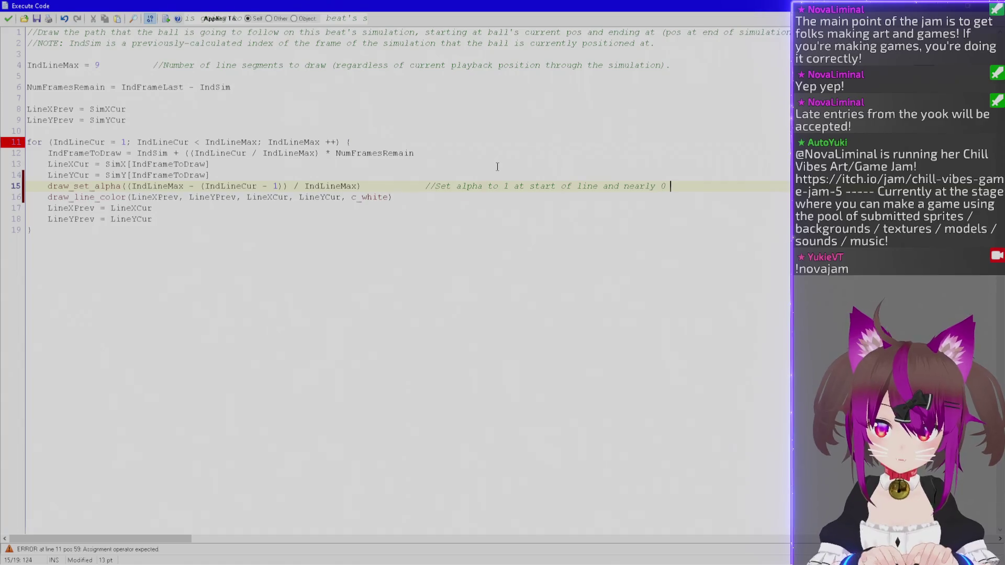
pyautogui.write('at end of line.')
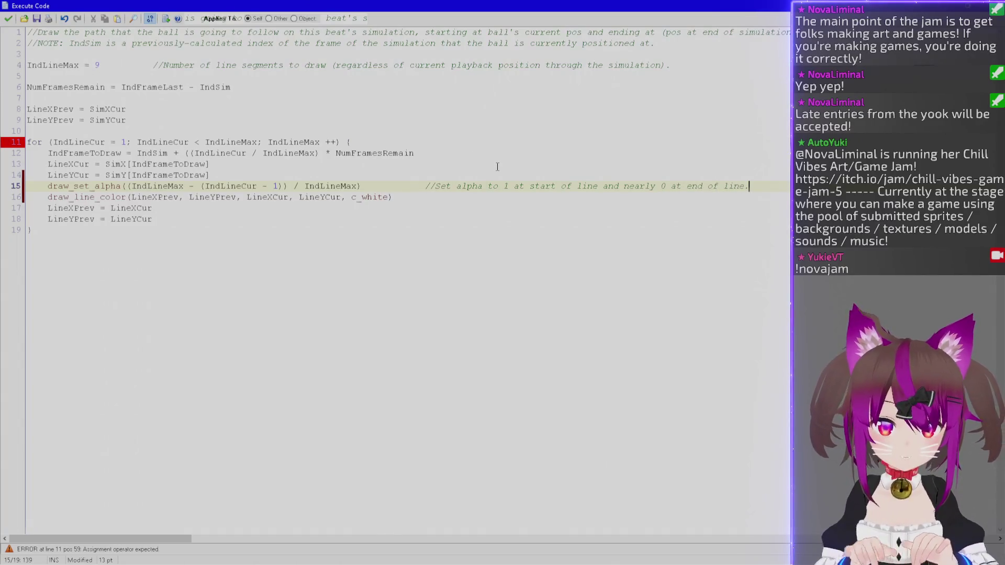
# Comment line 16 '//Draw line from prev to cur LineX/Y.' and close the code editor.
pyautogui.press('Down')
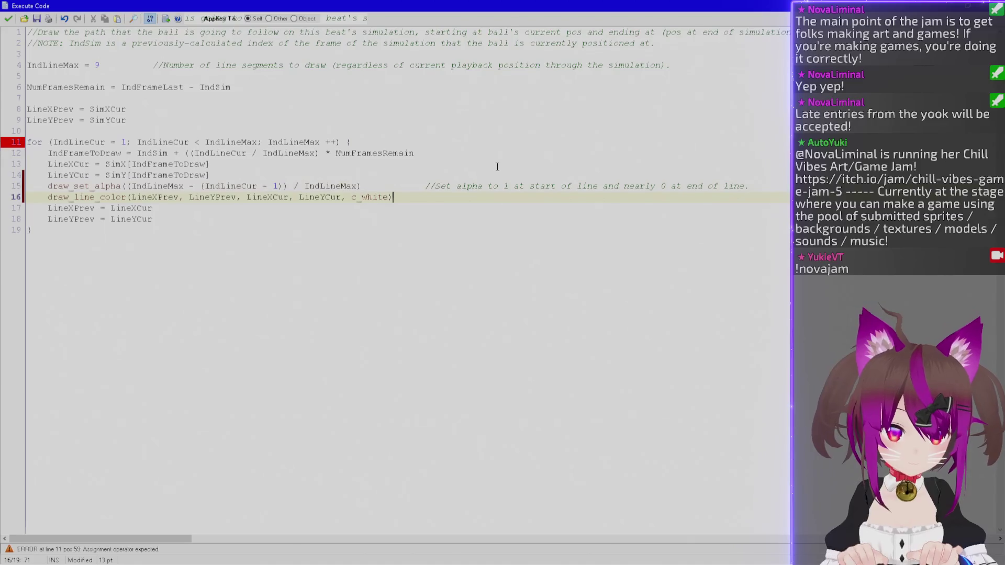
pyautogui.write('      //D')
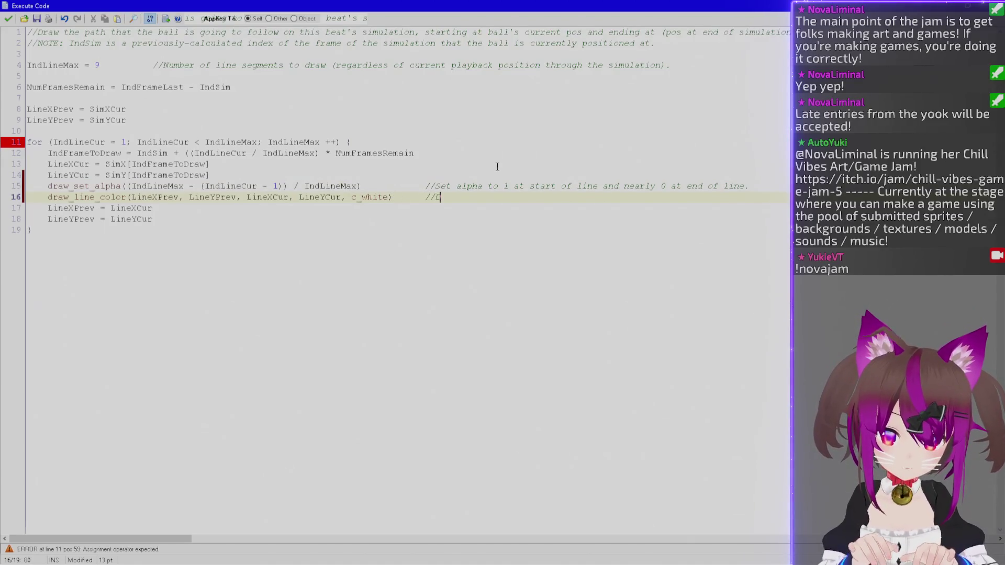
pyautogui.write('raw line from prev')
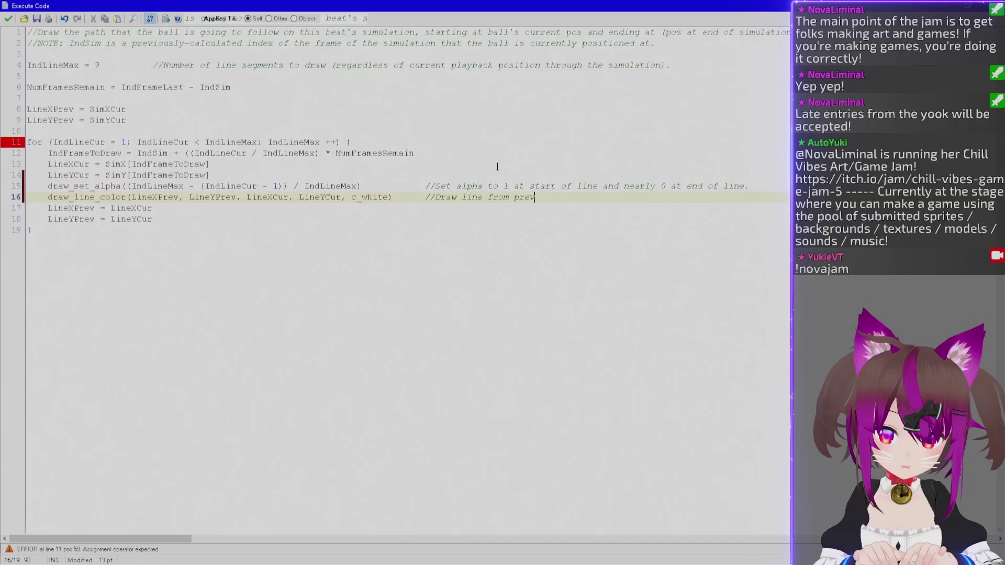
pyautogui.write(' to cur ')
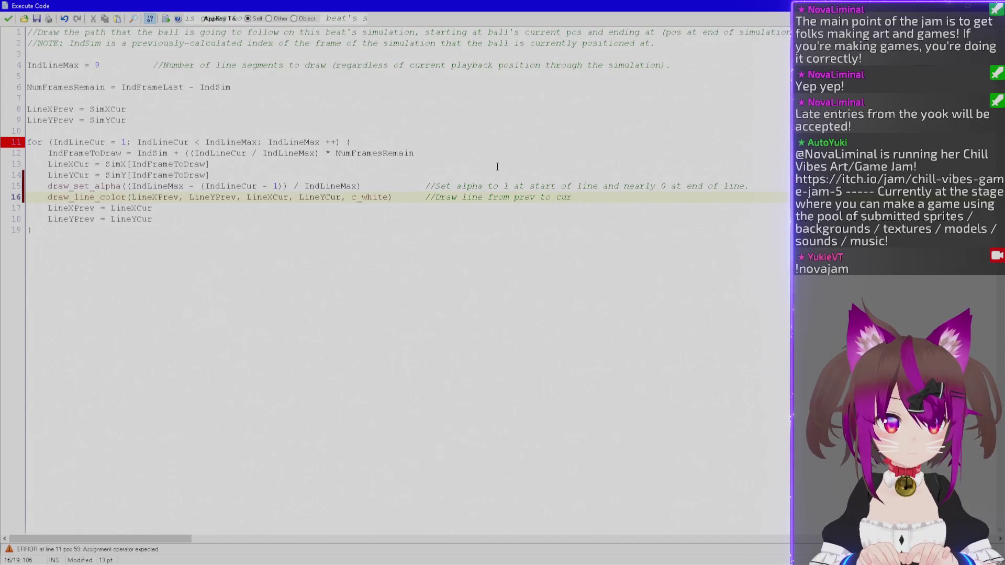
pyautogui.write('LineX/Y')
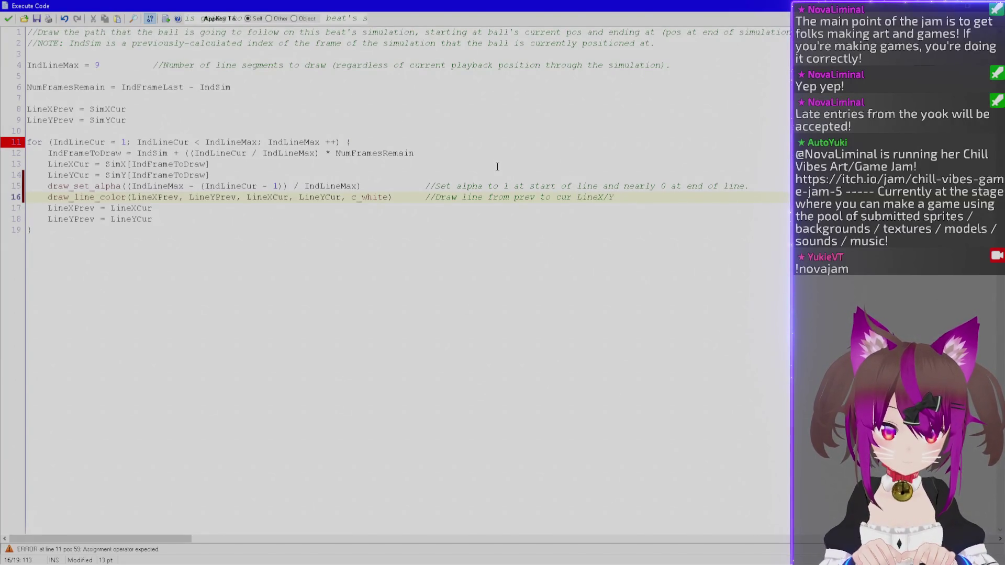
pyautogui.hotkey('ctrl', 'shift', 'Left')
pyautogui.hotkey('ctrl', 'shift', 'Left')
pyautogui.hotkey('ctrl', 'shift', 'Left')
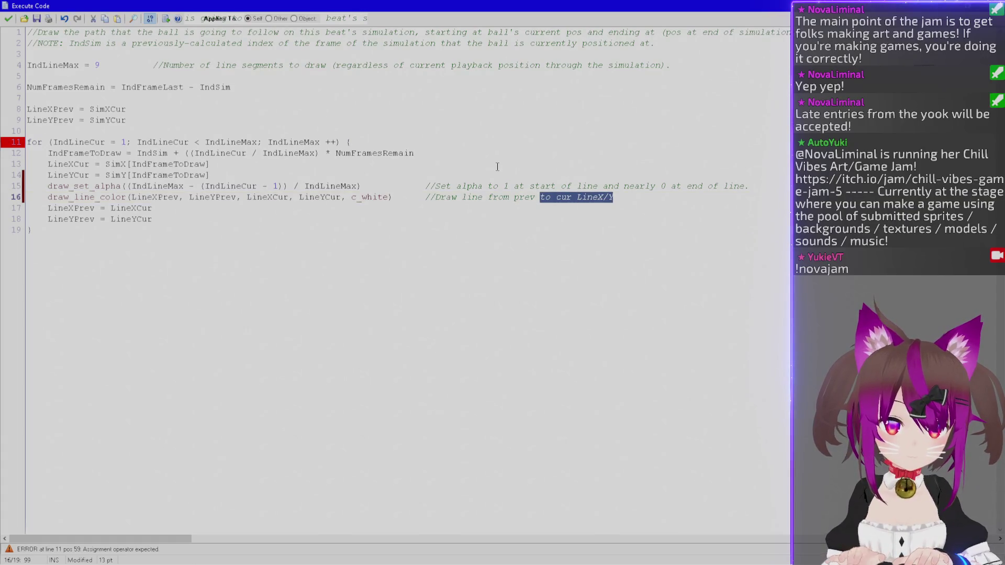
pyautogui.press('End')
pyautogui.write('.')
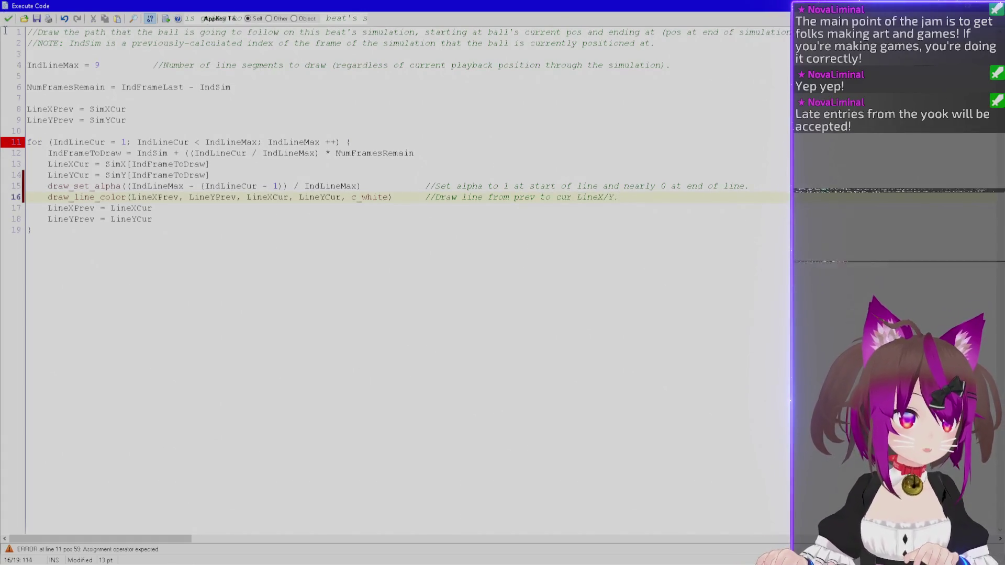
pyautogui.click(8, 19)
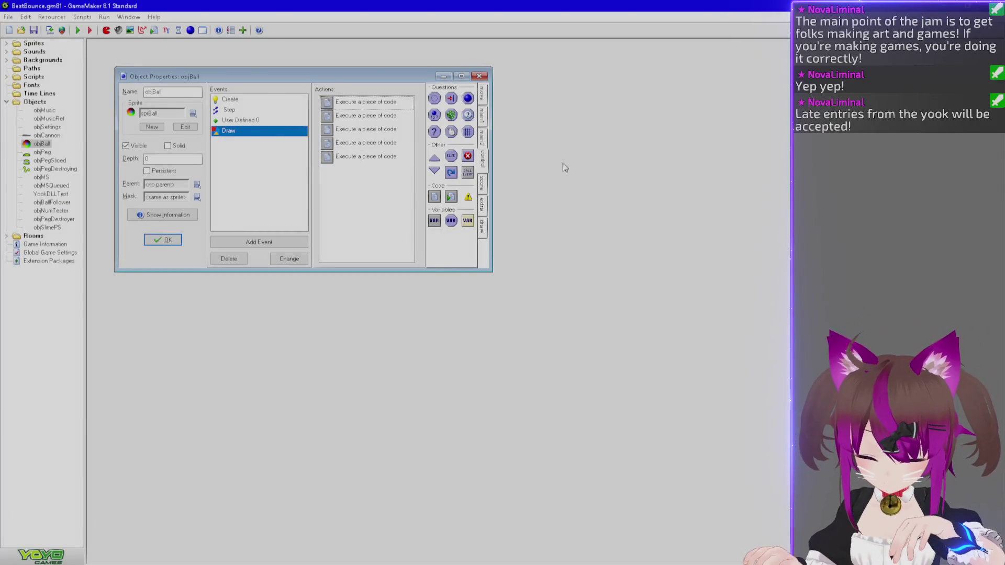
# Test-run, abort the compile error, and add c_white as the second colour argument.
pyautogui.press('F5')
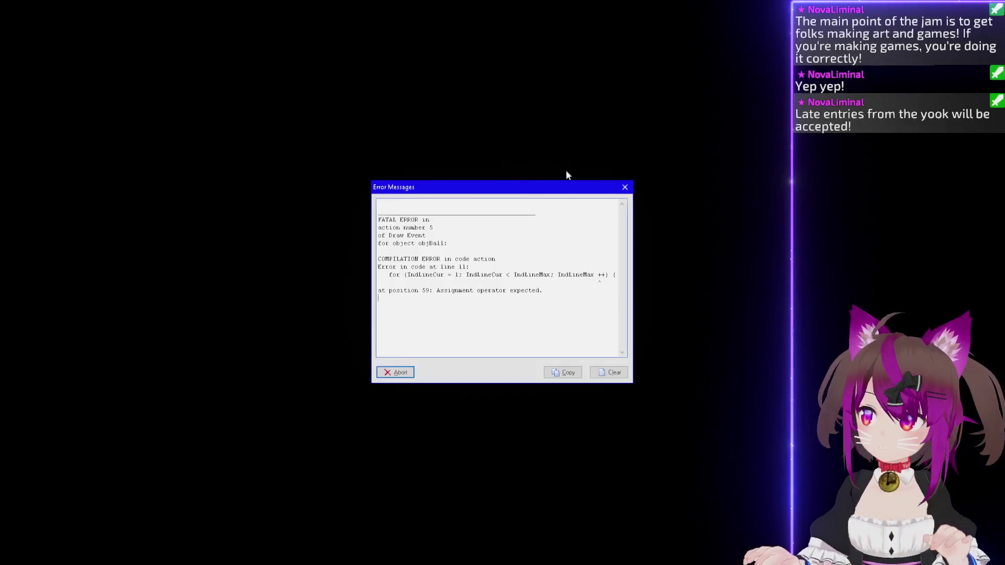
pyautogui.click(397, 373)
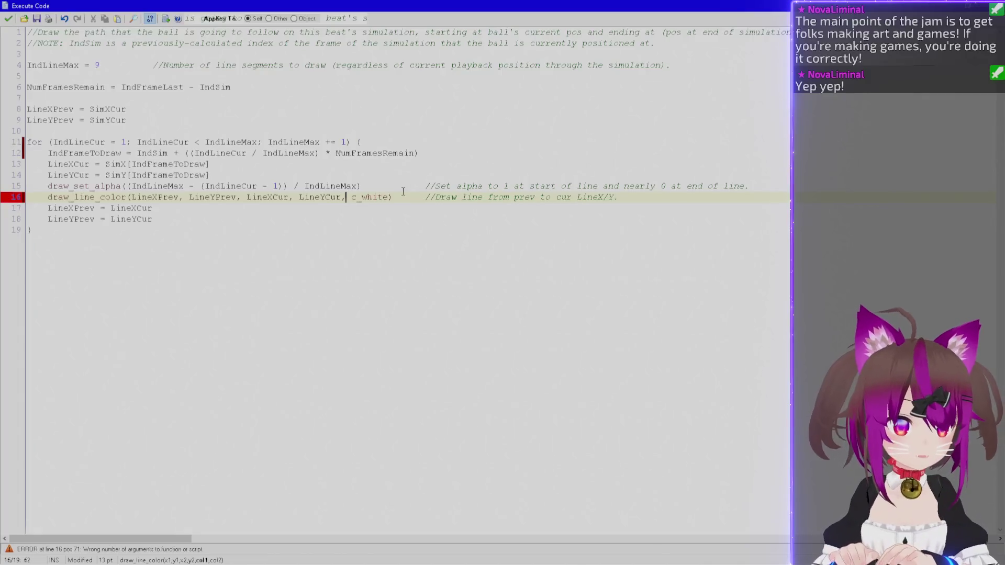
pyautogui.hotkey('ctrl', 'shift', 'Right')
pyautogui.hotkey('shift', 'Left')
pyautogui.hotkey('shift', 'Left')
pyautogui.hotkey('shift', 'Left')
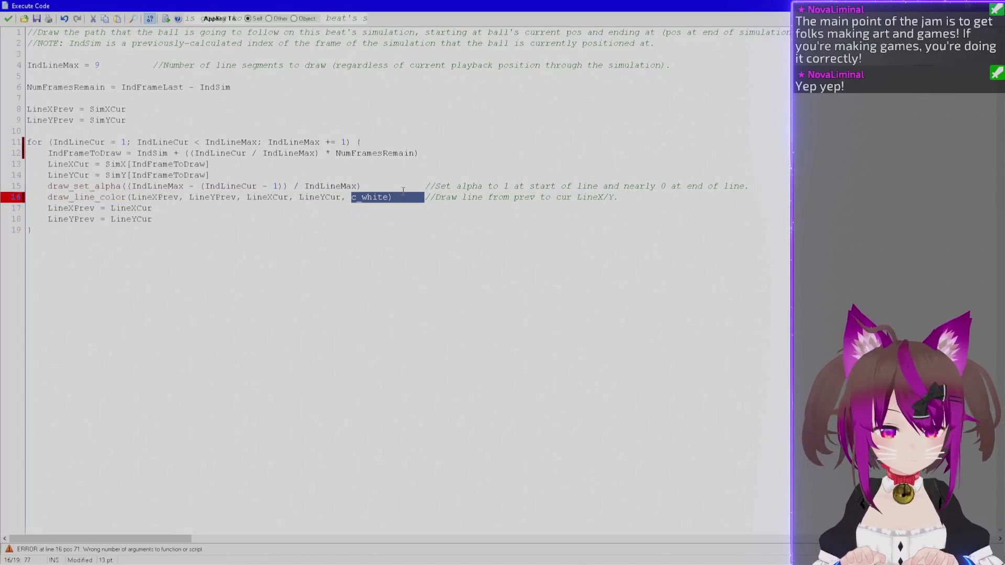
pyautogui.press('Left')
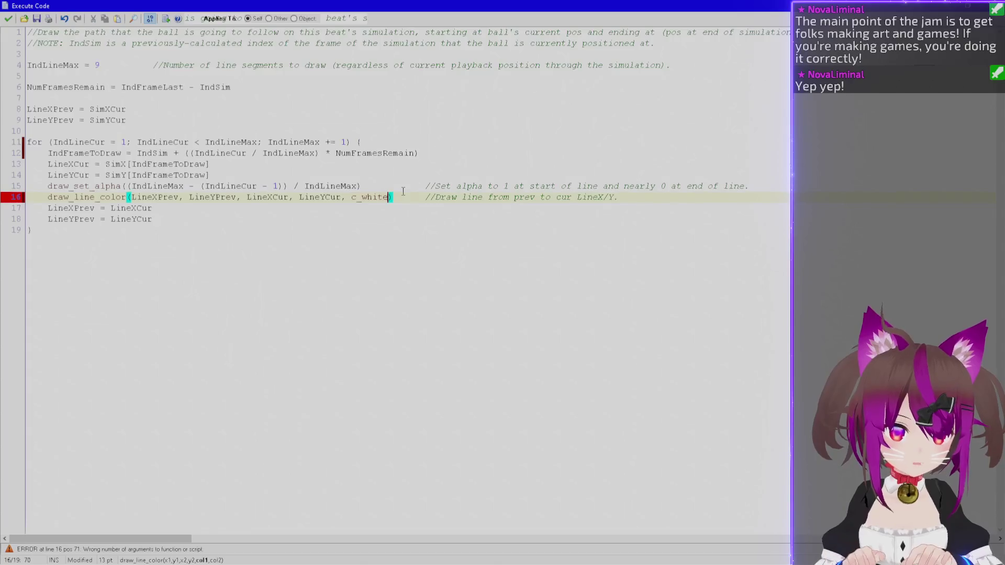
pyautogui.write(', c_white')
# Realign line 15's comment, save the code and run the game again.
pyautogui.press('Up')
pyautogui.press('Tab')
pyautogui.press('Tab')
pyautogui.press('Down')
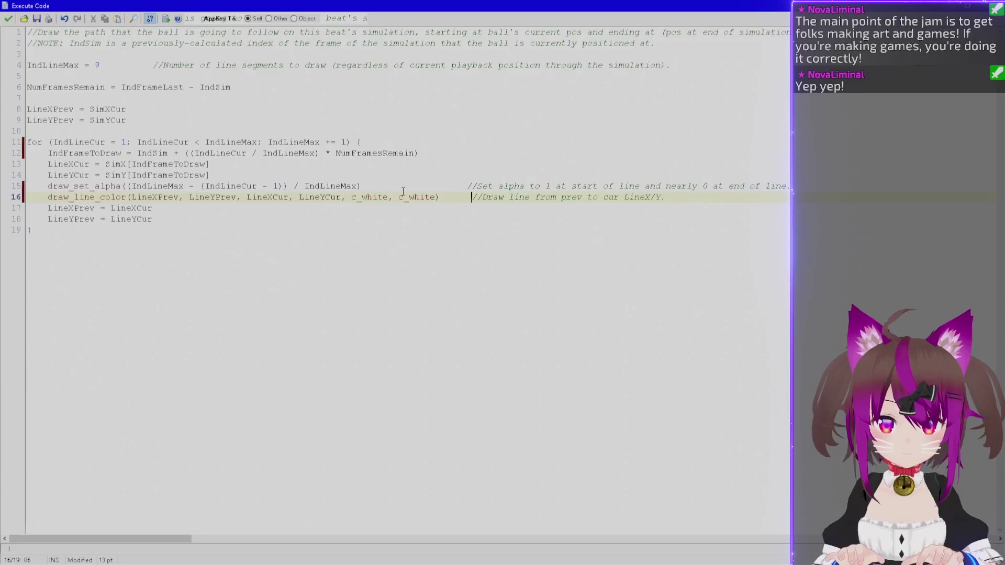
pyautogui.click(8, 19)
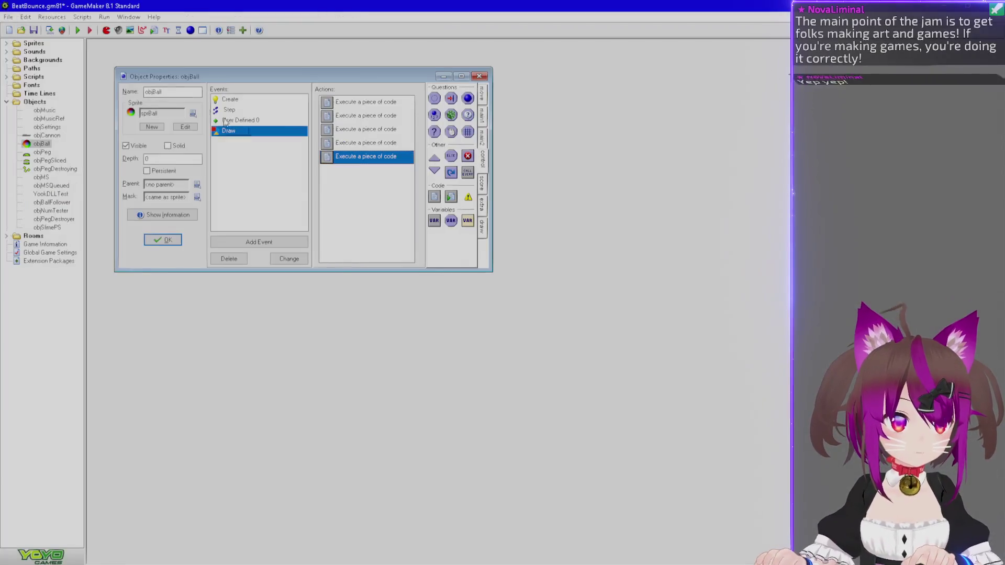
pyautogui.press('F5')
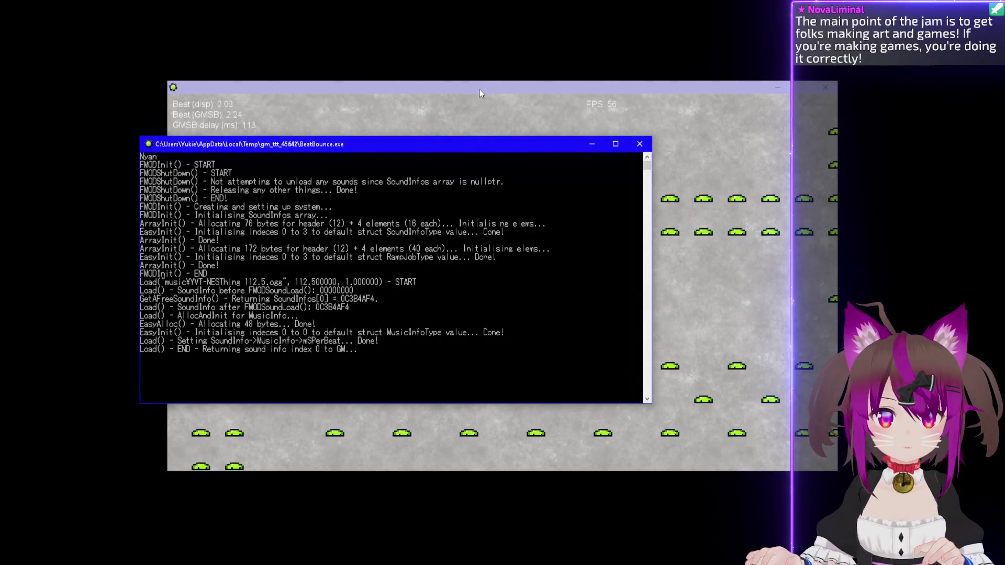
# Force-close the frozen game and open the fourth Draw code action with the draw_text lines.
pyautogui.click(480, 92)
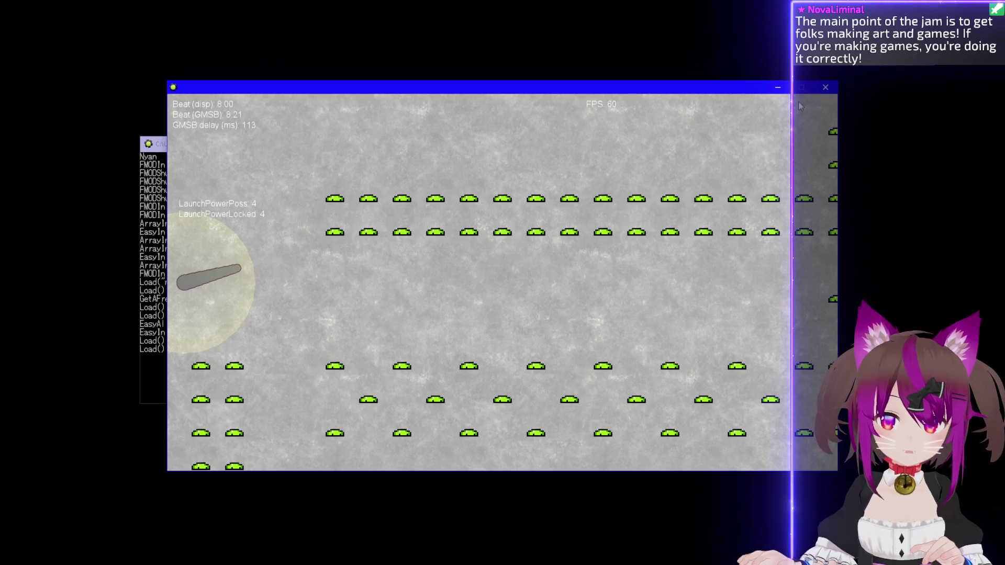
pyautogui.click(826, 87)
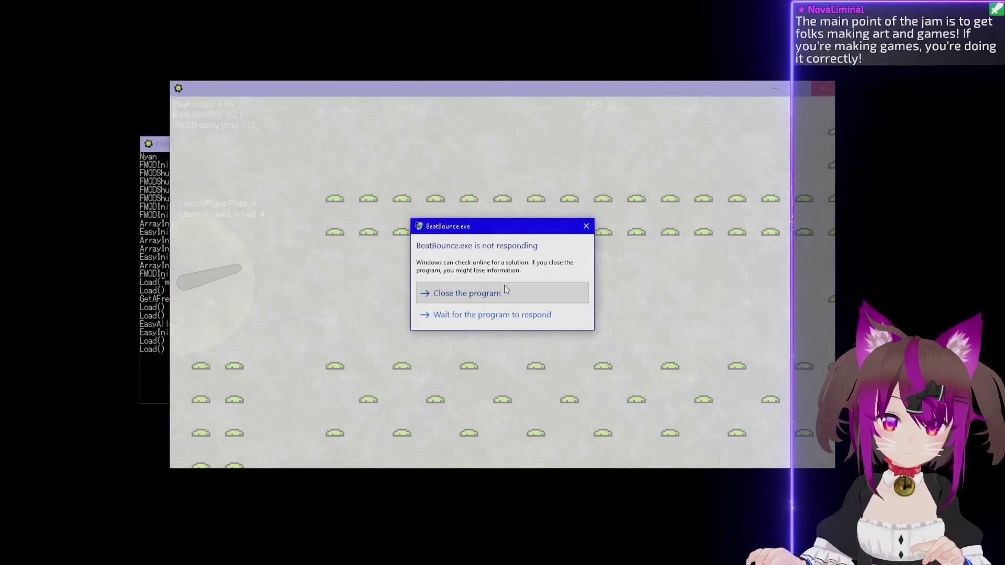
pyautogui.click(503, 295)
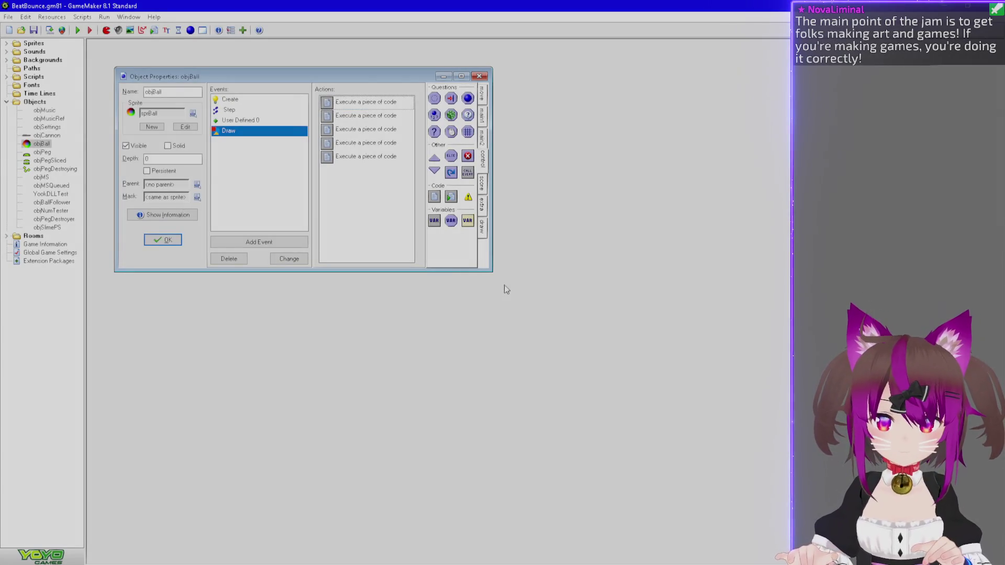
pyautogui.doubleClick(351, 142)
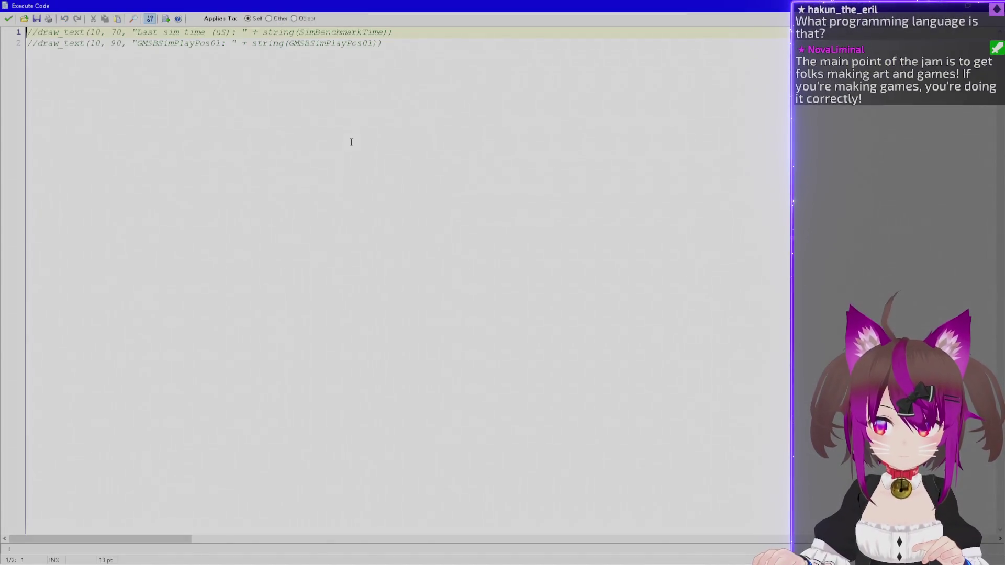
# Change the loop increment from IndLineMax += 1 to IndLineCur += 1, save, and run the game.
pyautogui.press('Escape')
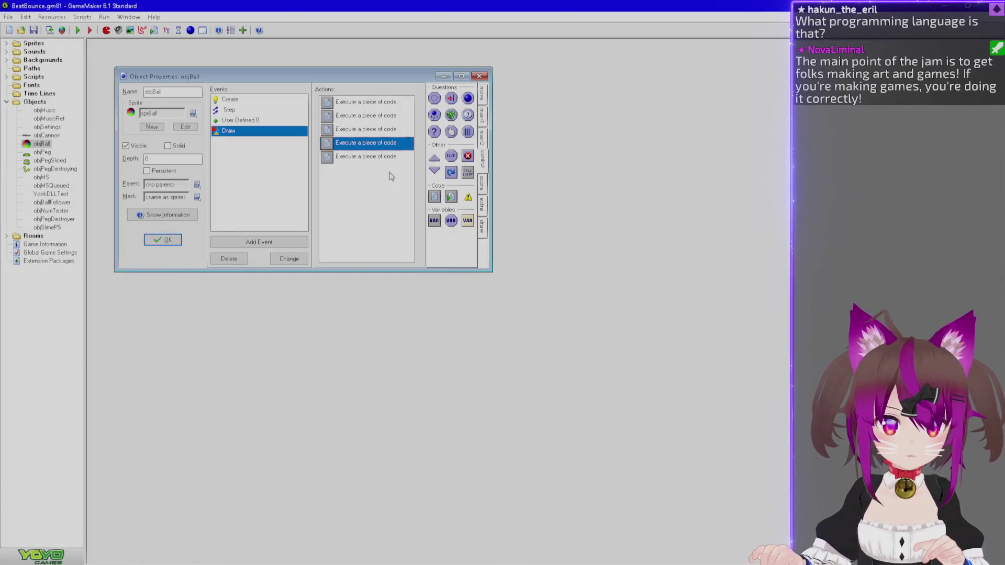
pyautogui.doubleClick(395, 160)
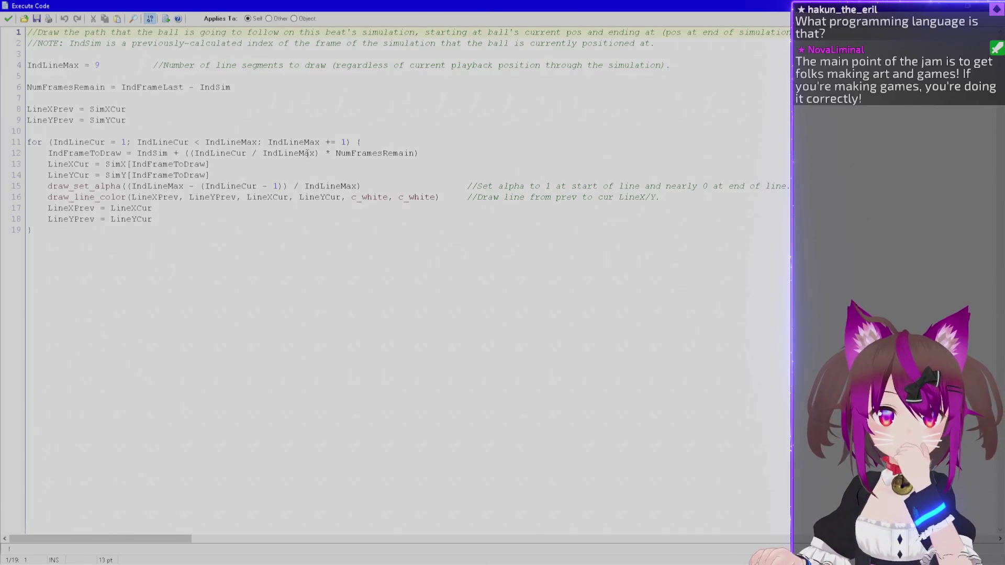
pyautogui.click(99, 143)
pyautogui.doubleClick(78, 142)
pyautogui.hotkey('ctrl', 'c')
pyautogui.doubleClick(294, 142)
pyautogui.hotkey('ctrl', 'v')
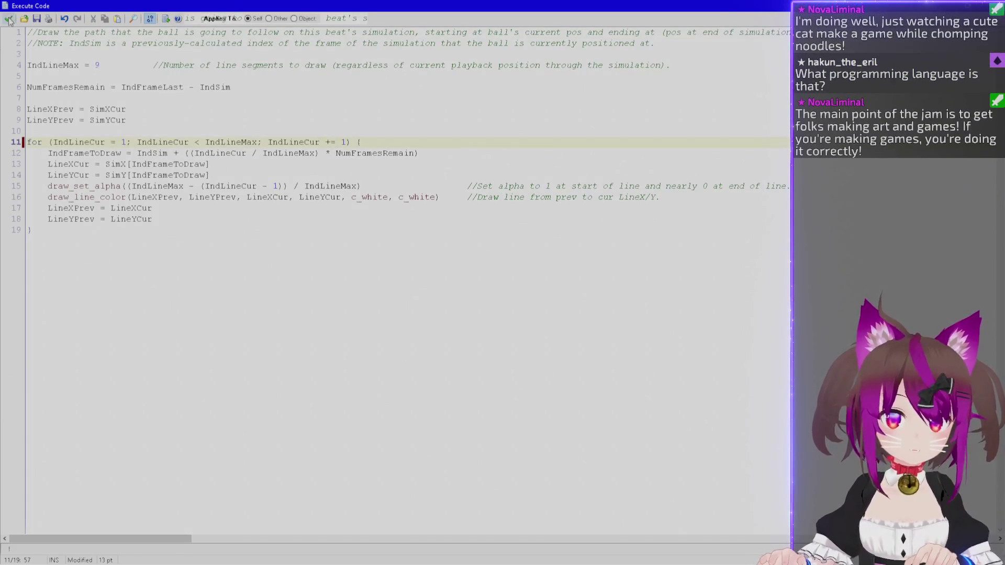
pyautogui.click(8, 18)
pyautogui.press('F5')
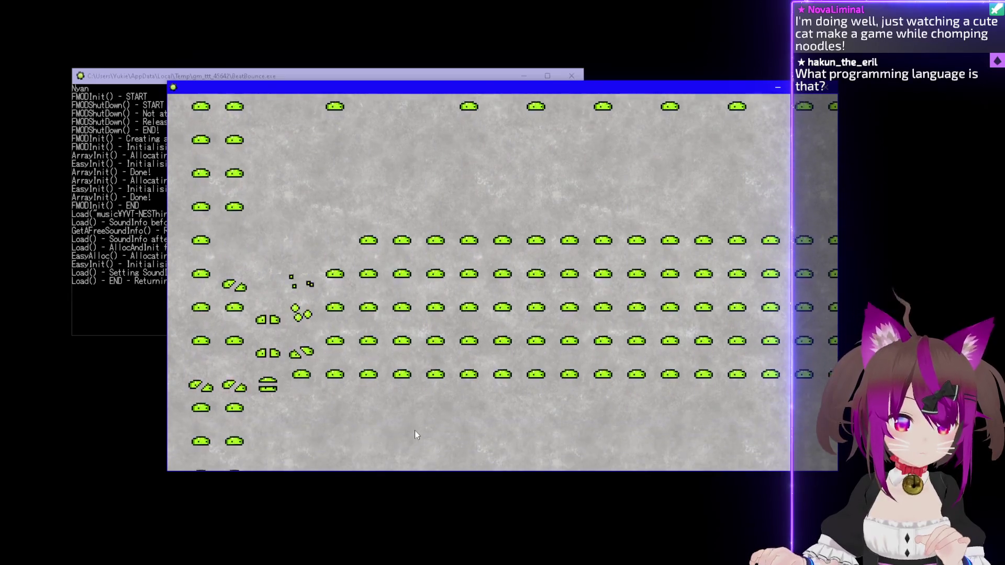
# Quit the running test game with Escape.
pyautogui.press('Escape')
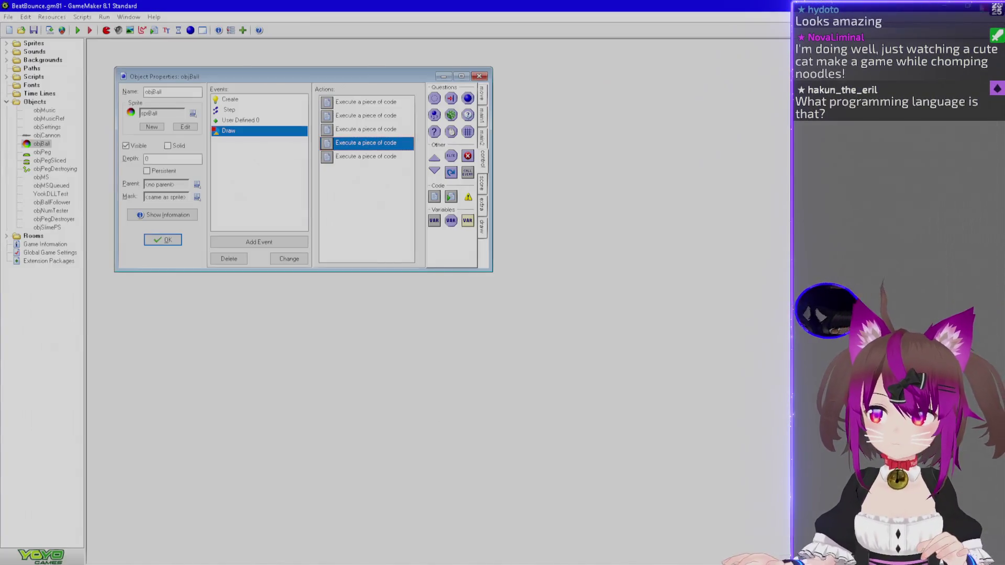
# Move the fifth Draw code action up to third place and reopen its path-drawing code.
pyautogui.click(354, 156)
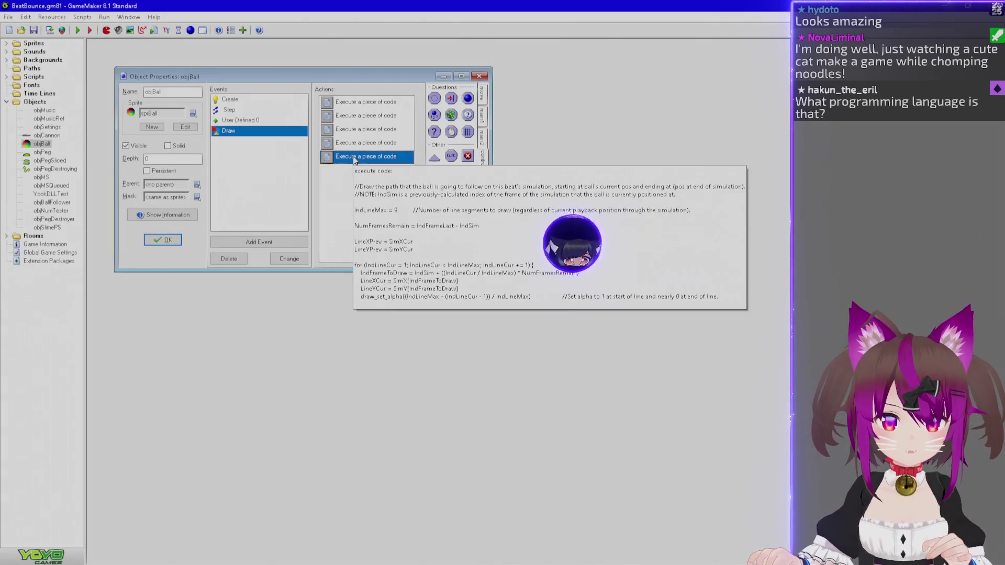
pyautogui.doubleClick(354, 156)
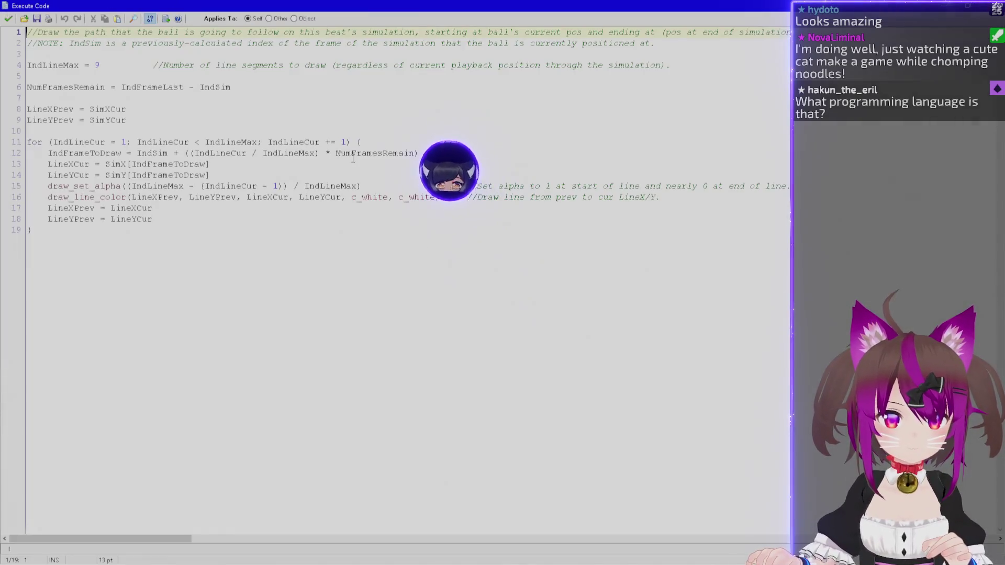
pyautogui.click(7, 19)
pyautogui.moveTo(336, 160); pyautogui.dragTo(343, 130)
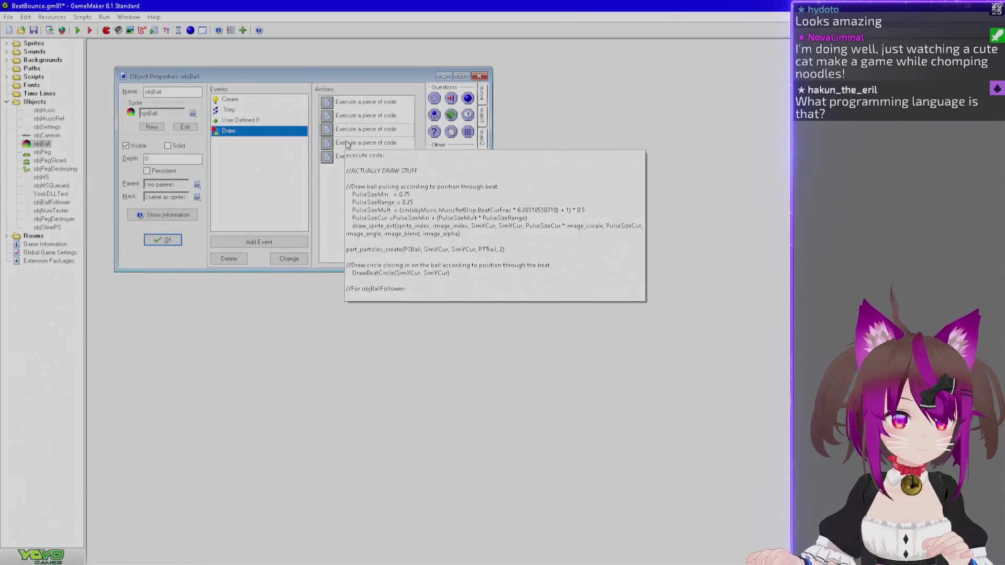
pyautogui.doubleClick(348, 128)
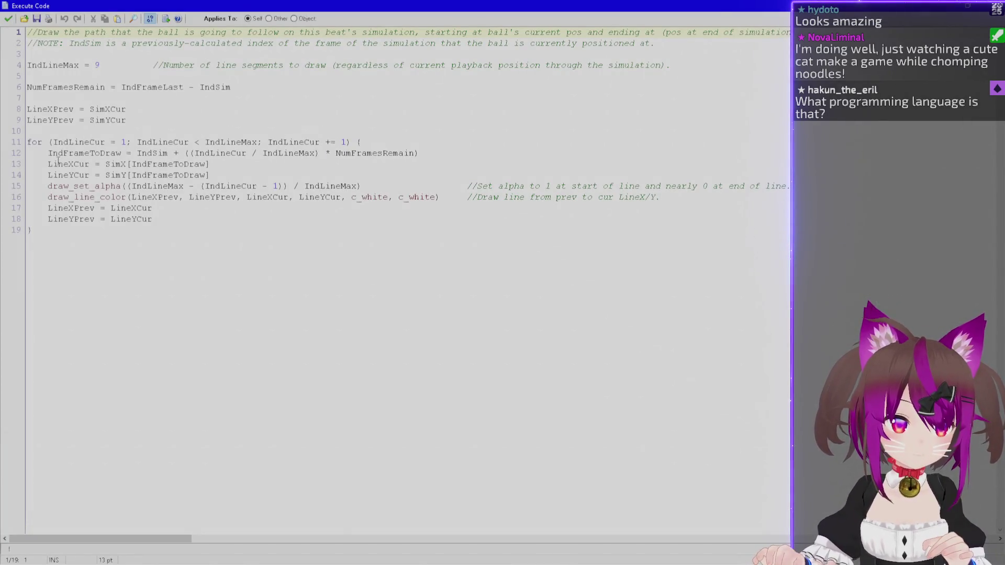
pyautogui.click(124, 197)
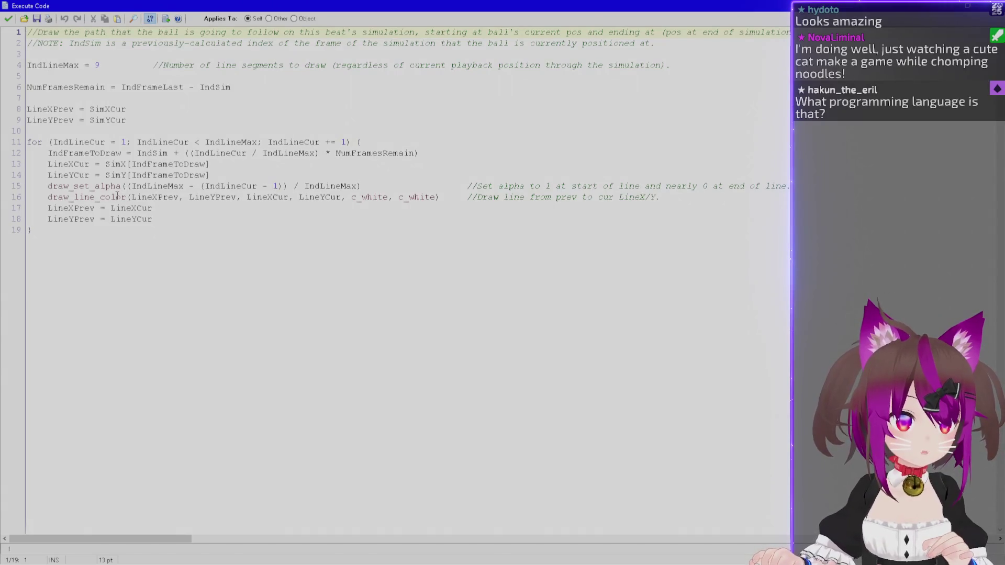
# Switch the segment call to draw_line_width_color and tab the two trailing comments into line.
pyautogui.press('BackSpace')
pyautogui.press('BackSpace')
pyautogui.press('BackSpace')
pyautogui.press('Delete')
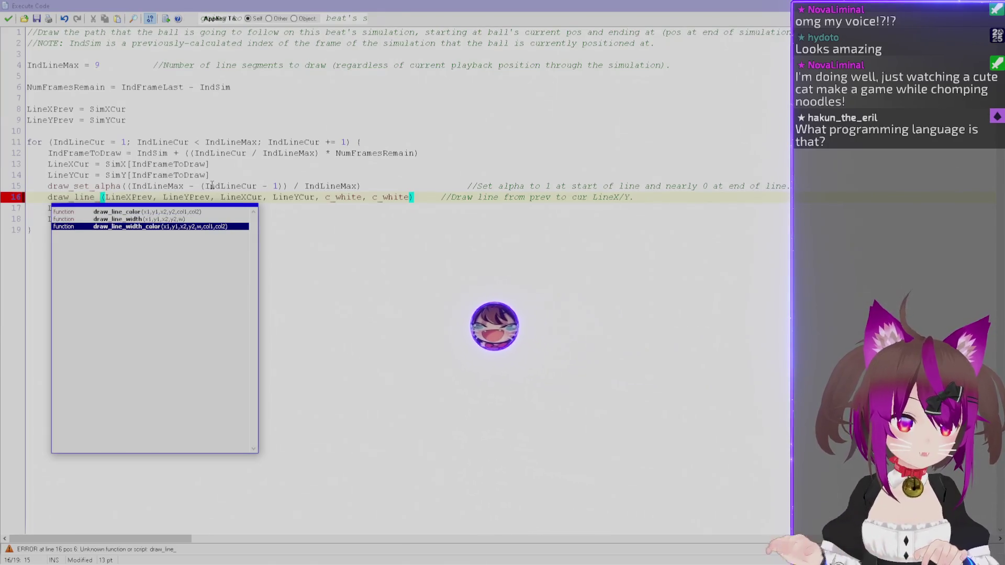
pyautogui.doubleClick(160, 227)
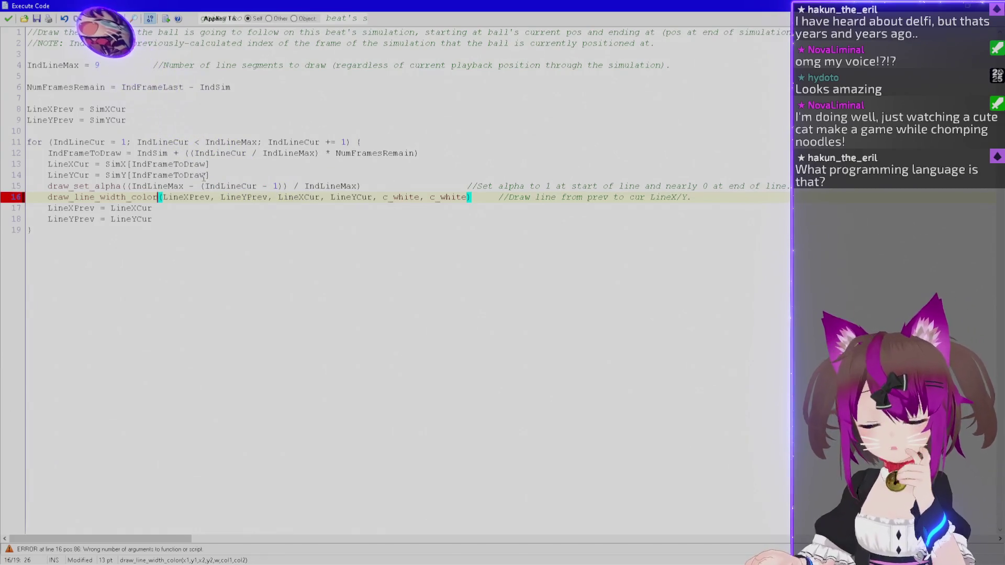
pyautogui.click(376, 186)
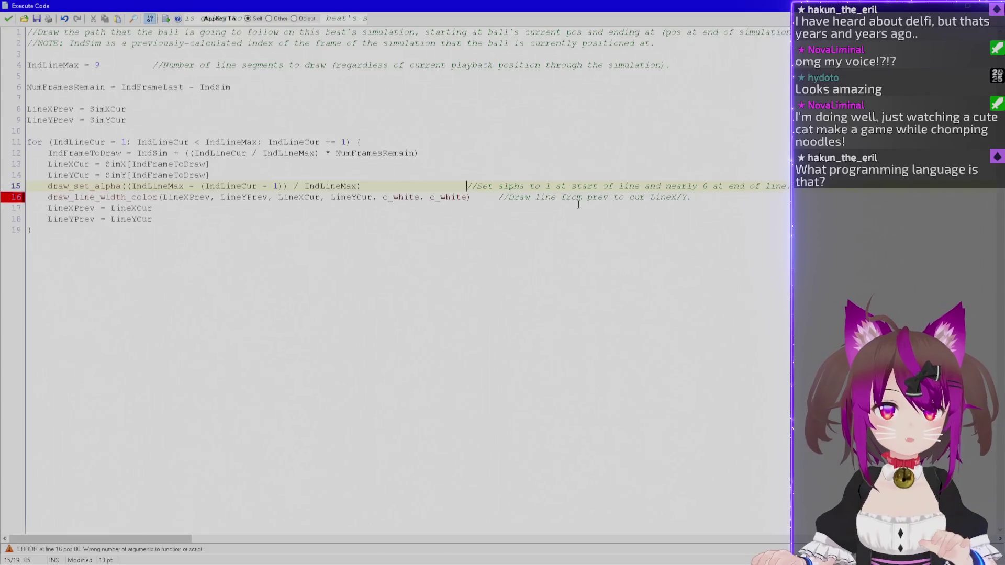
pyautogui.press('Tab')
pyautogui.press('Tab')
pyautogui.click(498, 197)
pyautogui.press('Tab')
# Insert 3 as the line width after LineYCur and realign the trailing comments.
pyautogui.click(214, 186)
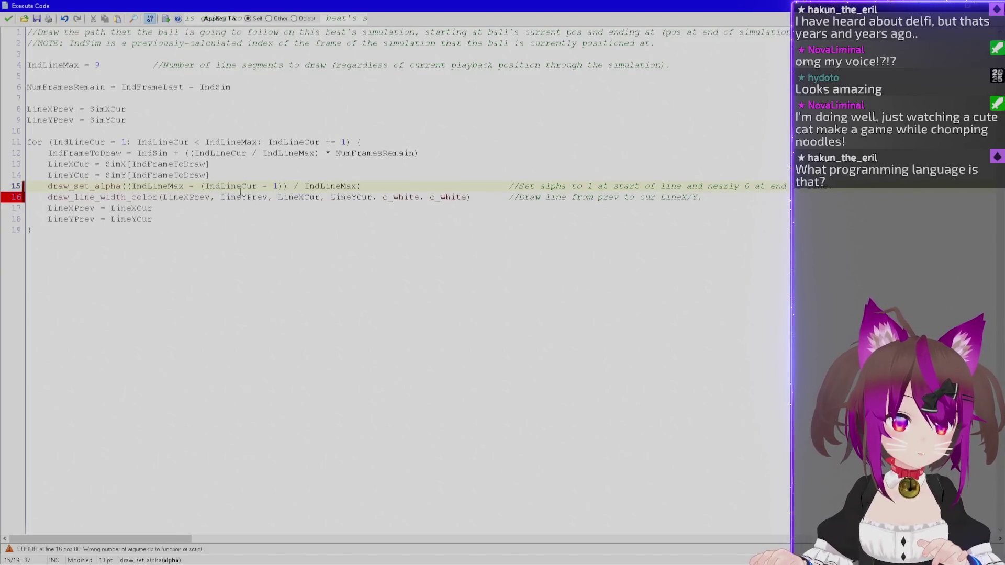
pyautogui.click(376, 197)
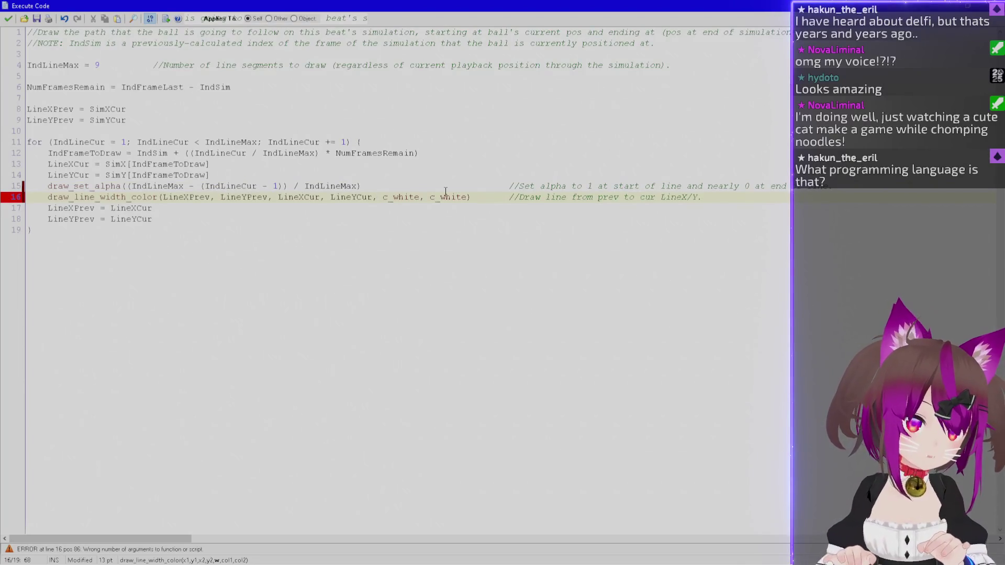
pyautogui.write('3,')
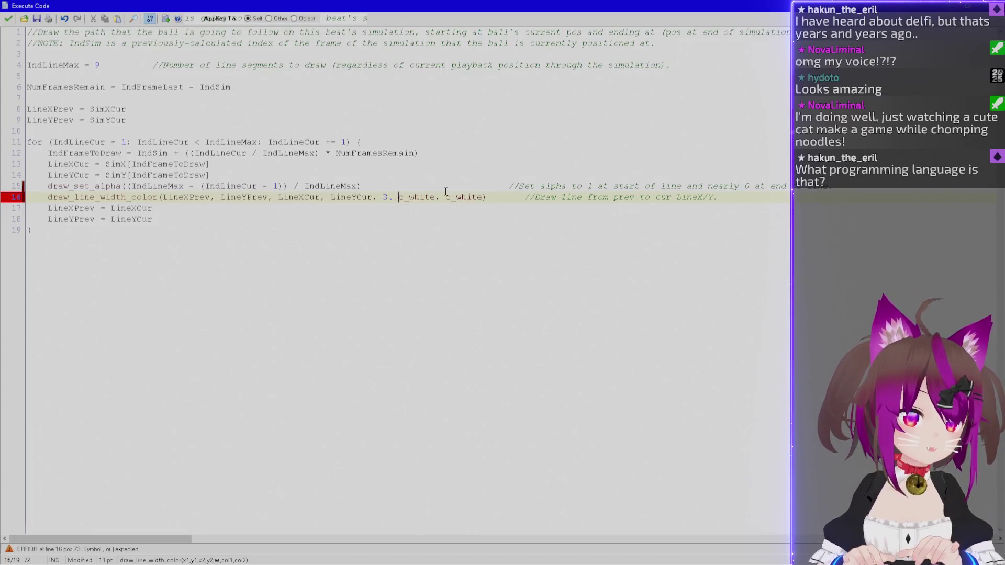
pyautogui.press('Up')
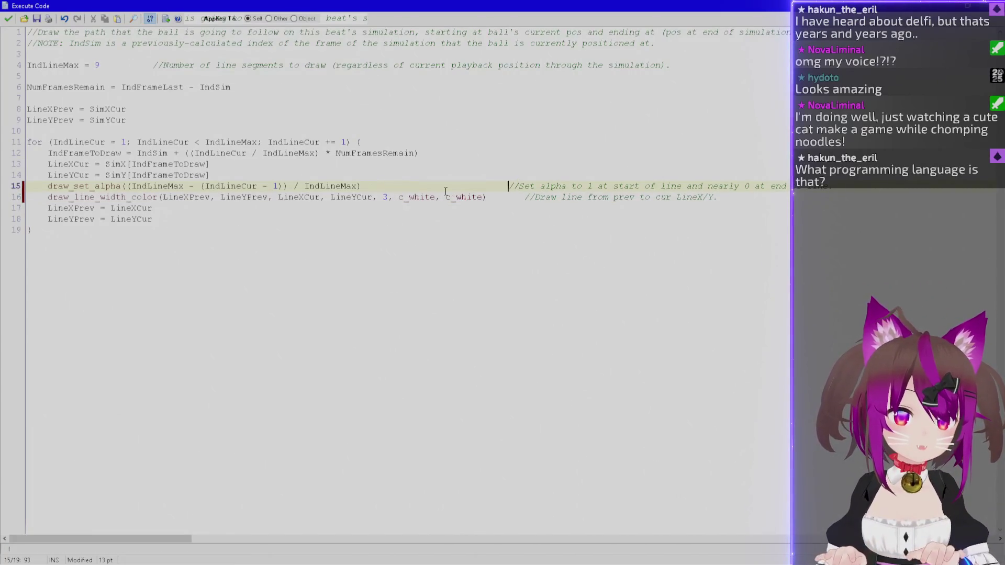
pyautogui.press('Down')
pyautogui.press('BackSpace')
pyautogui.press('Left')
pyautogui.press('Up')
pyautogui.press('Up')
# Write draw_set_blend_mode(bm_add) on a new line in the path code.
pyautogui.press('Return')
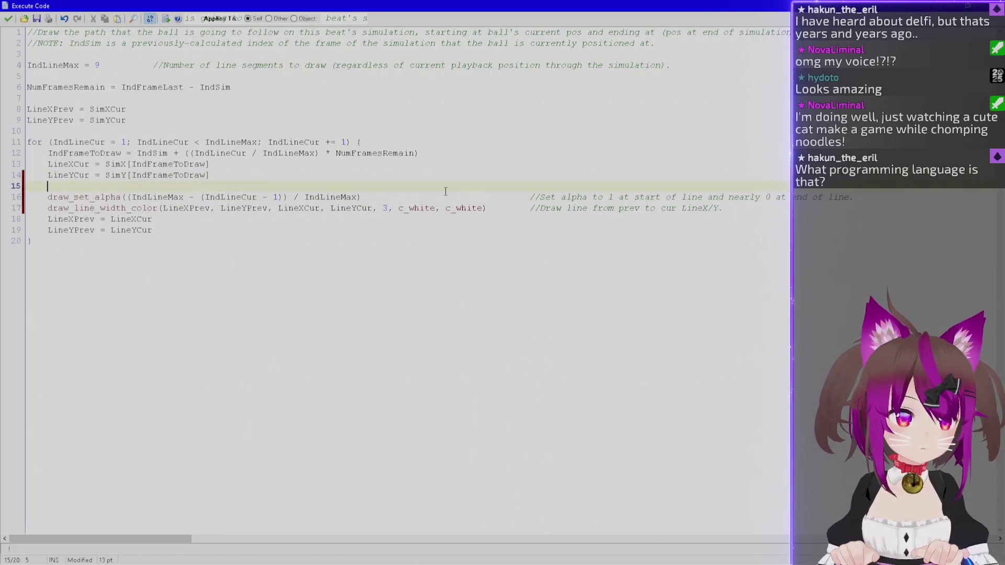
pyautogui.write('draw_set')
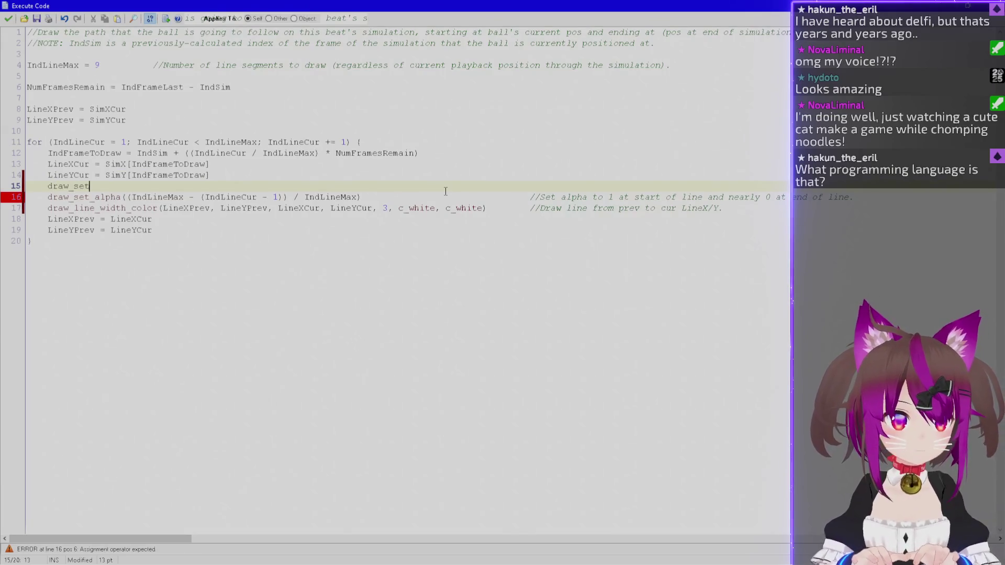
pyautogui.write('_')
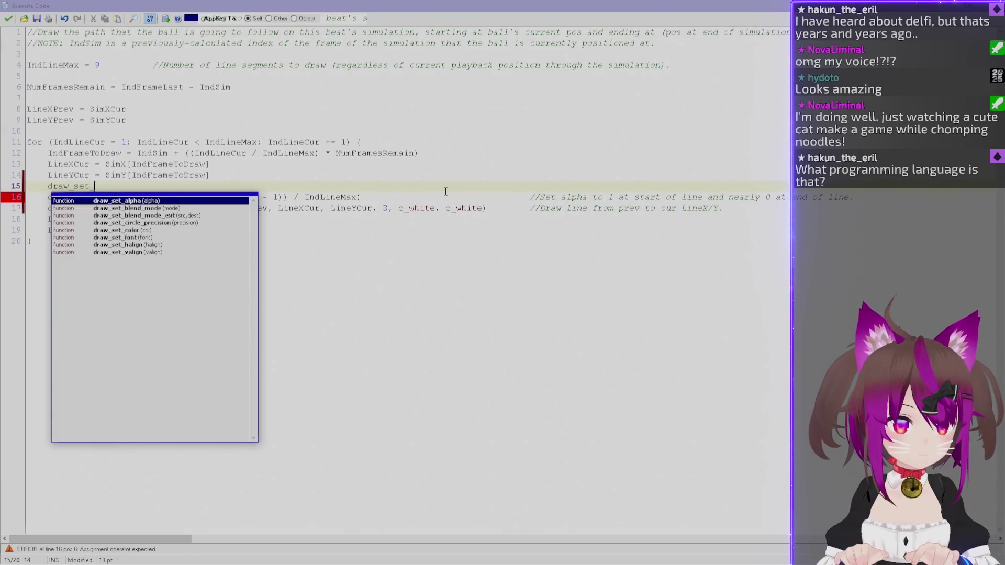
pyautogui.press('Down')
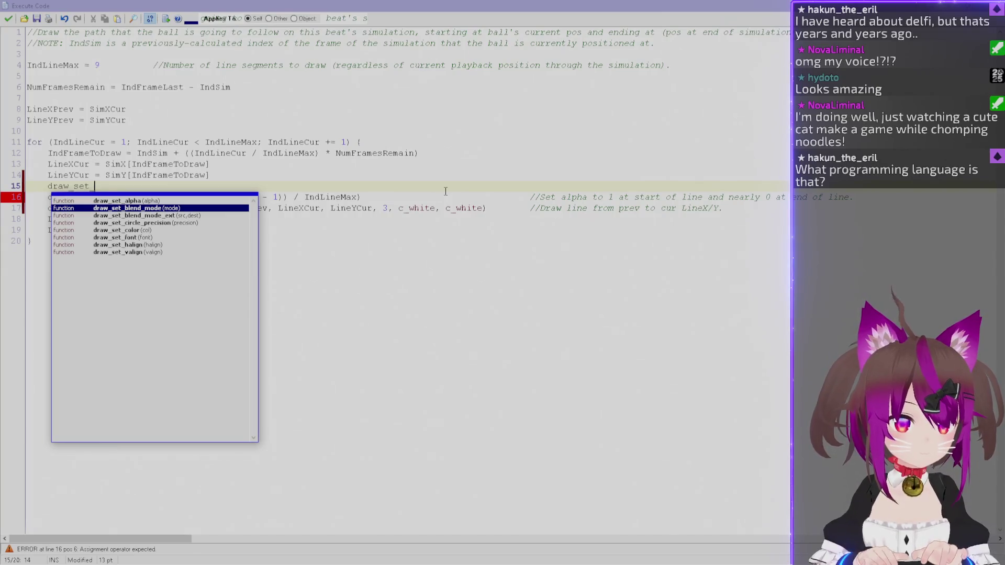
pyautogui.press('Return')
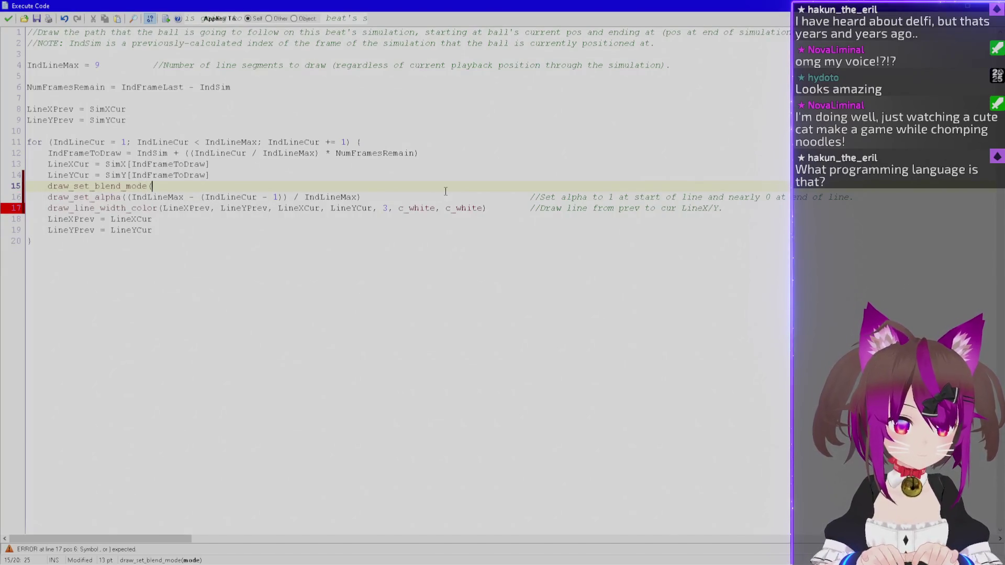
pyautogui.write('b')
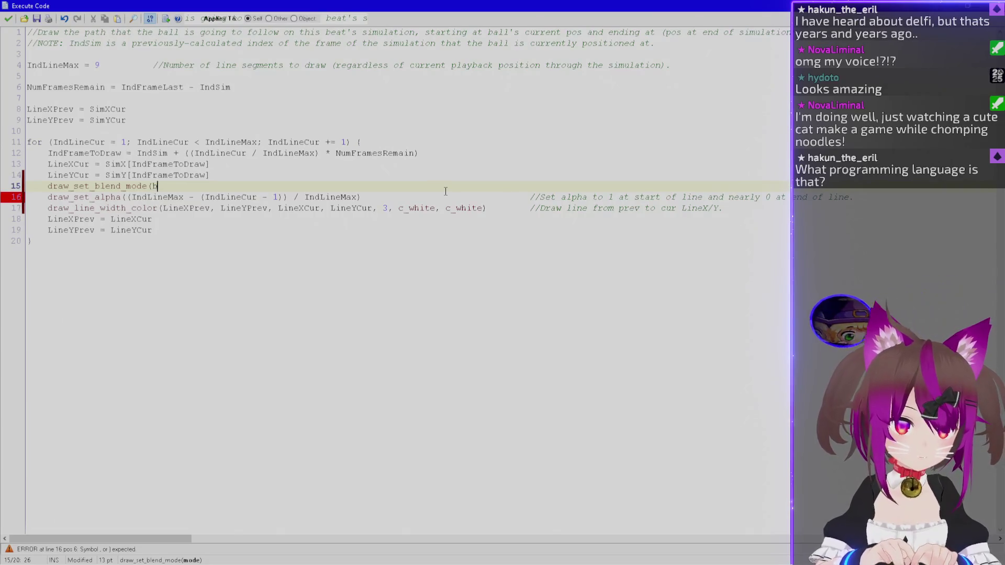
pyautogui.write('m_add')
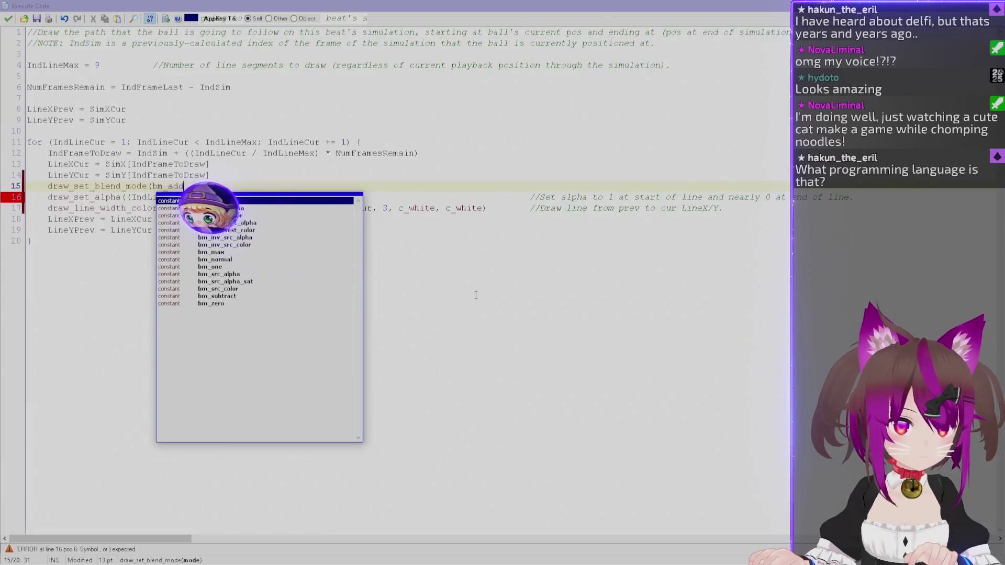
pyautogui.press('Return')
pyautogui.write(')')
# Move the draw_set_blend_mode(bm_add) line above the for loop, without indentation.
pyautogui.hotkey('shift', 'Home')
pyautogui.press('Down')
pyautogui.press('Up')
pyautogui.press('End')
pyautogui.hotkey('shift', 'Home')
pyautogui.press('BackSpace')
pyautogui.press('BackSpace')
pyautogui.press('Up')
pyautogui.press('Up')
pyautogui.press('Up')
pyautogui.hotkey('ctrl', 'v')
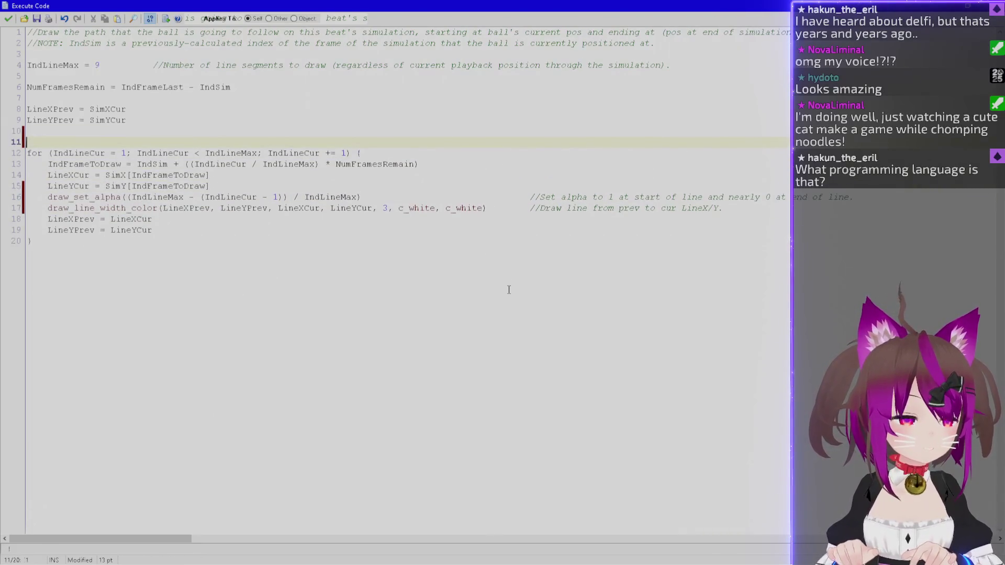
pyautogui.press('Delete')
pyautogui.press('Delete')
pyautogui.press('Delete')
pyautogui.hotkey('ctrl', 'End')
pyautogui.press('Up')
pyautogui.press('Up')
pyautogui.press('Up')
pyautogui.press('Up')
pyautogui.press('Up')
# Indent the for loop, add draw_set_blend_mode(bm_normal) after it, and close the editor.
pyautogui.press('Home')
pyautogui.keyDown('shift'); pyautogui.click(75, 260); pyautogui.keyUp('shift')
pyautogui.press('Tab')
pyautogui.click(108, 276)
pyautogui.press('Return')
pyautogui.write('draw_set')
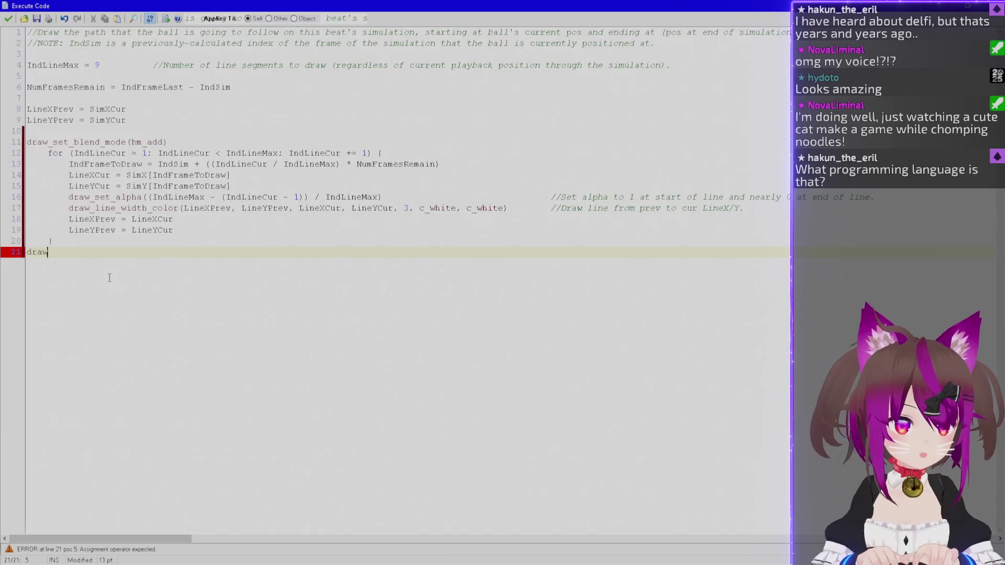
pyautogui.write('_blend_mode(')
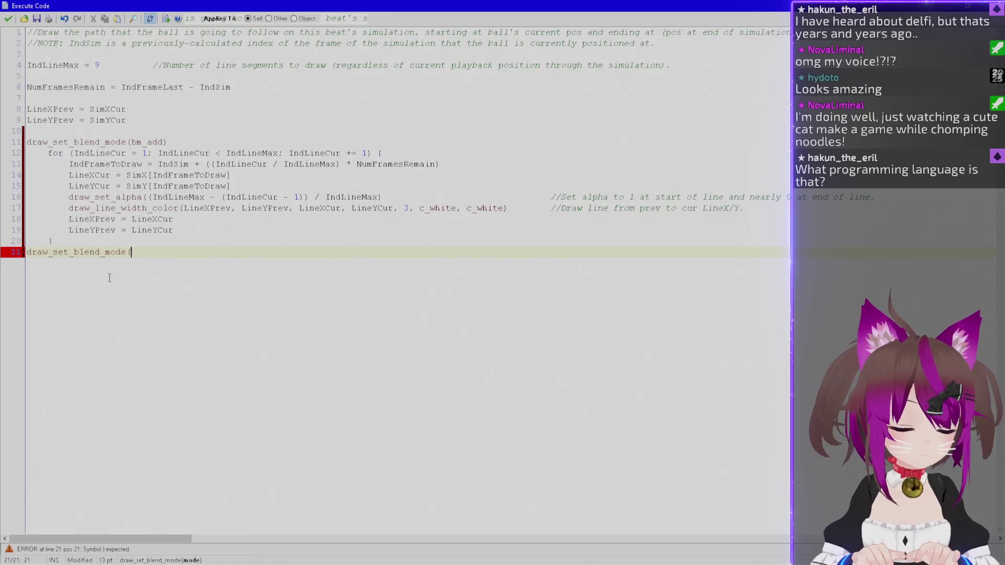
pyautogui.write('bm_')
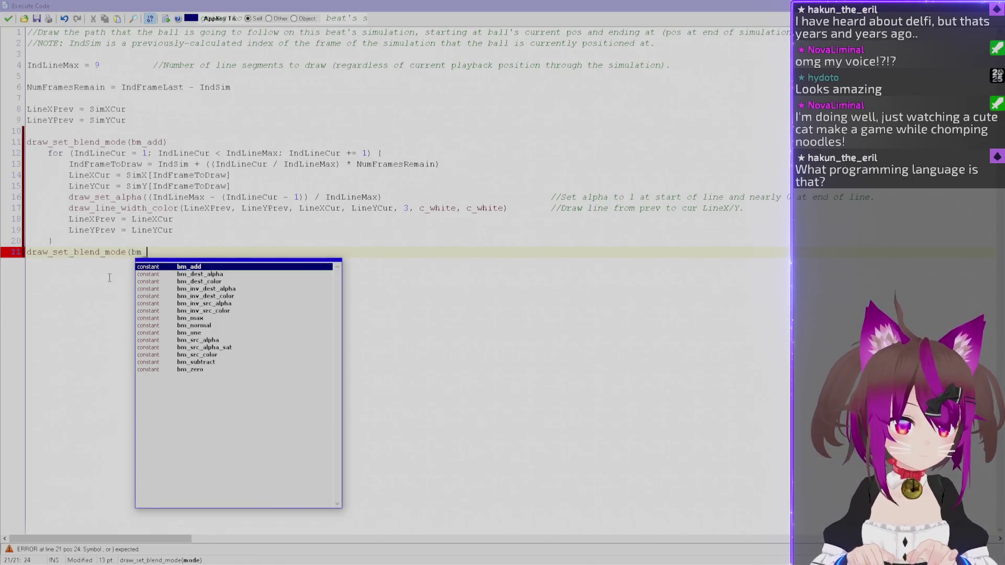
pyautogui.press('Down')
pyautogui.press('Down')
pyautogui.press('Down')
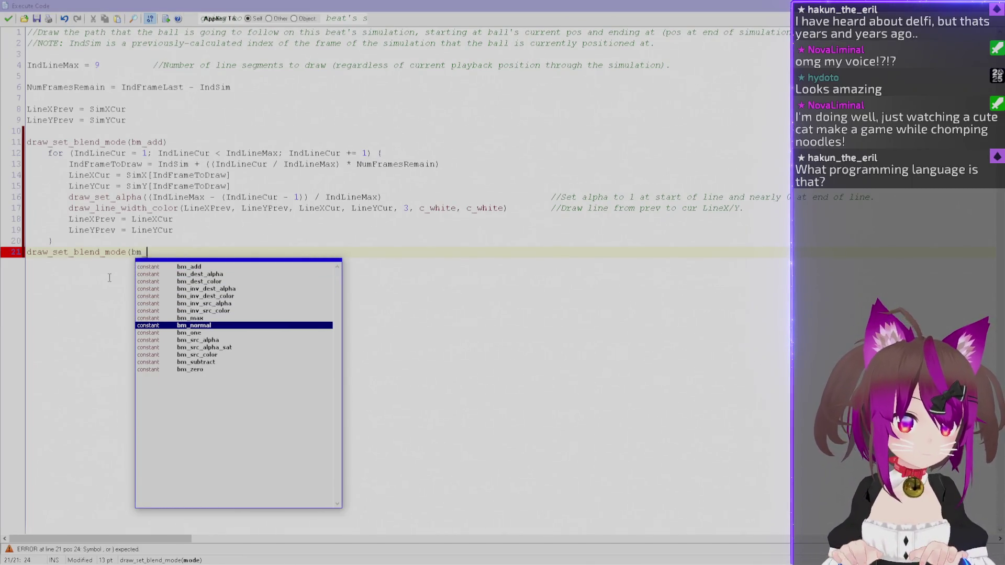
pyautogui.press('Return')
pyautogui.write(')')
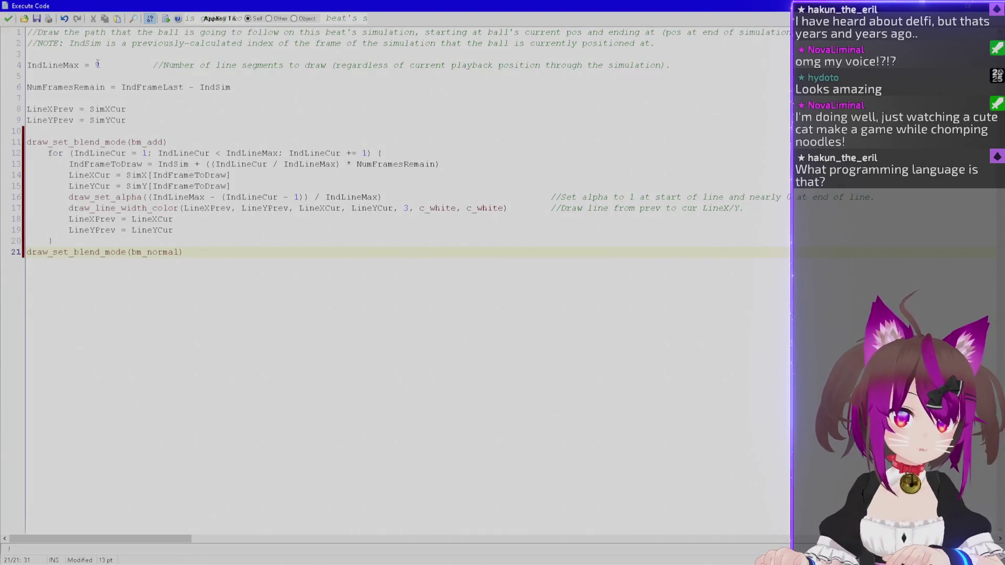
pyautogui.click(7, 18)
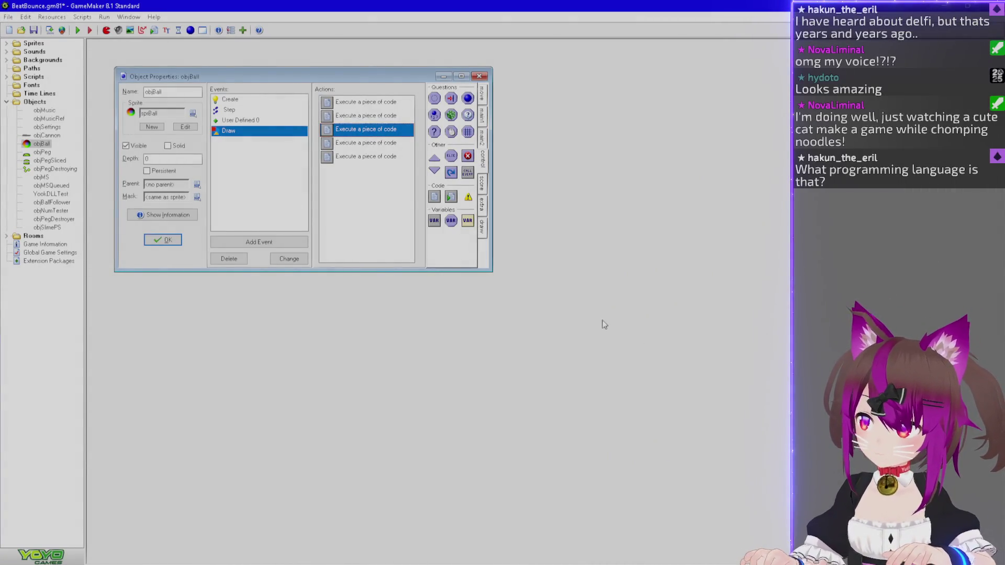
# Test-run the game with F5 and launch the ball to watch its fading path, then quit.
pyautogui.press('F5')
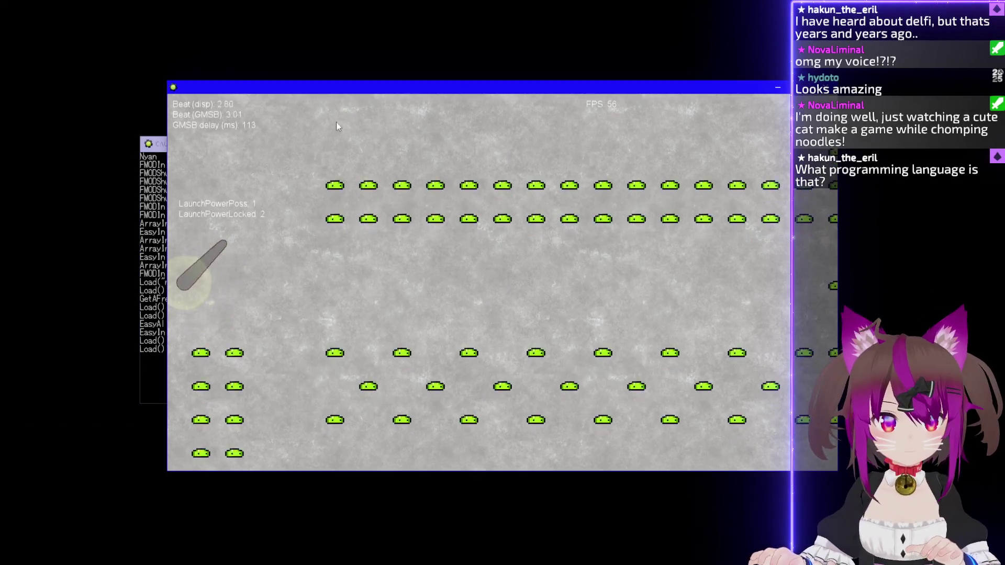
pyautogui.click(260, 114)
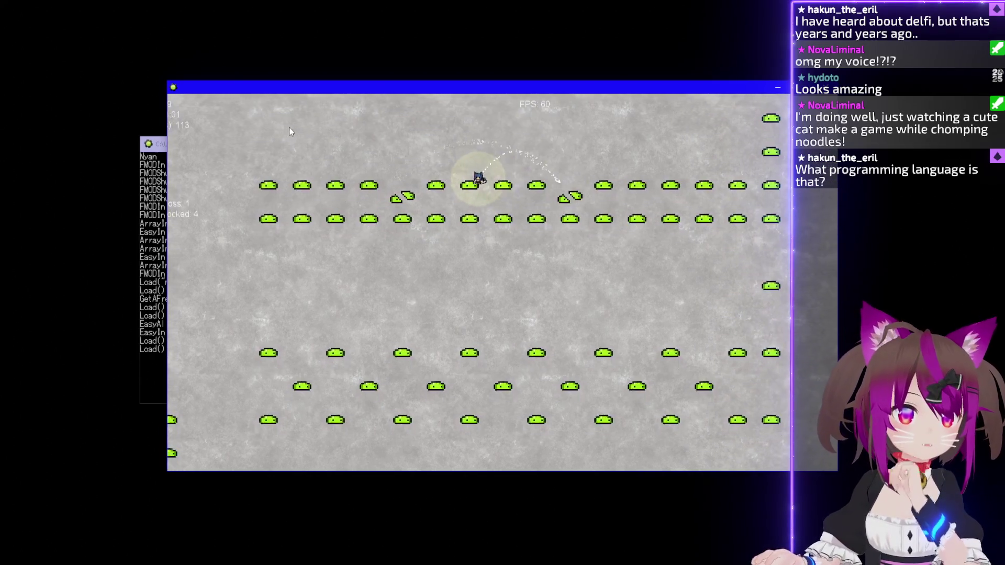
pyautogui.press('Escape')
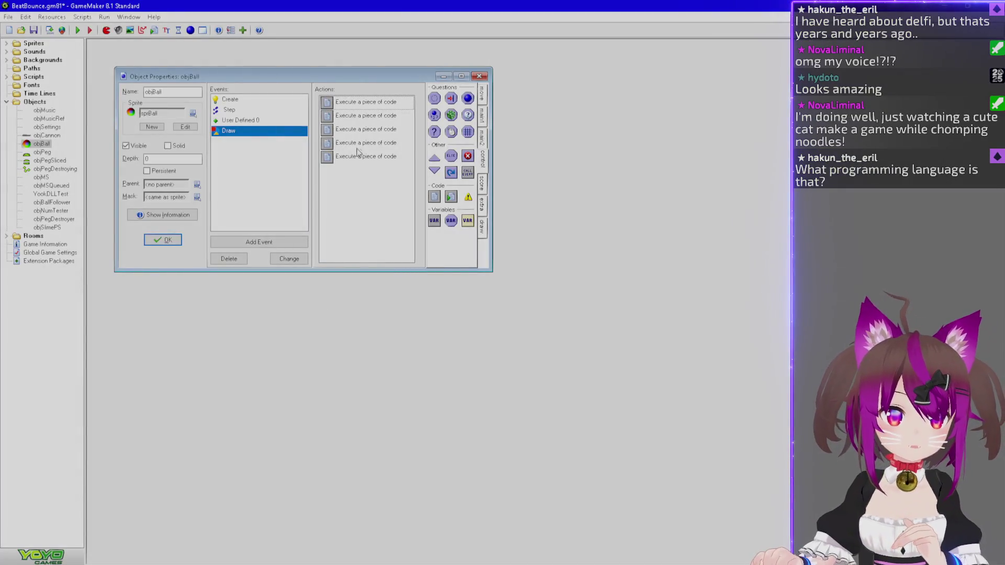
# Open objBall's path-drawing Execute code action for editing.
pyautogui.click(360, 145)
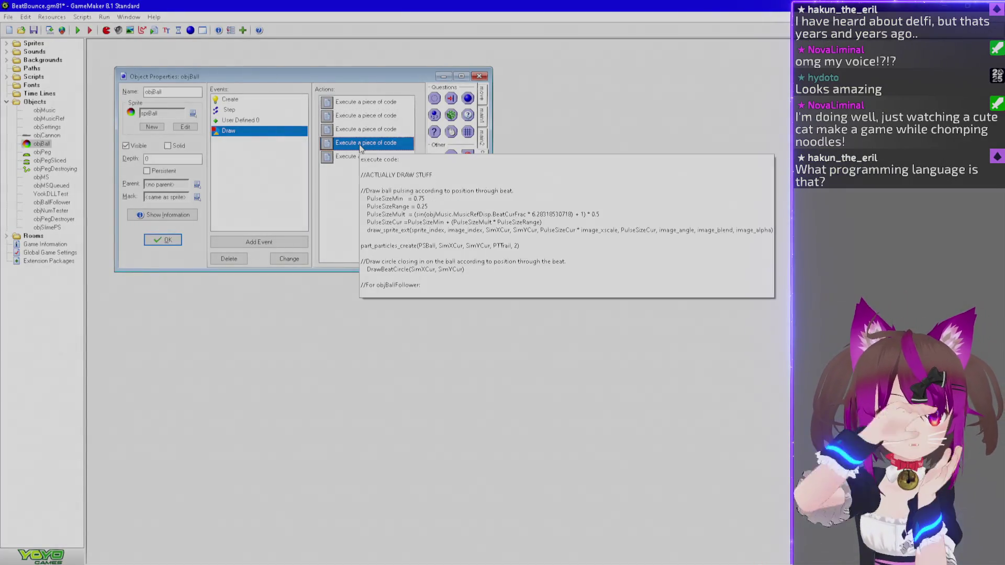
pyautogui.moveTo(356, 163)
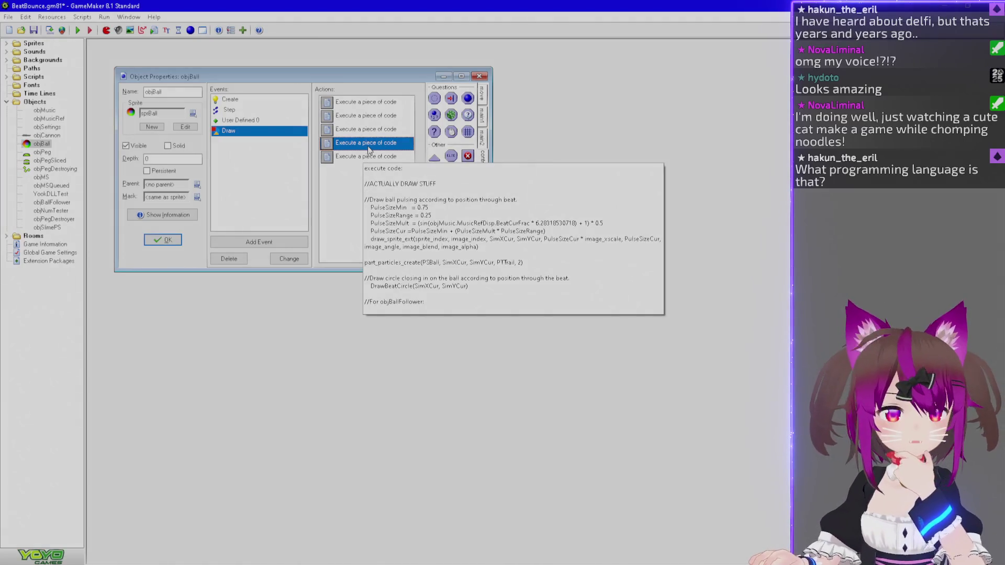
pyautogui.moveTo(371, 130)
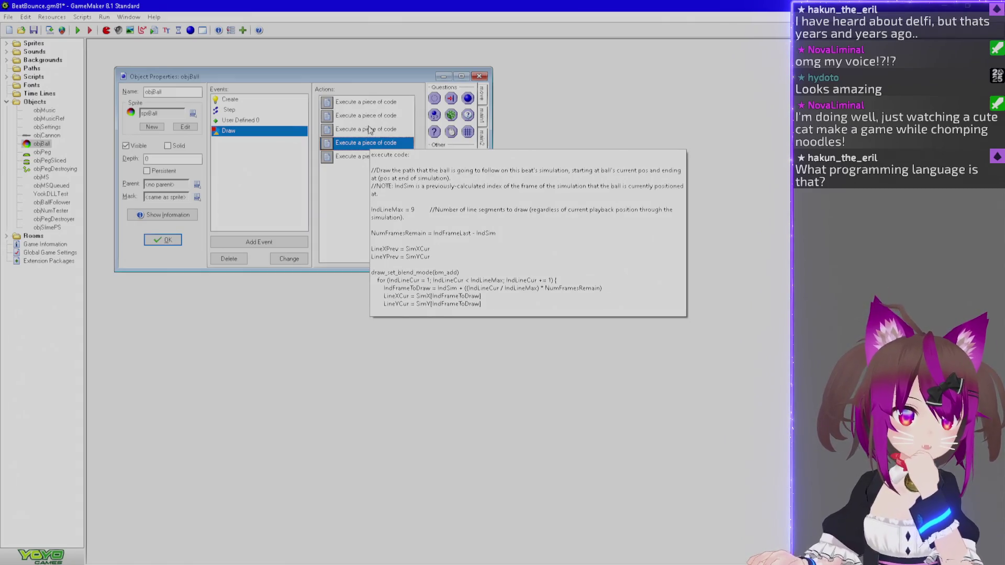
pyautogui.doubleClick(372, 131)
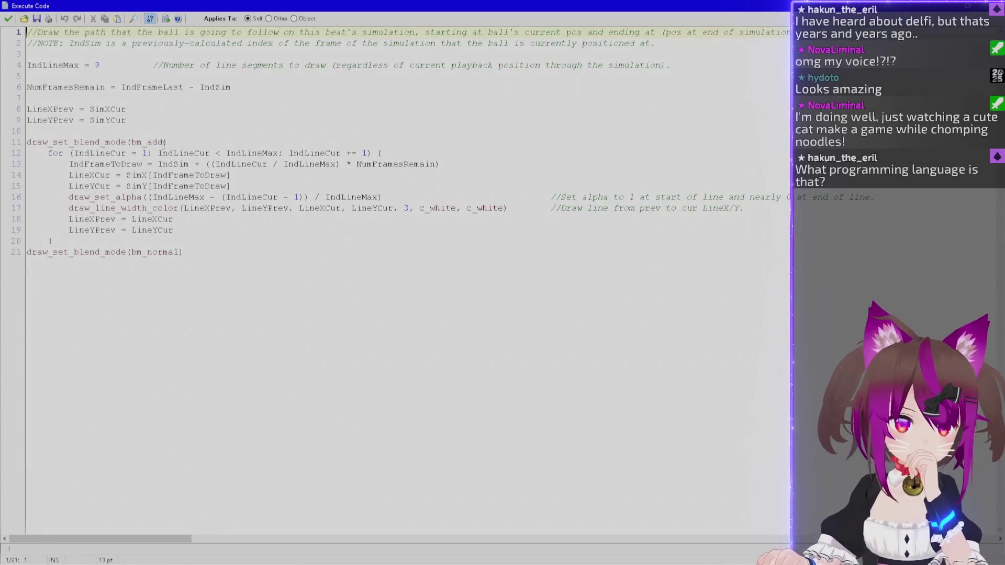
# Comment out the draw_set_alpha line with //, close the editor, and open the help index.
pyautogui.click(168, 142)
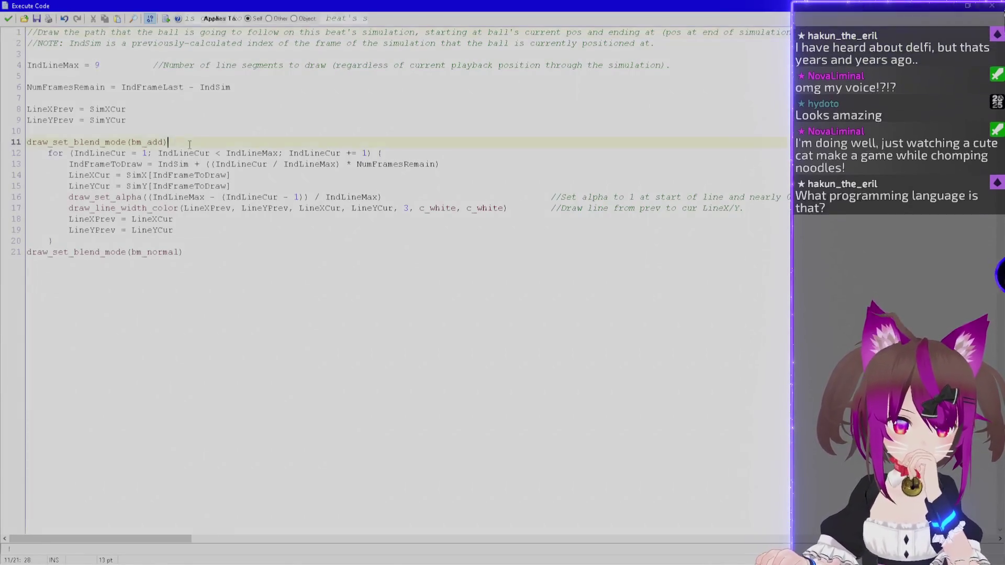
pyautogui.click(65, 197)
pyautogui.write('//')
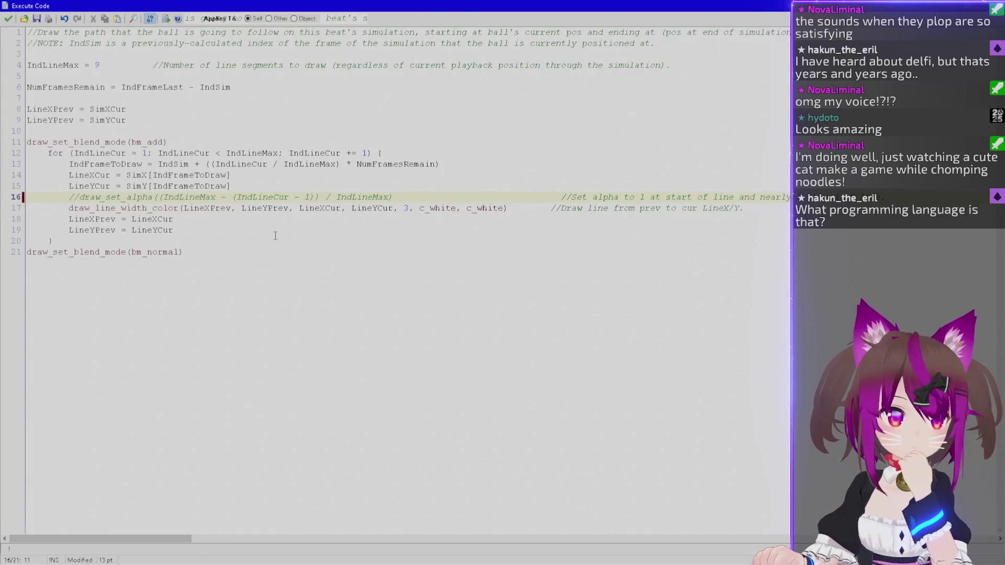
pyautogui.click(8, 19)
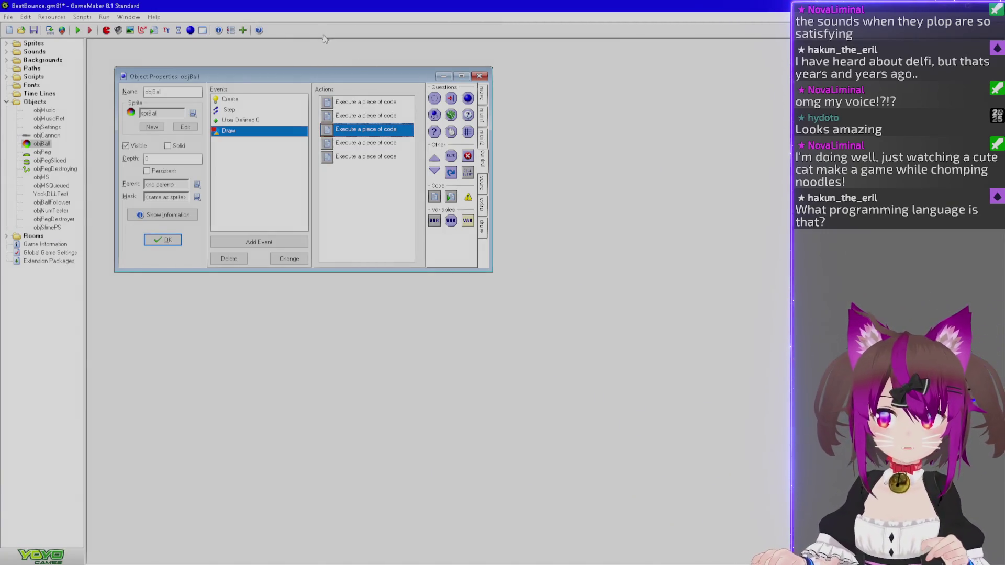
pyautogui.click(259, 30)
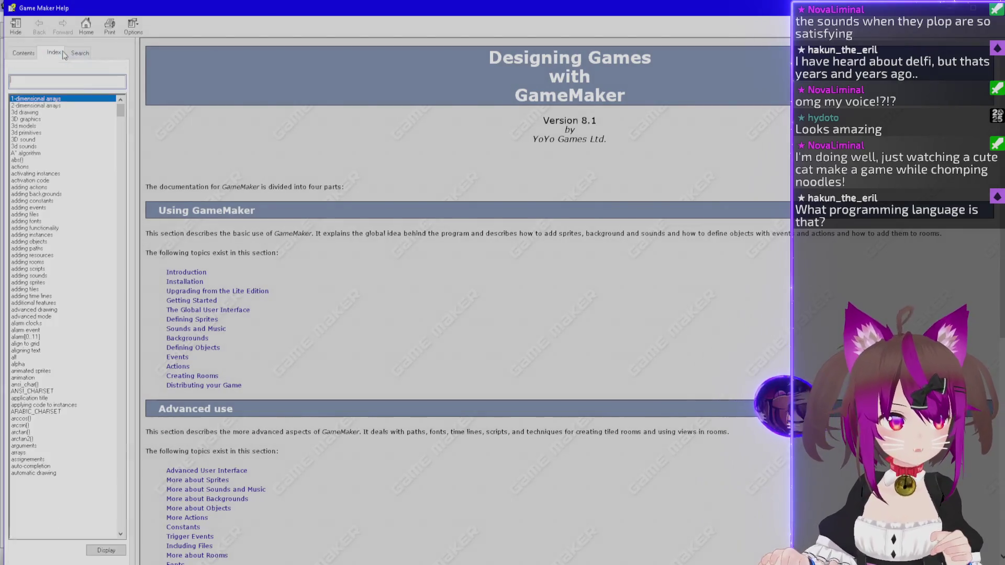
pyautogui.write('draw_')
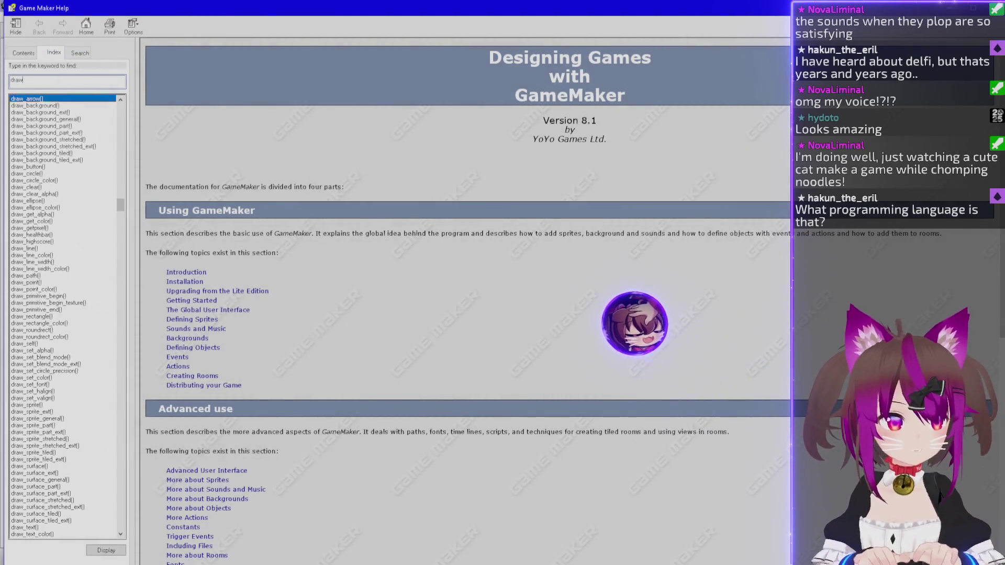
pyautogui.write('creat')
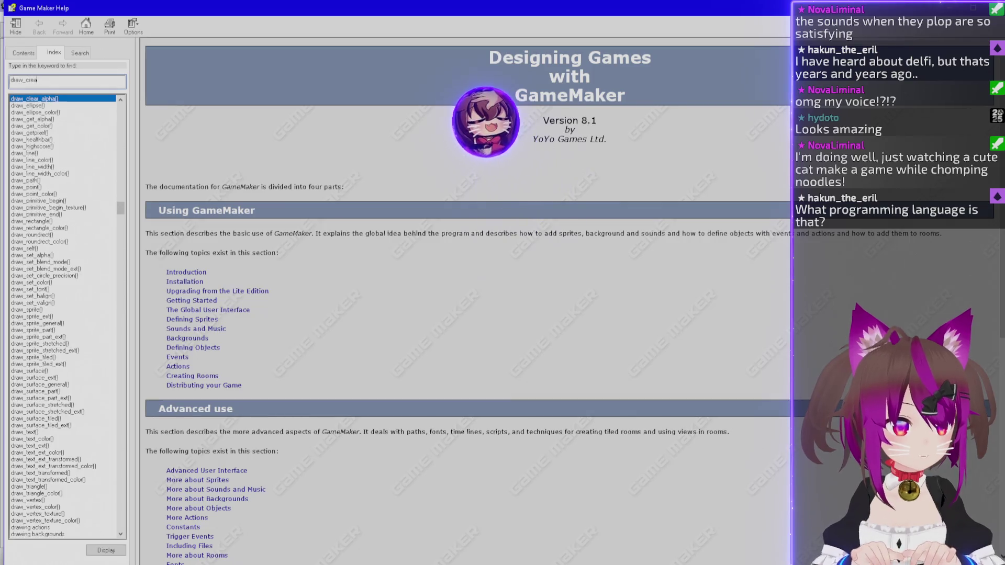
pyautogui.press('BackSpace')
pyautogui.press('BackSpace')
pyautogui.press('BackSpace')
pyautogui.press('BackSpace')
pyautogui.press('BackSpace')
pyautogui.press('BackSpace')
pyautogui.write('Make')
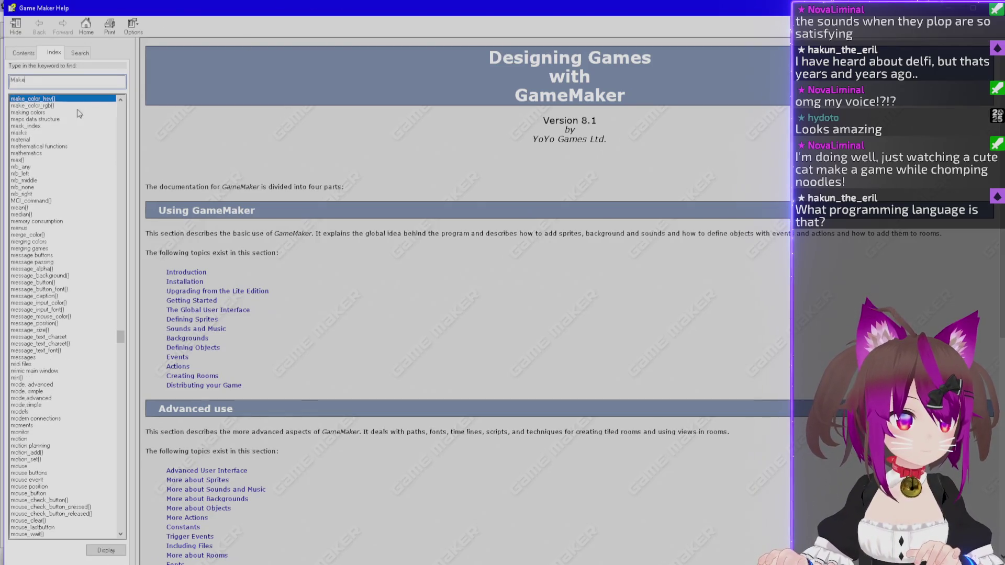
pyautogui.doubleClick(80, 107)
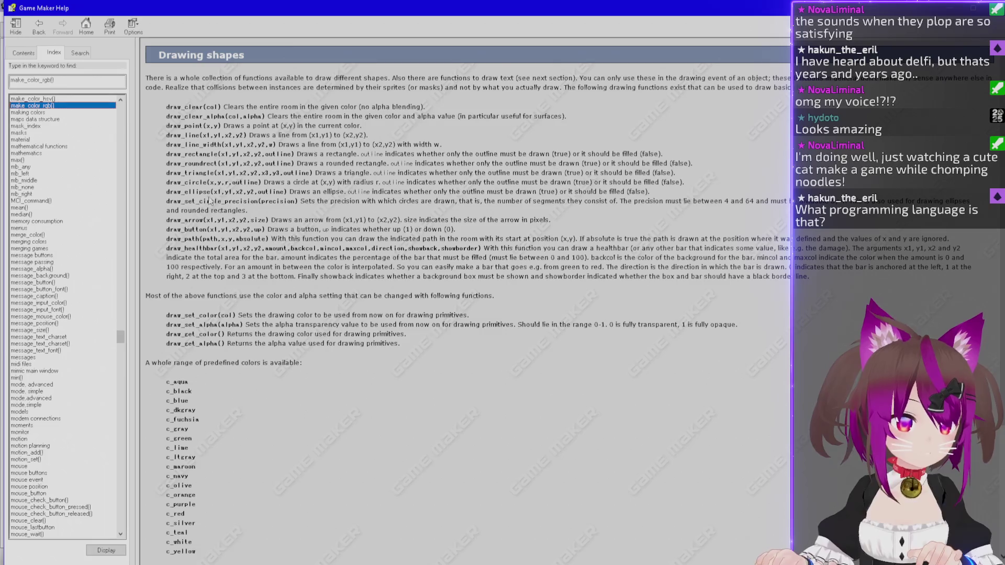
pyautogui.scroll(-3, 274, 341)
pyautogui.scroll(-3, 241, 316)
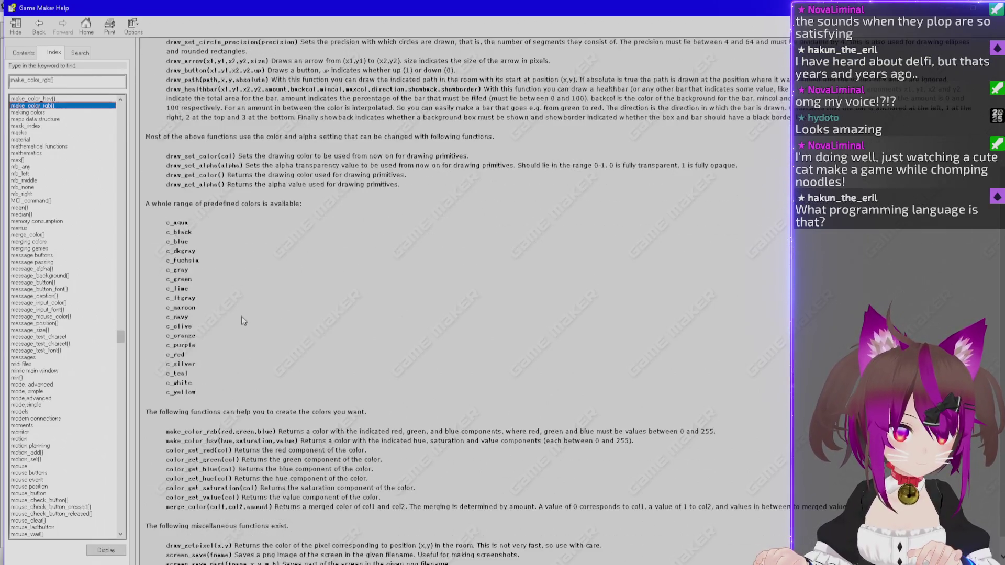
pyautogui.moveTo(167, 156); pyautogui.dragTo(220, 162)
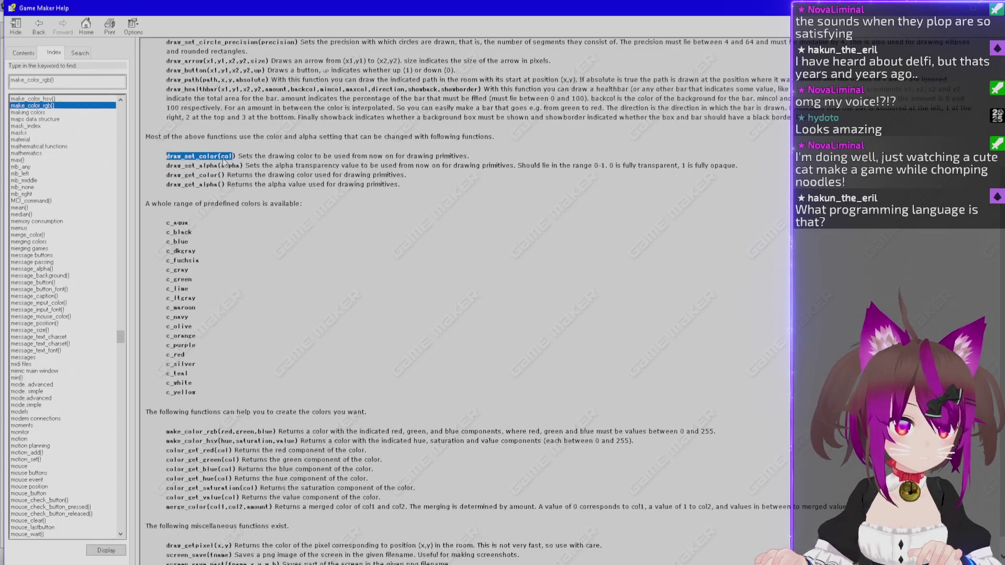
pyautogui.scroll(-1, 245, 337)
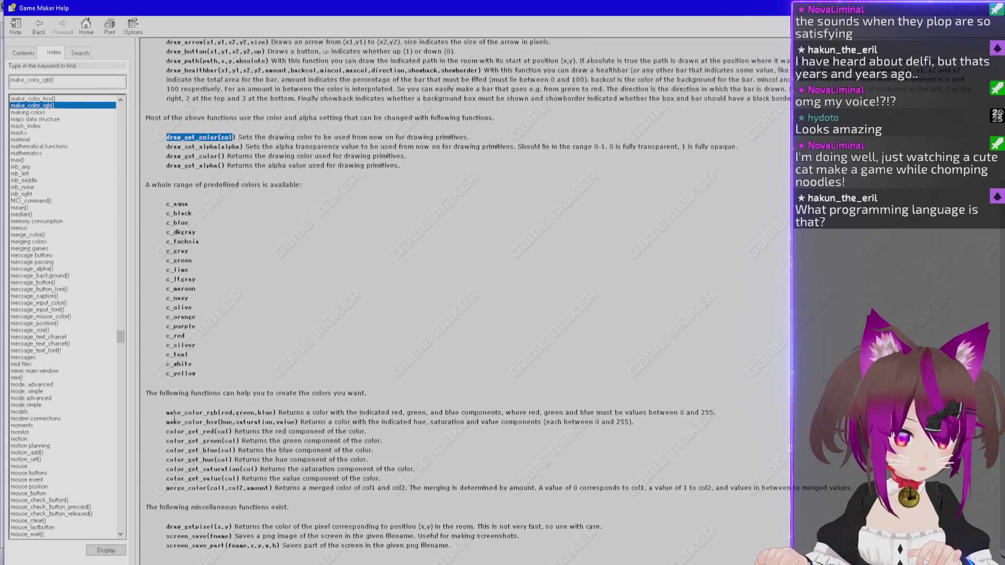
pyautogui.moveTo(167, 412)
pyautogui.mouseDown()
pyautogui.moveTo(283, 432)
pyautogui.moveTo(276, 419)
pyautogui.mouseUp()
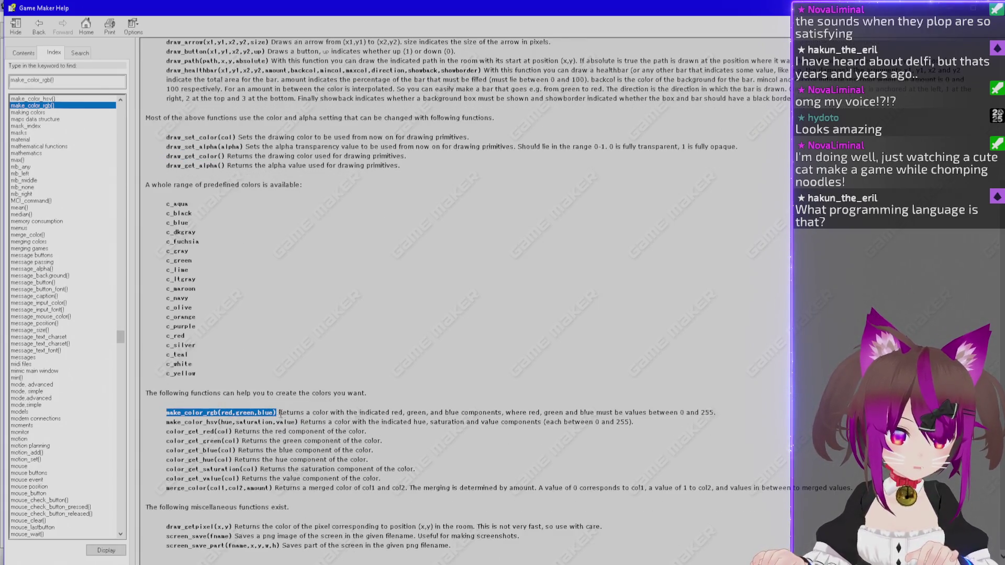
pyautogui.hotkey('alt', 'Tab')
pyautogui.moveTo(355, 135)
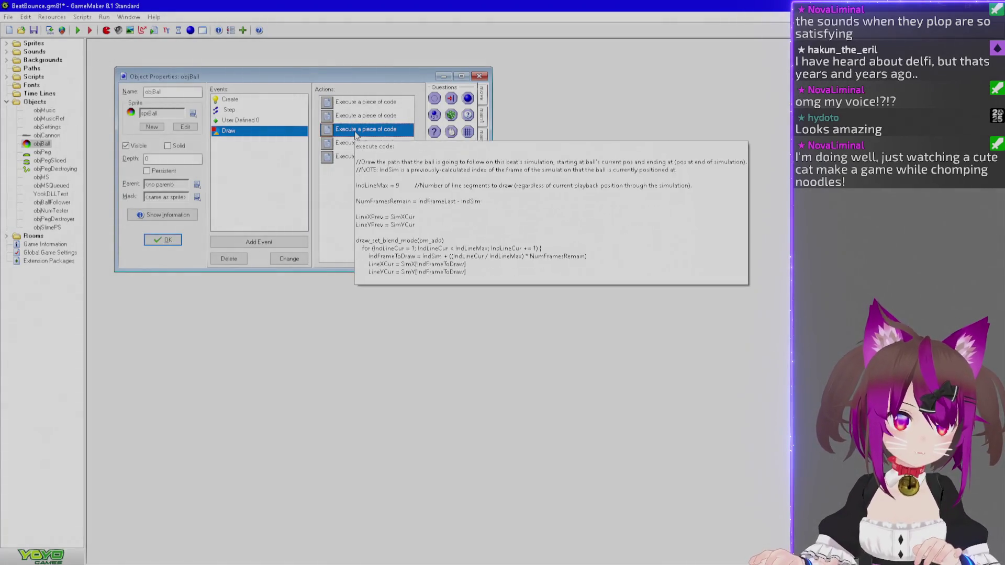
# Reopen the path-drawing code and start a LineColPrev line after LineYPrev.
pyautogui.doubleClick(356, 134)
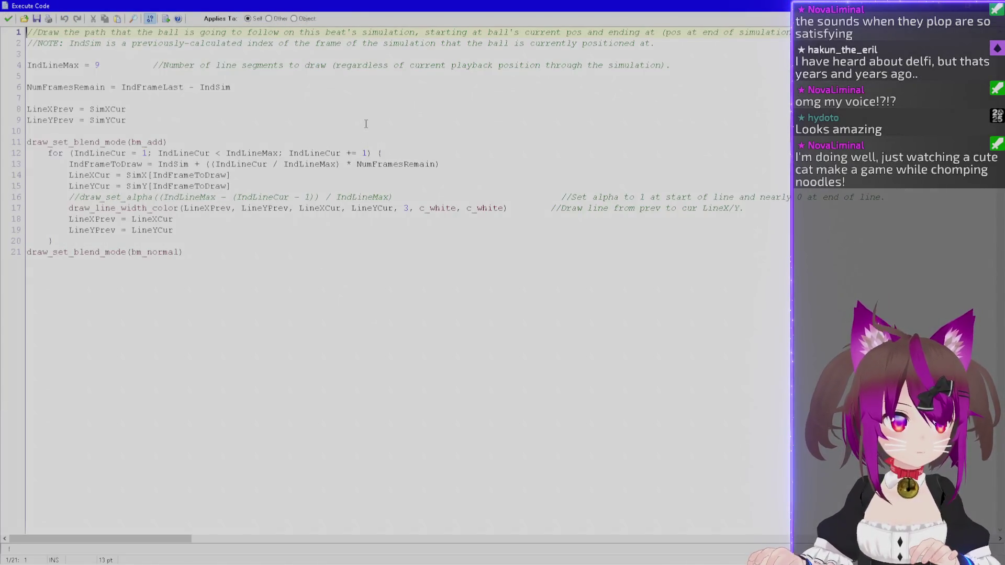
pyautogui.click(194, 123)
pyautogui.press('Return')
pyautogui.write('lINE')
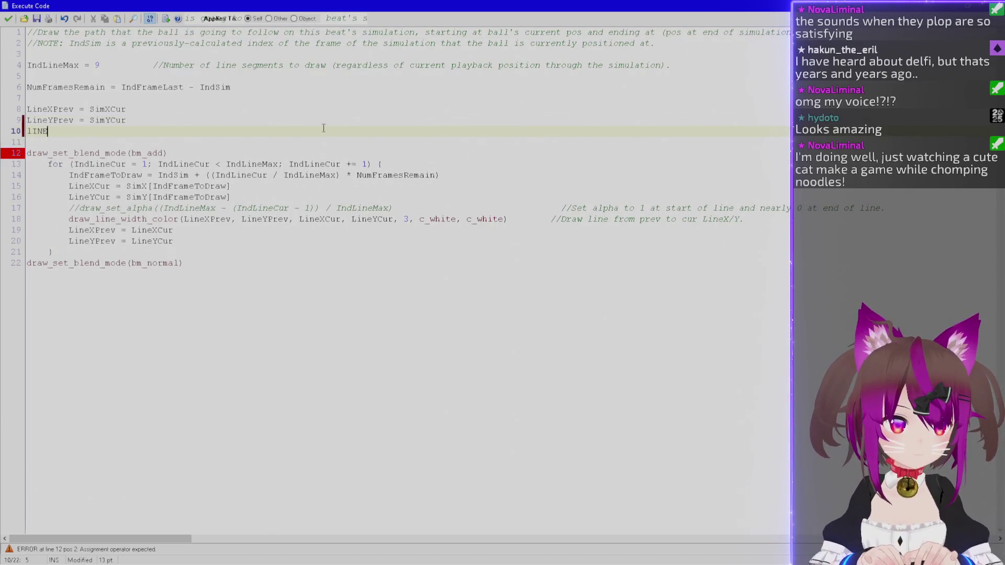
pyautogui.press('BackSpace')
pyautogui.press('BackSpace')
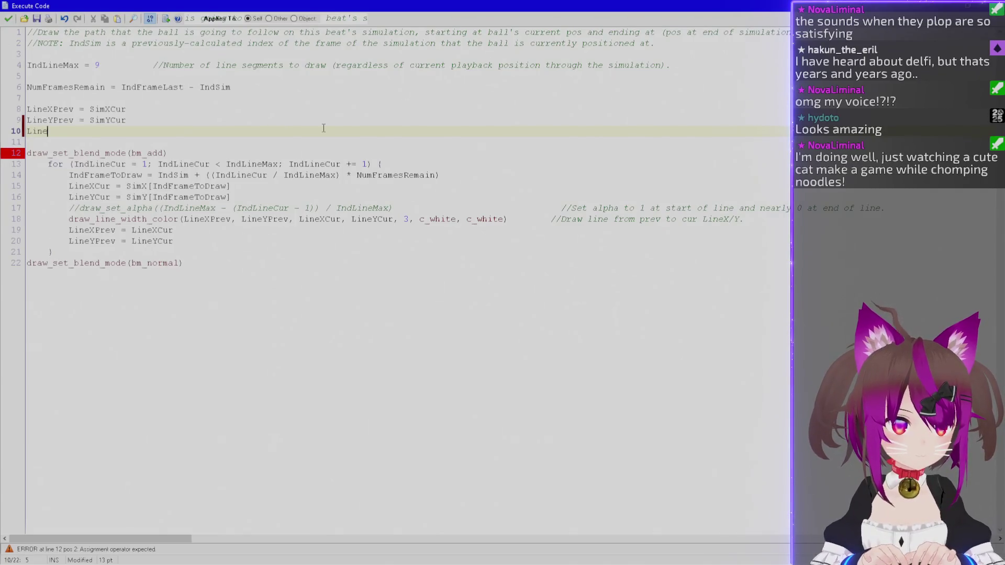
pyautogui.write('Prev')
# Pad LineXPrev and LineYPrev to align, finish LineColPrev = c_white, and open a line after LineYCur.
pyautogui.press('Up')
pyautogui.press('Up')
pyautogui.press('Left')
pyautogui.press('Down')
pyautogui.press('Left')
pyautogui.press('Left')
pyautogui.press('Down')
pyautogui.write('= ')
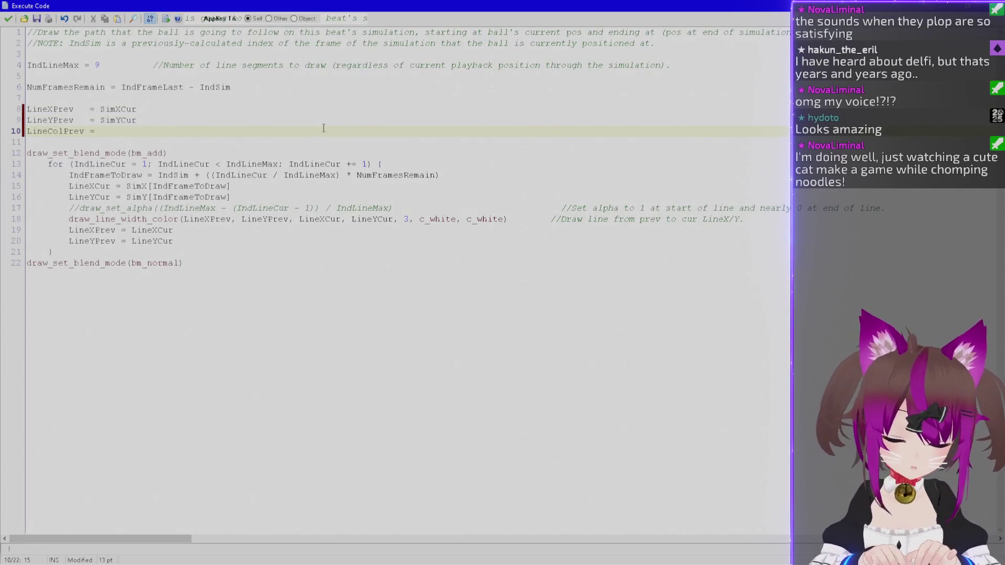
pyautogui.write('c_white')
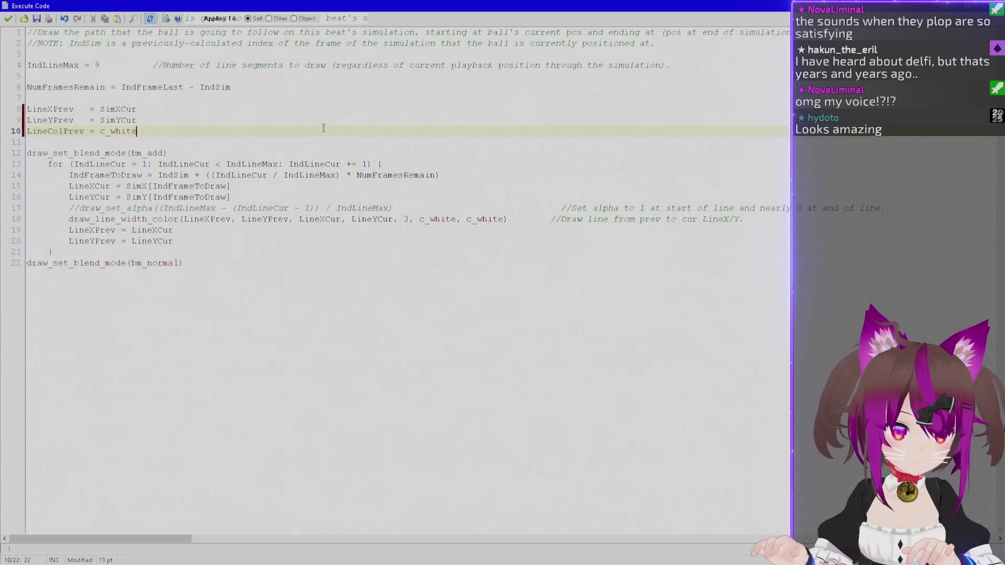
pyautogui.click(127, 197)
pyautogui.press('Return')
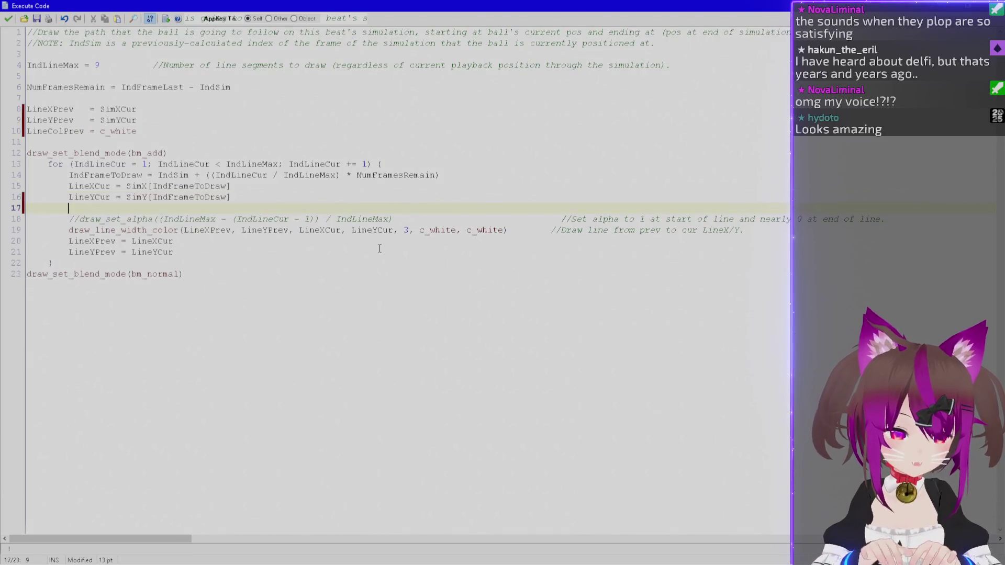
# Add LineColCur = make_color_rgb(red,green,blue) after LineYCur, aligning the LineXCur and LineYCur equals signs.
pyautogui.write('LineColCur')
pyautogui.press('Up')
pyautogui.press('Left')
pyautogui.press('Up')
pyautogui.press('Left')
pyautogui.press('Left')
pyautogui.press('Left')
pyautogui.press('Down')
pyautogui.press('Down')
pyautogui.write('= ')
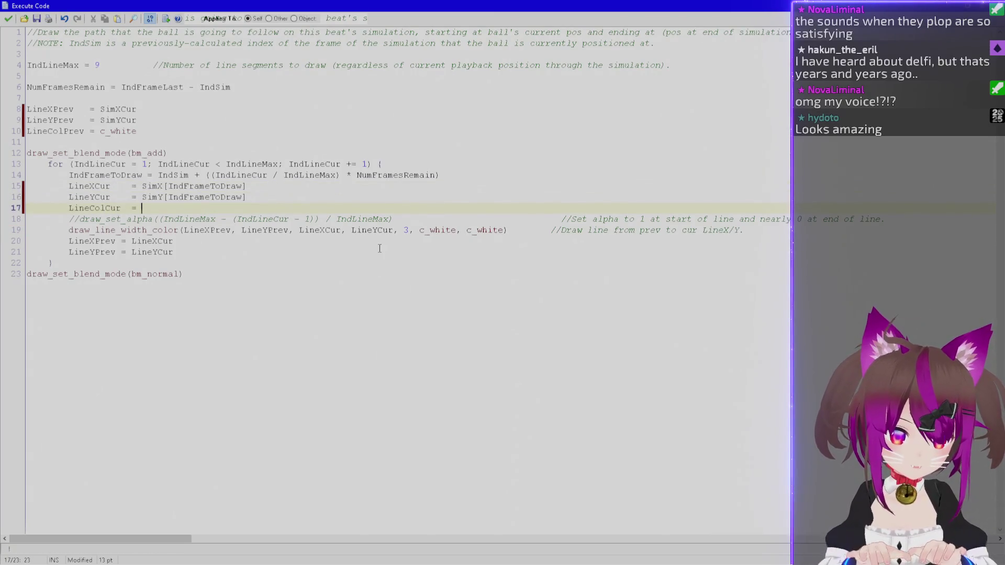
pyautogui.write('make_color_rgb(red,green,blue)')
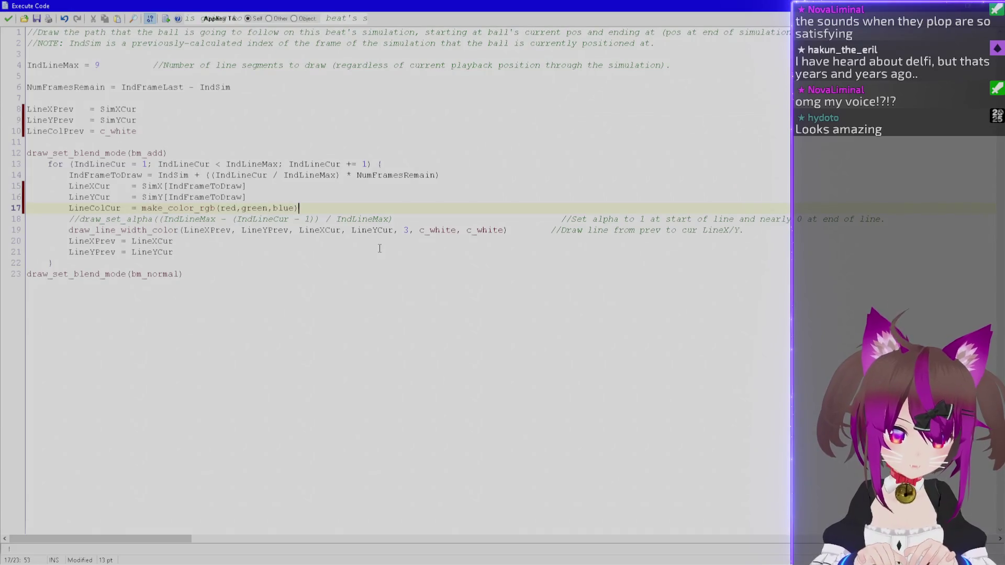
pyautogui.press('Left')
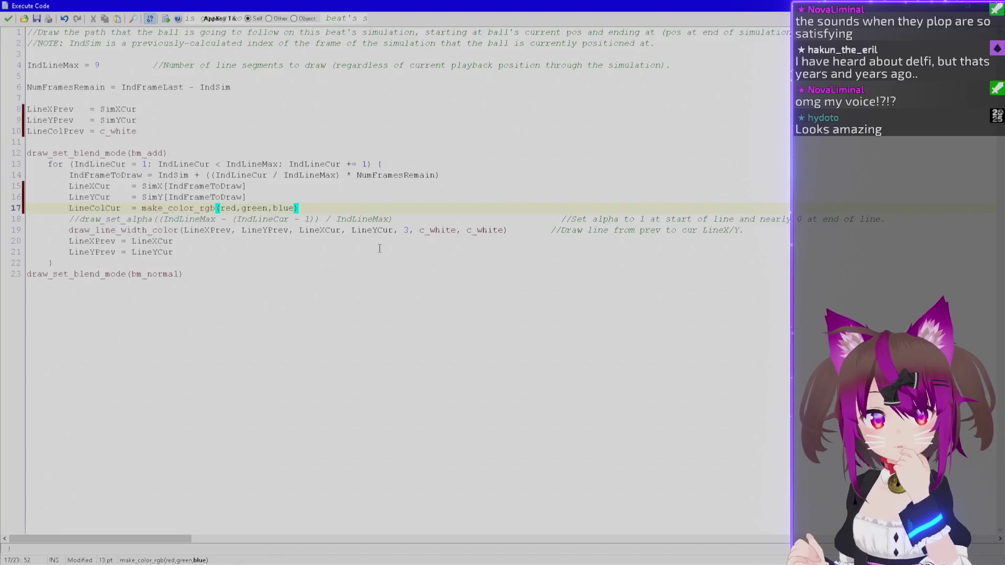
pyautogui.moveTo(206, 175); pyautogui.dragTo(226, 174)
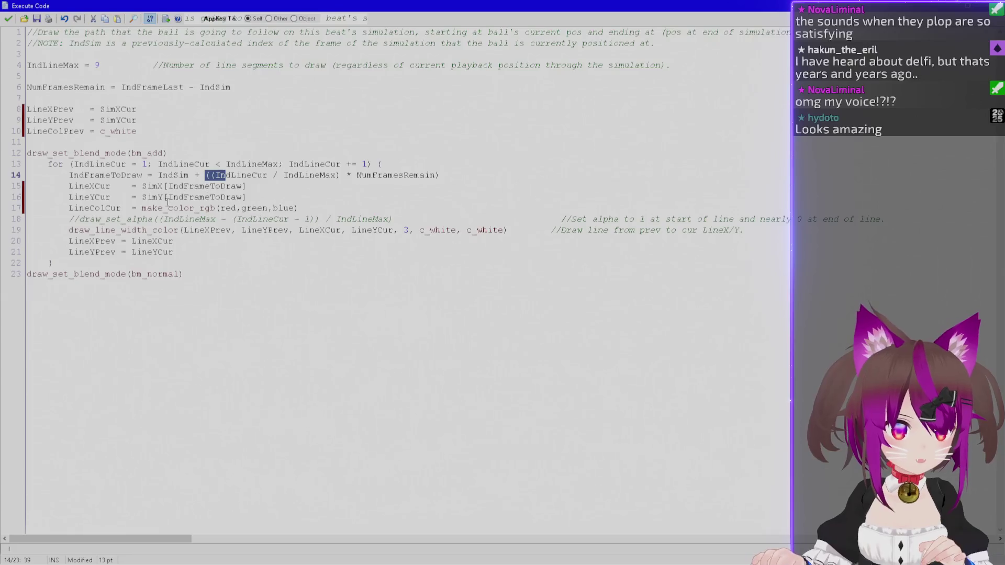
pyautogui.moveTo(158, 219); pyautogui.dragTo(389, 220)
pyautogui.hotkey('ctrl', 'c')
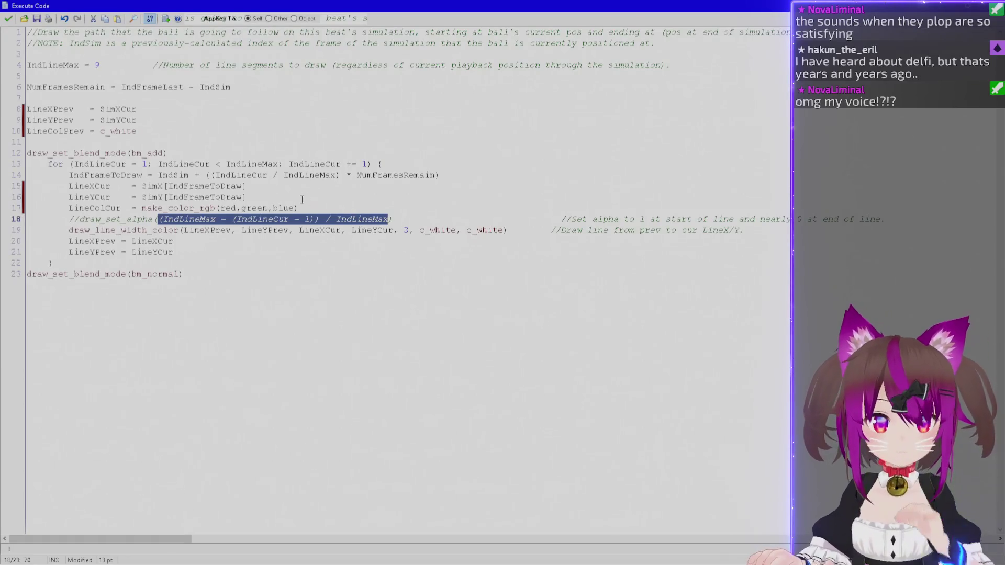
pyautogui.click(270, 197)
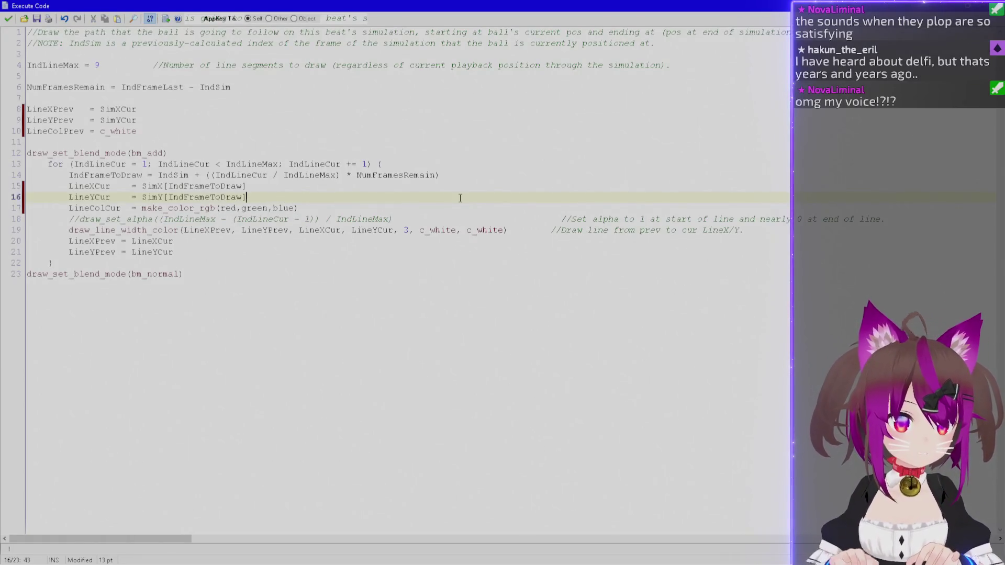
# Add LineBrightness = (IndLineMax - (IndLineCur - 1)) / IndLineMax just above LineXCur.
pyautogui.press('Return')
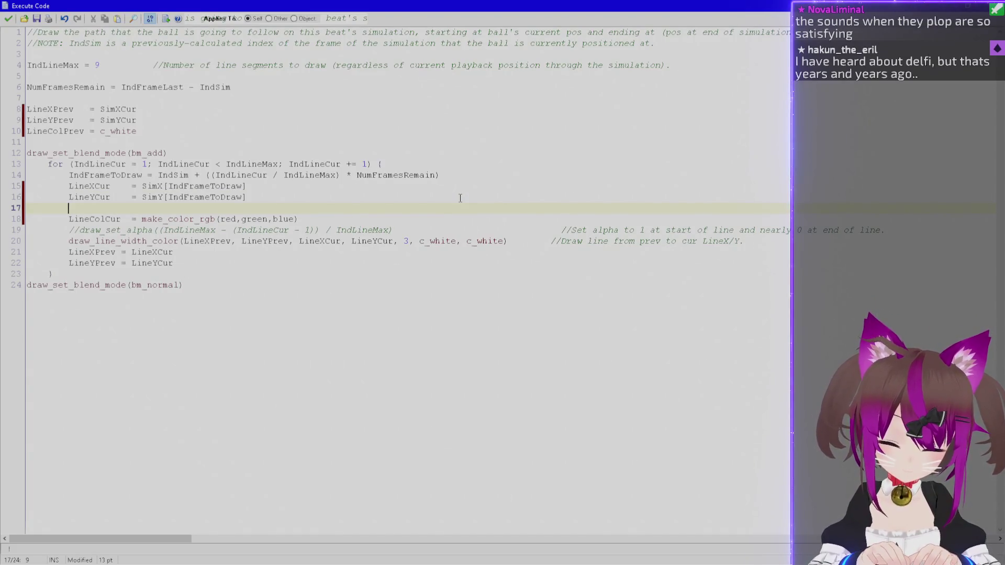
pyautogui.write('Line')
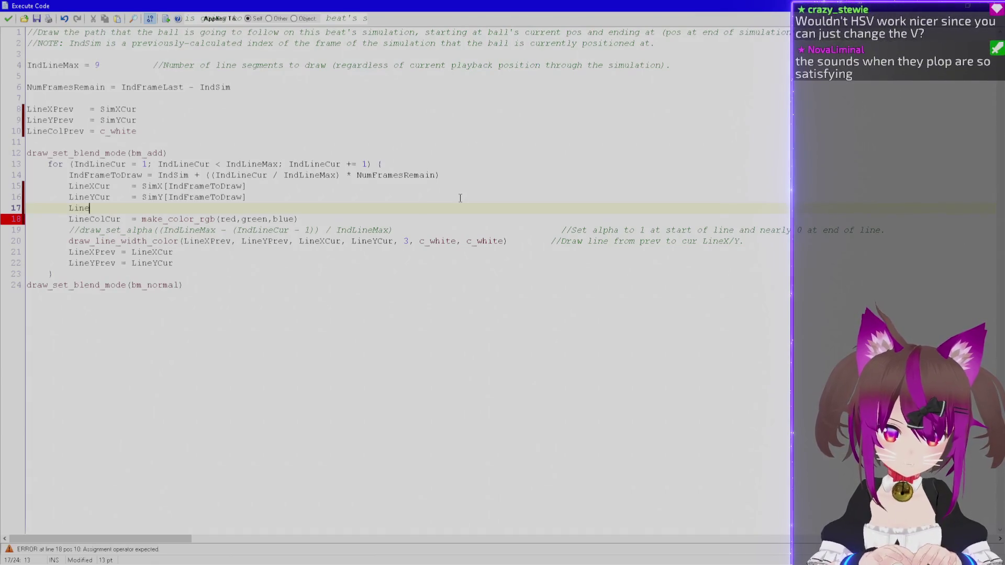
pyautogui.write('Bright')
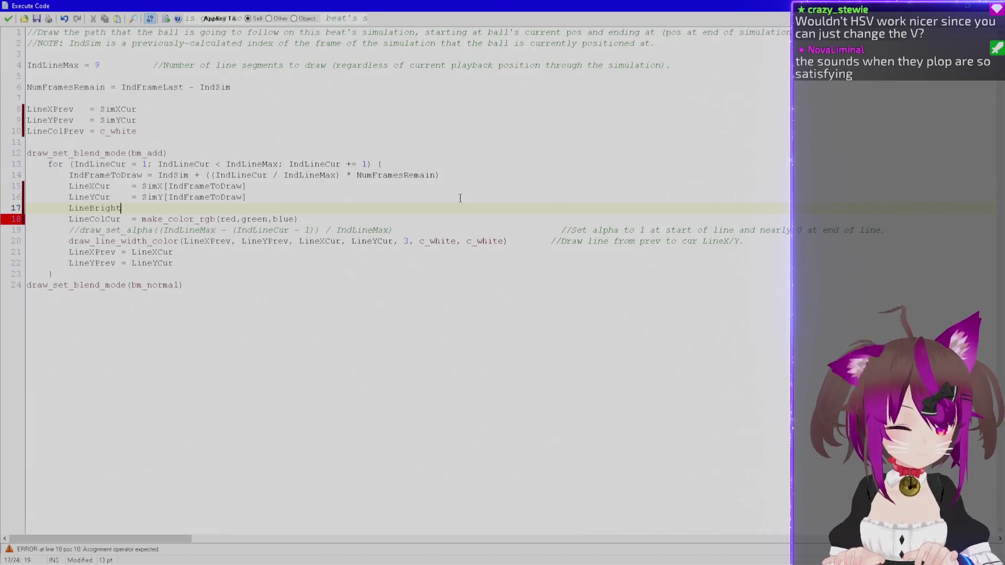
pyautogui.write('ness ')
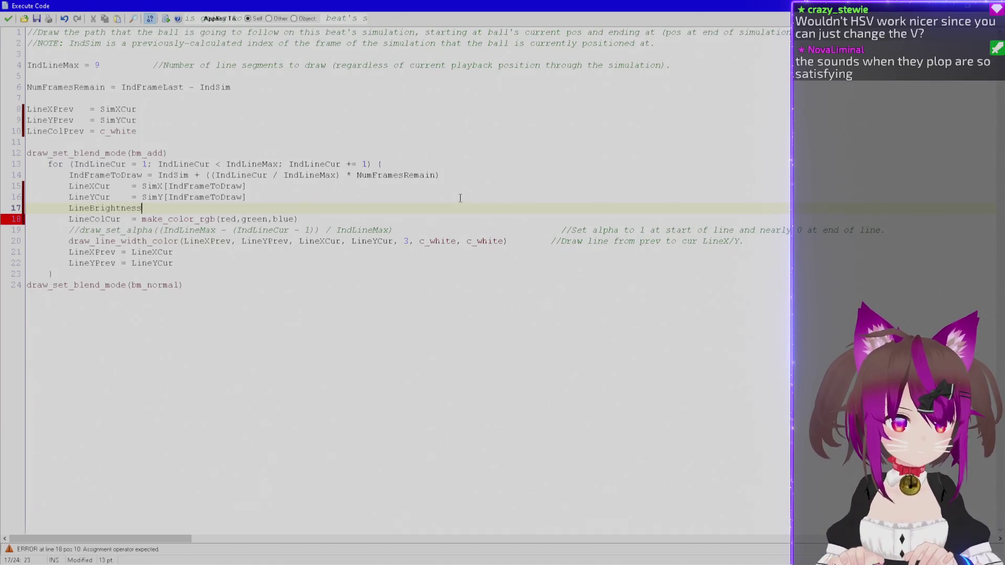
pyautogui.write('=')
pyautogui.hotkey('ctrl', 'v')
pyautogui.hotkey('shift', 'Home')
pyautogui.press('Up')
pyautogui.press('Down')
pyautogui.hotkey('shift', 'End')
pyautogui.hotkey('ctrl', 'x')
pyautogui.press('Up')
pyautogui.press('Up')
pyautogui.press('Return')
pyautogui.press('Up')
pyautogui.hotkey('ctrl', 'v')
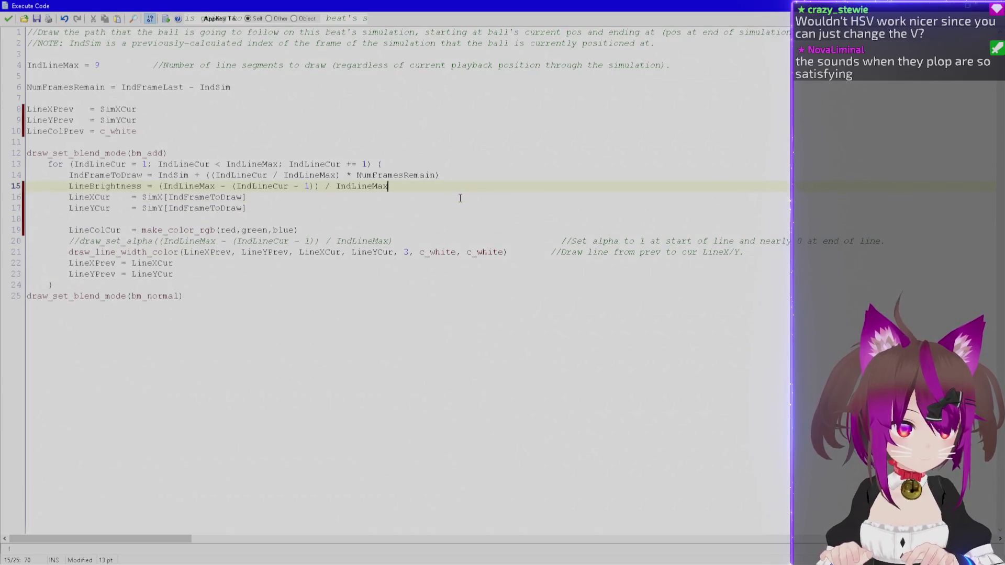
# Comment the formula as '1 at start of line, nearly 0 at end of line.'.
pyautogui.write('//Ranges')
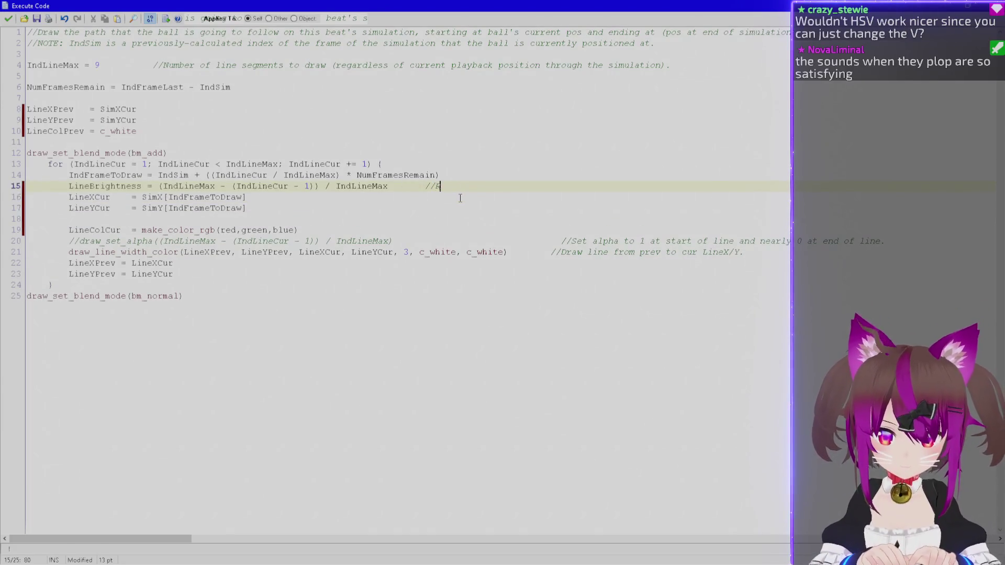
pyautogui.hotkey('ctrl', 'shift', 'Left')
pyautogui.write('Starts at 1, ends')
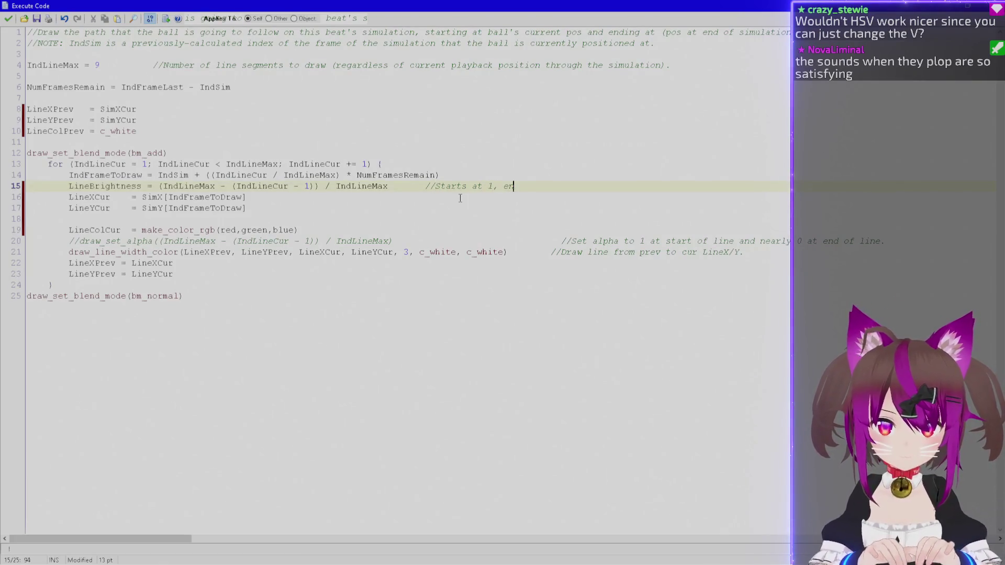
pyautogui.write(' at near')
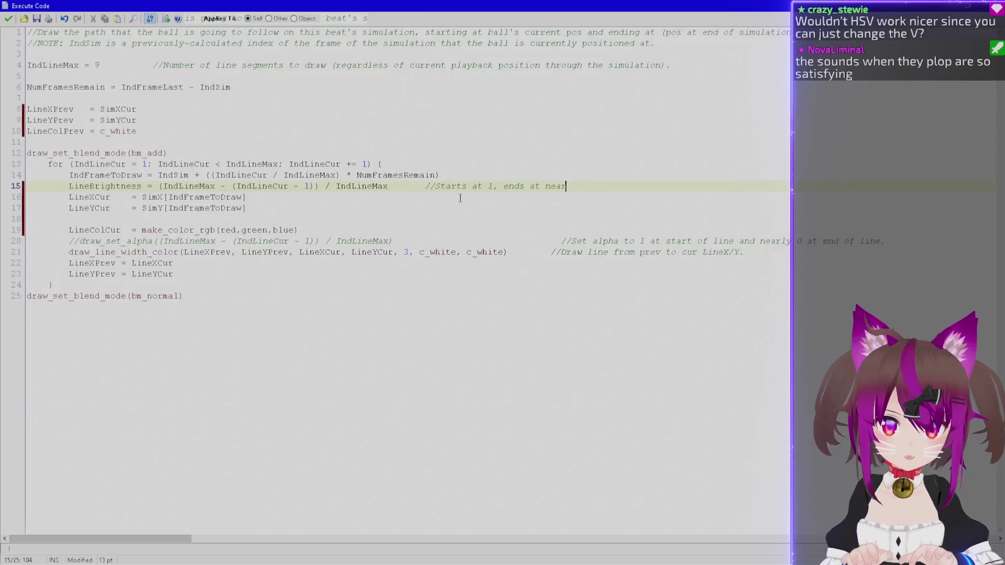
pyautogui.hotkey('ctrl', 'shift', 'Left')
pyautogui.hotkey('ctrl', 'shift', 'Left')
pyautogui.hotkey('ctrl', 'shift', 'Left')
pyautogui.write('1 at start of line. nearly 0 at end of line.')
pyautogui.hotkey('ctrl', 'Left')
pyautogui.hotkey('ctrl', 'Left')
pyautogui.hotkey('ctrl', 'Left')
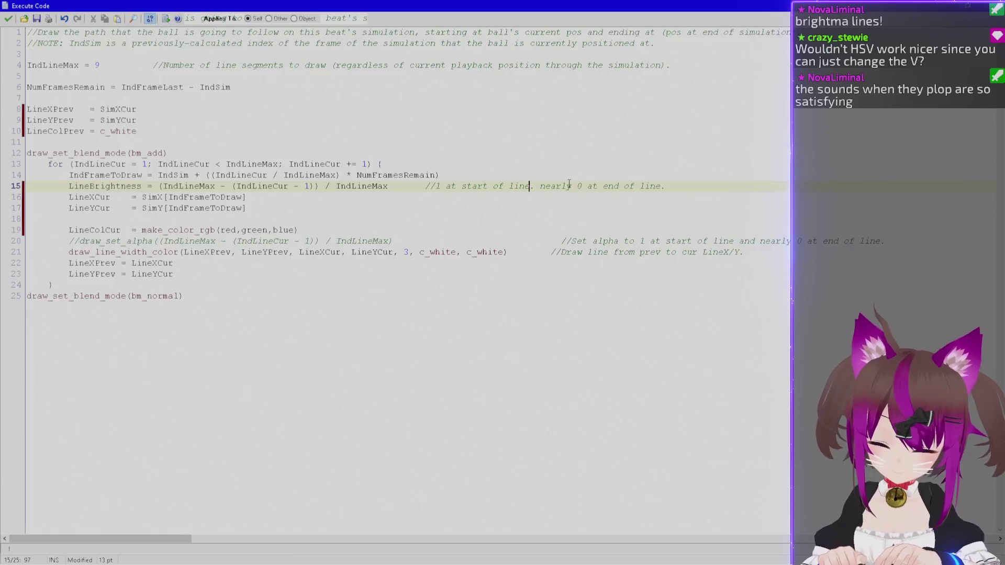
pyautogui.moveTo(534, 186); pyautogui.dragTo(525, 187)
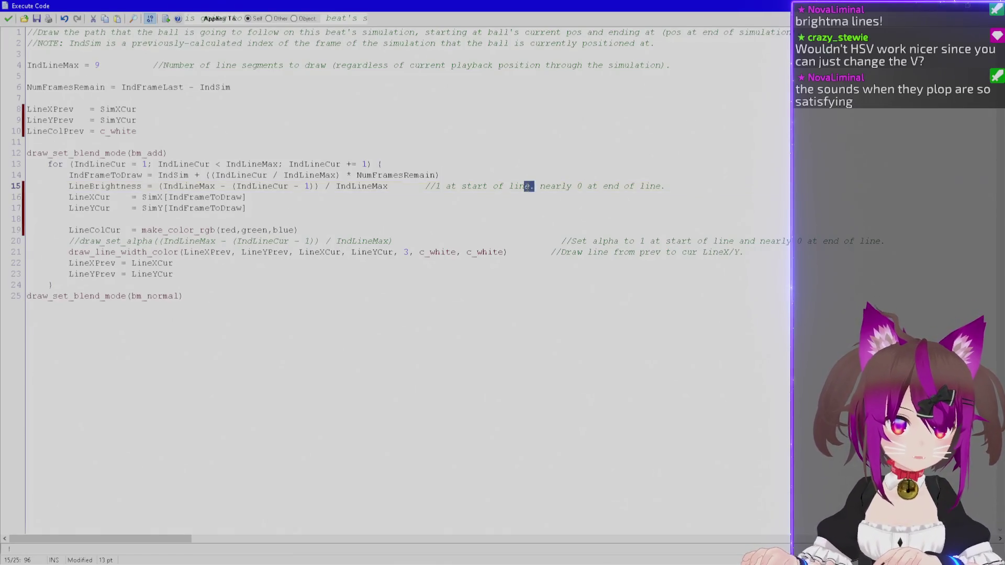
pyautogui.write('e,')
# Add LineBrightness *= 255 below the brightness formula.
pyautogui.doubleClick(114, 186)
pyautogui.hotkey('ctrl', 'c')
pyautogui.press('End')
pyautogui.press('Return')
pyautogui.hotkey('ctrl', 'v')
pyautogui.write('*= 255')
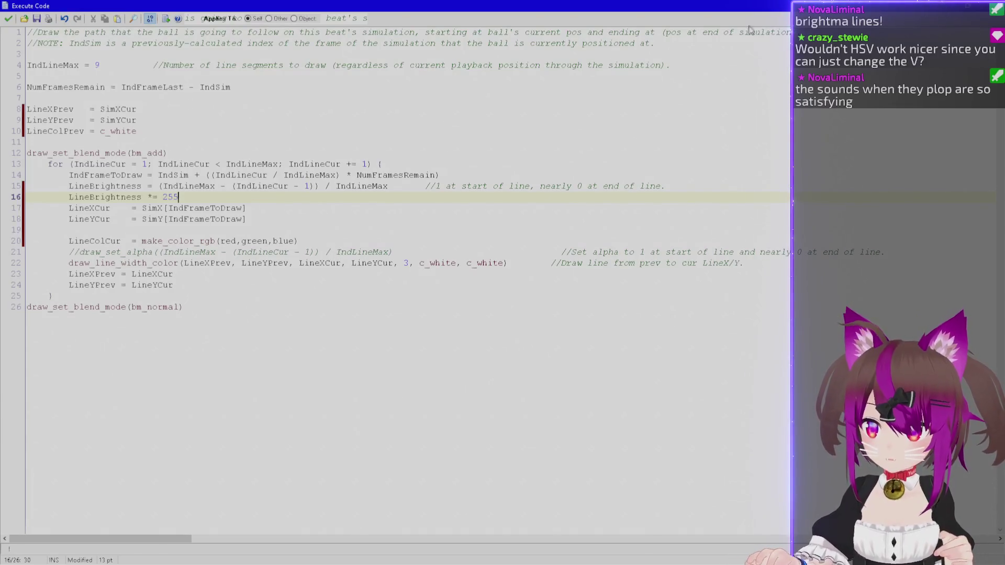
pyautogui.press('Up')
pyautogui.press('Left')
pyautogui.press('Left')
pyautogui.press('Left')
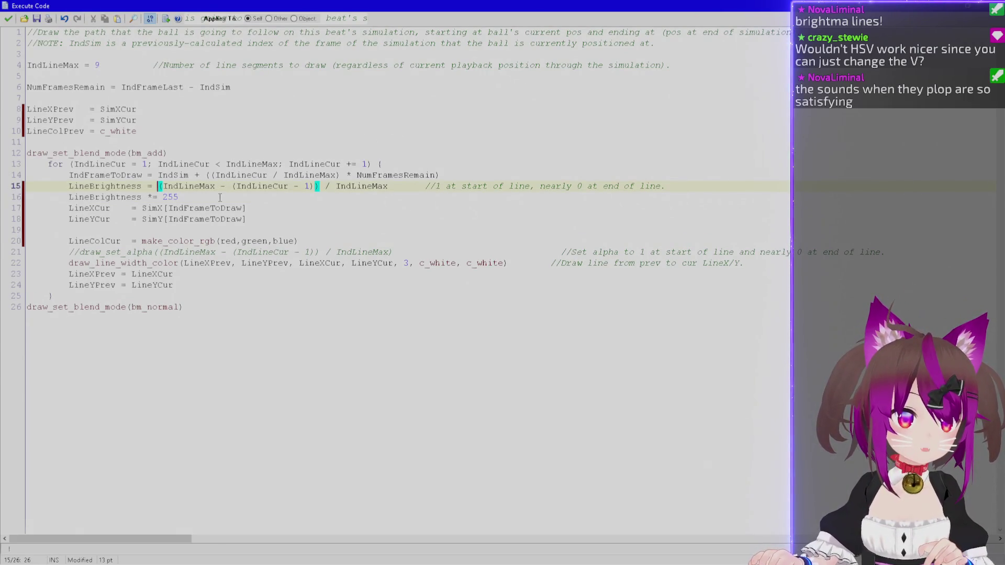
pyautogui.press('Down')
pyautogui.press('Down')
pyautogui.press('Down')
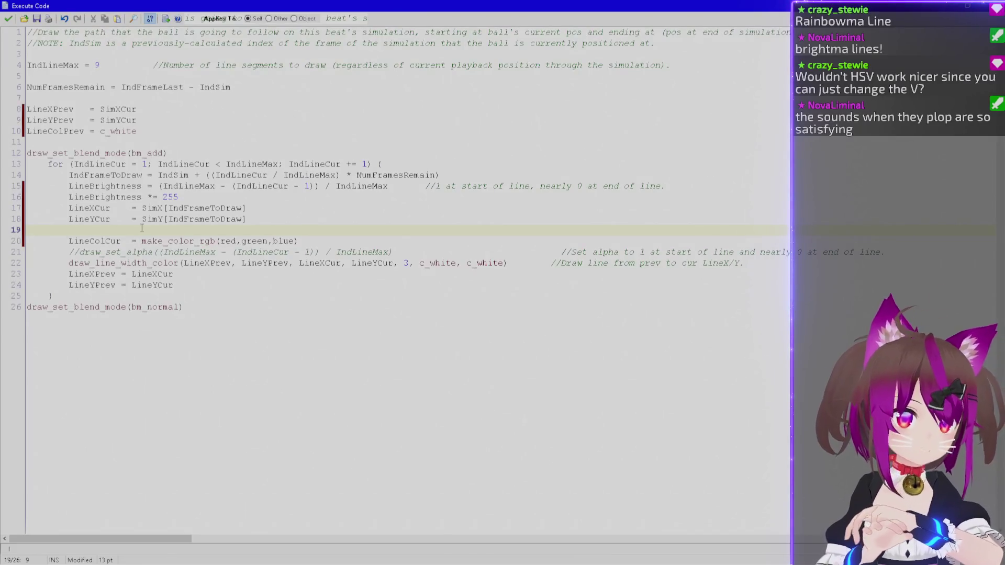
pyautogui.moveTo(148, 174); pyautogui.dragTo(153, 264)
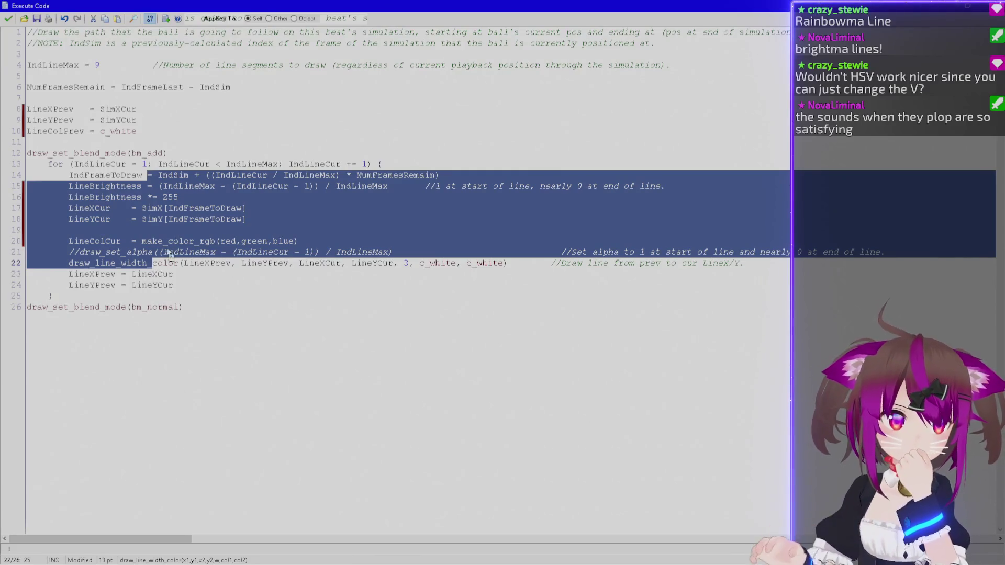
pyautogui.doubleClick(218, 89)
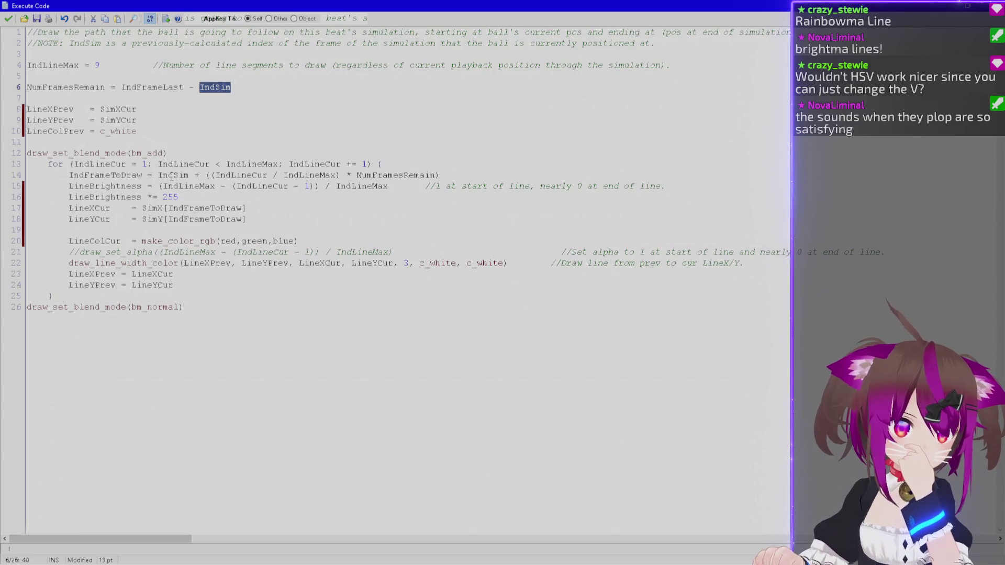
pyautogui.doubleClick(108, 175)
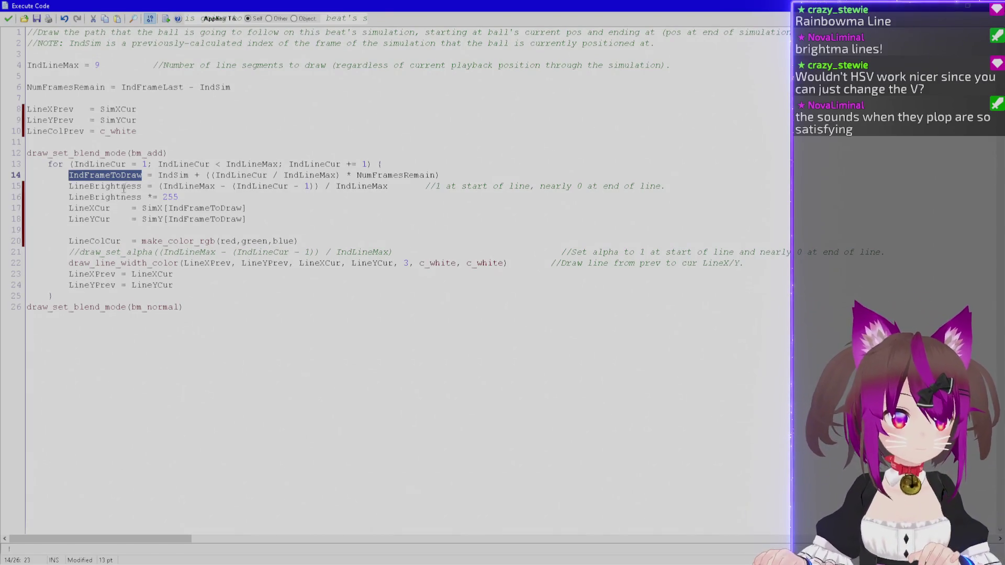
pyautogui.doubleClick(124, 198)
pyautogui.doubleClick(123, 186)
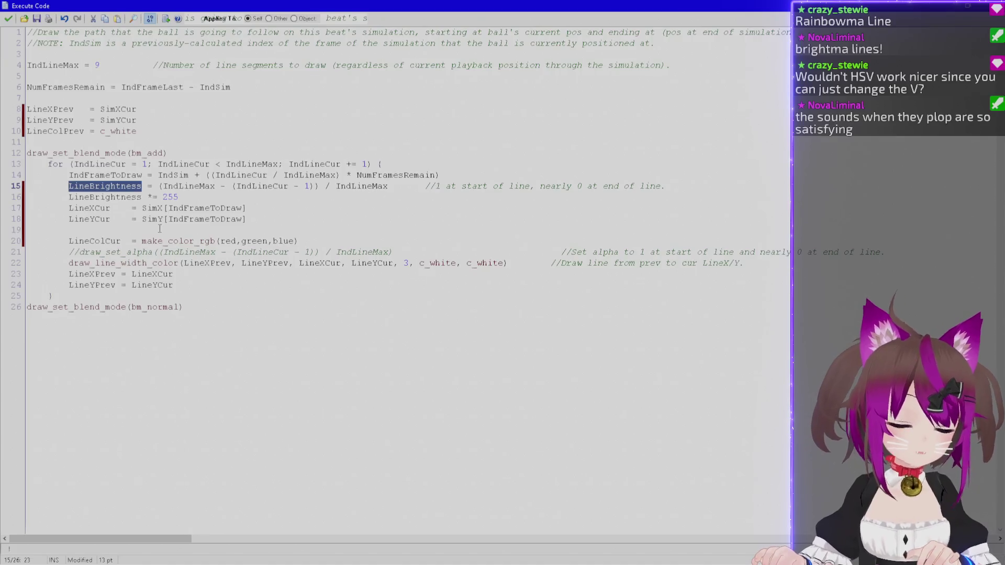
pyautogui.click(214, 230)
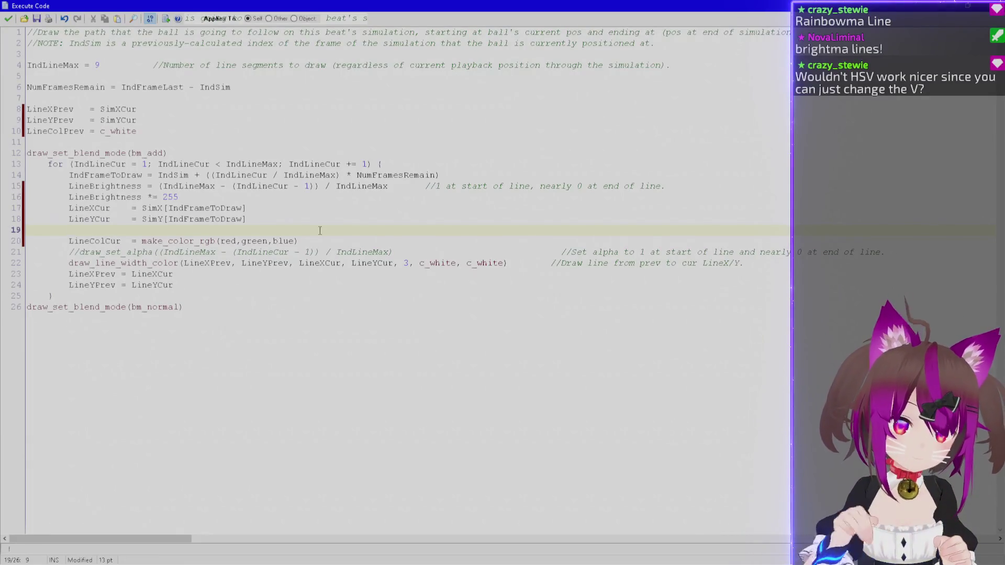
# Replace red, green and blue in make_color_rgb with LineBrightness.
pyautogui.doubleClick(86, 208)
pyautogui.doubleClick(88, 219)
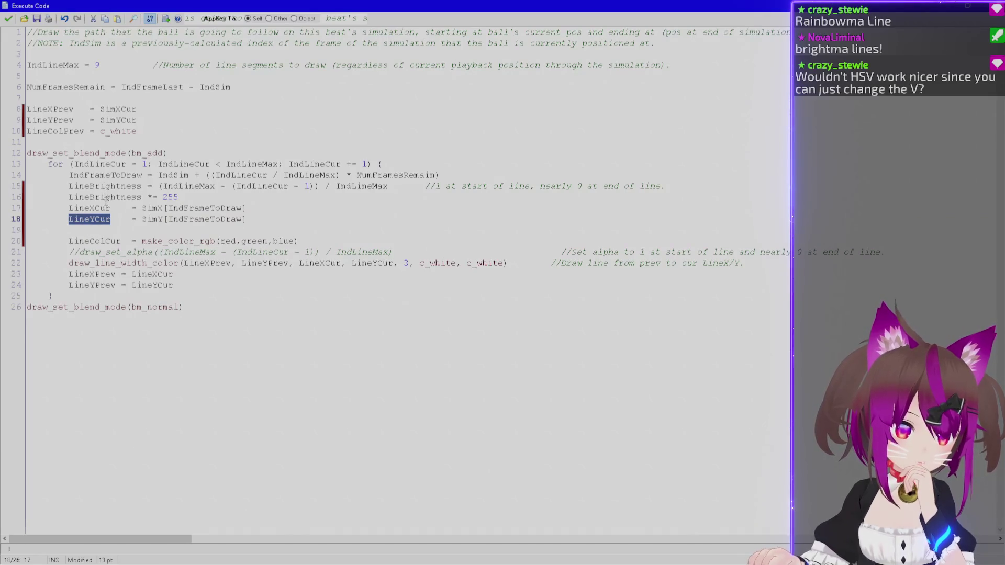
pyautogui.doubleClick(106, 197)
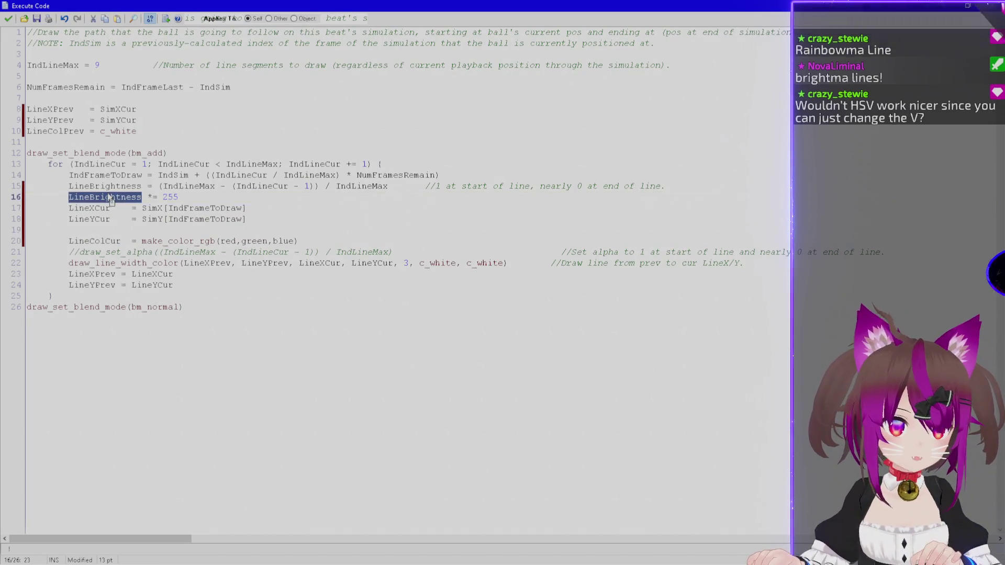
pyautogui.hotkey('ctrl', 'c')
pyautogui.doubleClick(230, 242)
pyautogui.hotkey('ctrl', 'v')
pyautogui.doubleClick(312, 241)
pyautogui.hotkey('ctrl', 'v')
pyautogui.doubleClick(388, 242)
pyautogui.hotkey('ctrl', 'v')
# Use LineColCur as the end colour in draw_line_width_color instead of the second c_white.
pyautogui.click(300, 241)
pyautogui.press('Home')
pyautogui.hotkey('ctrl', 'shift', 'Right')
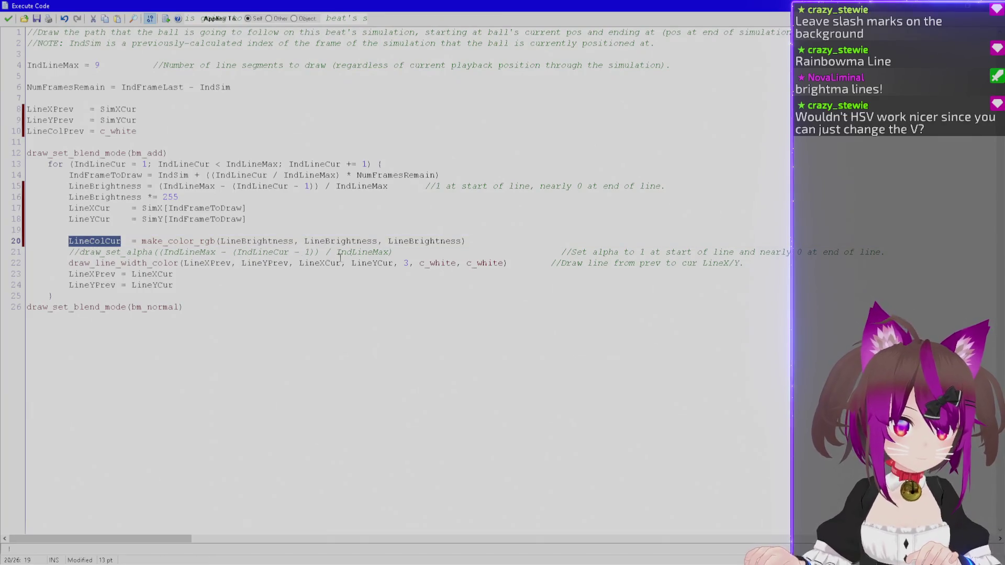
pyautogui.hotkey('ctrl', 'c')
pyautogui.doubleClick(479, 264)
pyautogui.hotkey('ctrl', 'v')
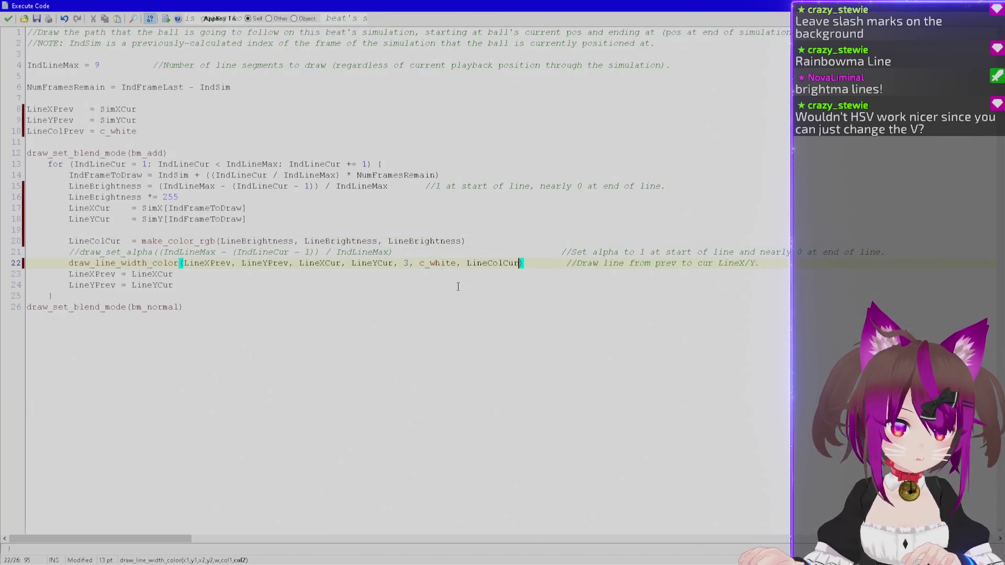
# Add LineColPrev = LineColCur after LineYPrev, with aligned equals signs.
pyautogui.doubleClick(103, 241)
pyautogui.doubleClick(59, 131)
pyautogui.click(199, 286)
pyautogui.press('Return')
pyautogui.hotkey('ctrl', 'v')
pyautogui.press('Up')
pyautogui.press('Left')
pyautogui.press('Up')
pyautogui.press('Down')
pyautogui.press('Down')
pyautogui.write('=')
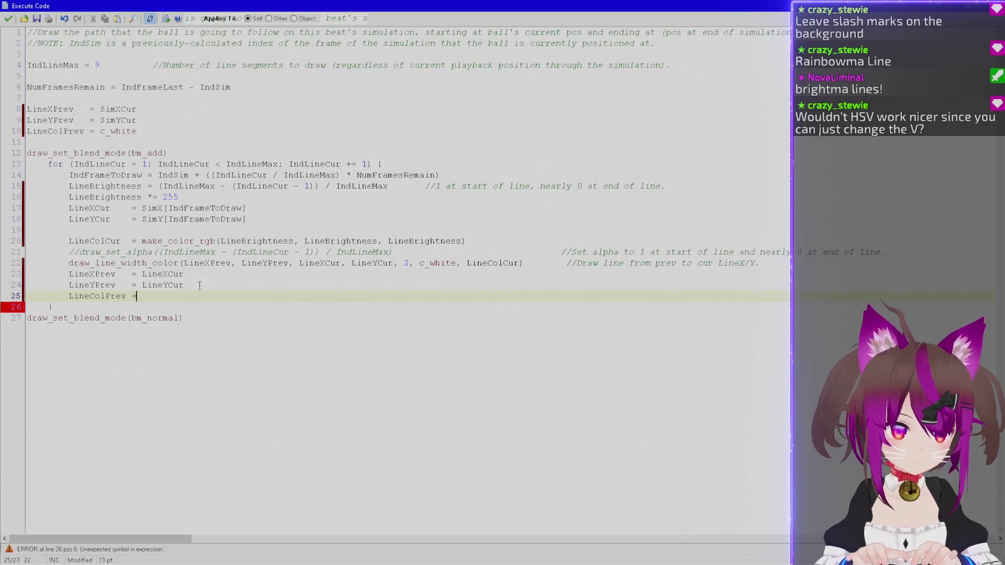
pyautogui.write(' LineColCur')
# Use LineColPrev as the start colour, tidy the comment spacing, then close and reopen the code.
pyautogui.doubleClick(100, 296)
pyautogui.click(441, 263)
pyautogui.doubleClick(441, 263)
pyautogui.hotkey('ctrl', 'v')
pyautogui.click(561, 253)
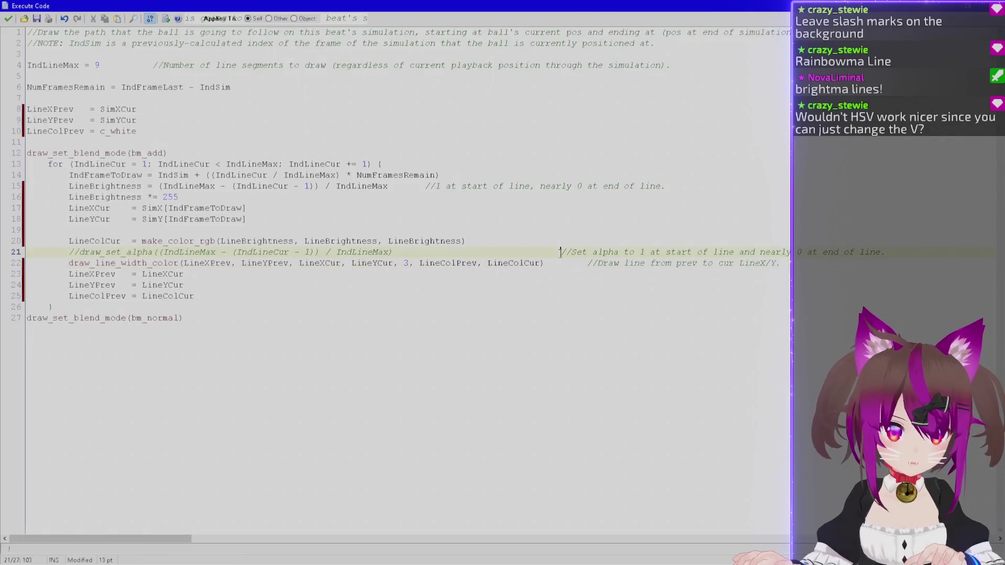
pyautogui.press('Down')
pyautogui.press('Delete')
pyautogui.press('Delete')
pyautogui.press('Delete')
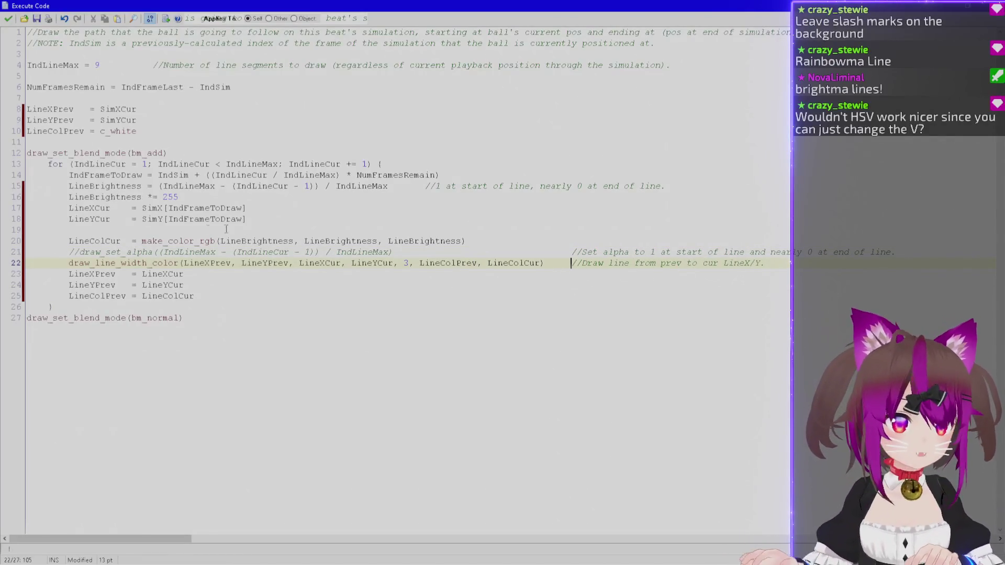
pyautogui.click(8, 19)
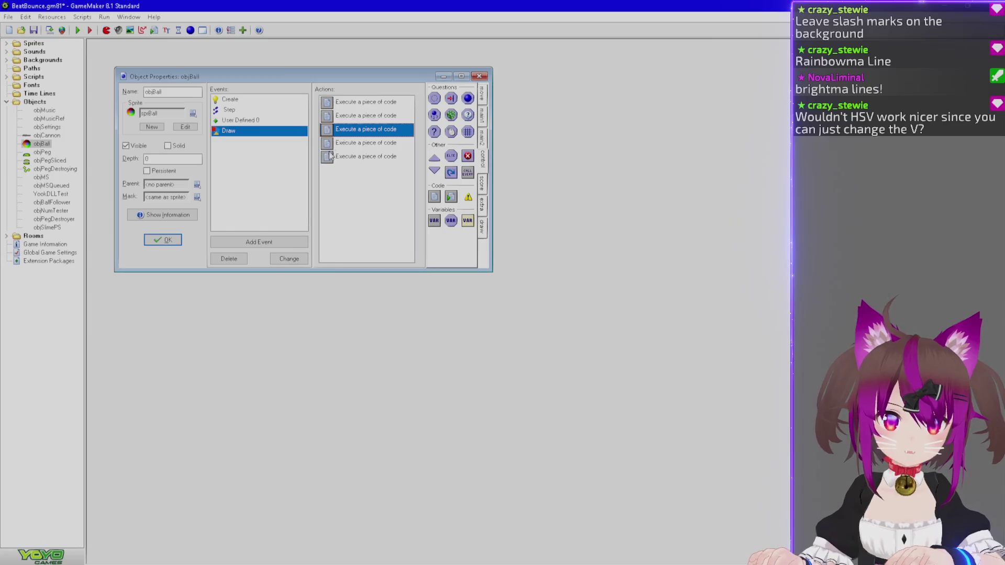
pyautogui.doubleClick(359, 129)
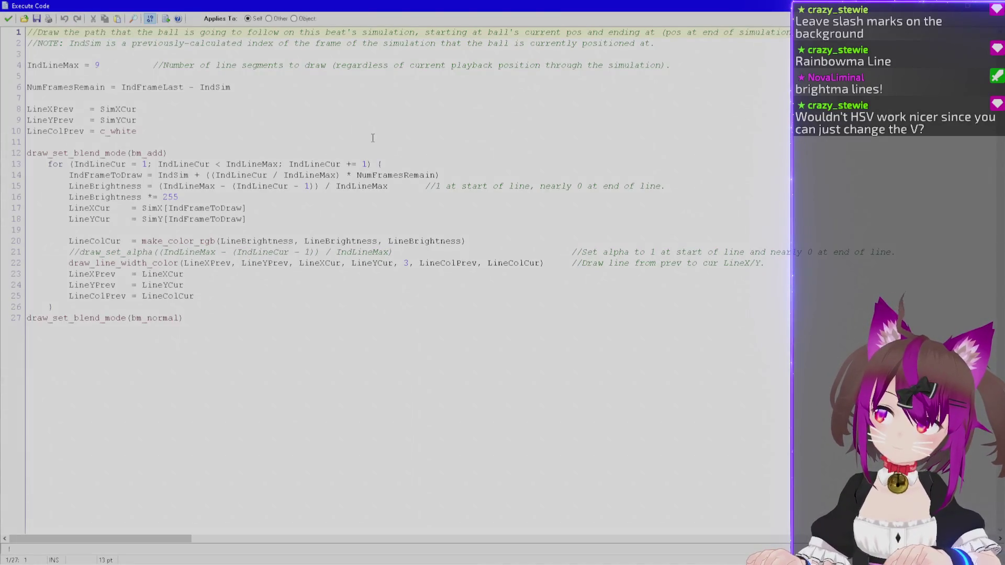
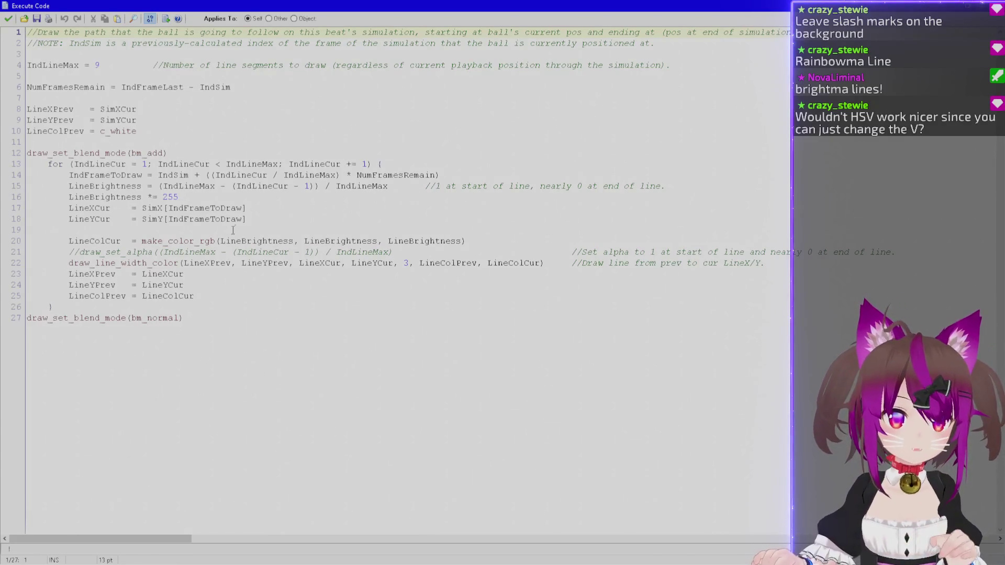
# Close the trajectory draw code editor and return to objBall's Draw event actions.
pyautogui.click(273, 218)
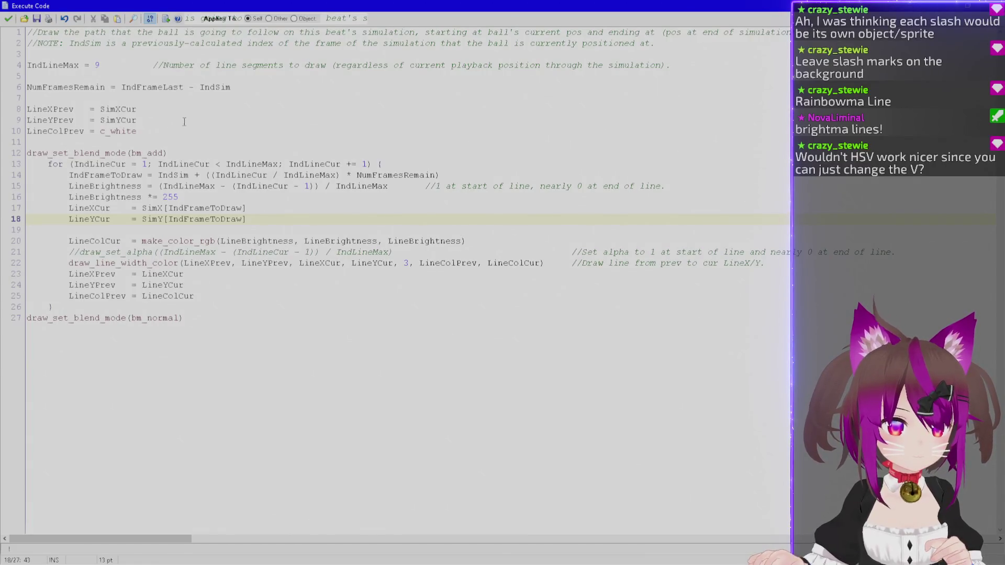
pyautogui.click(8, 19)
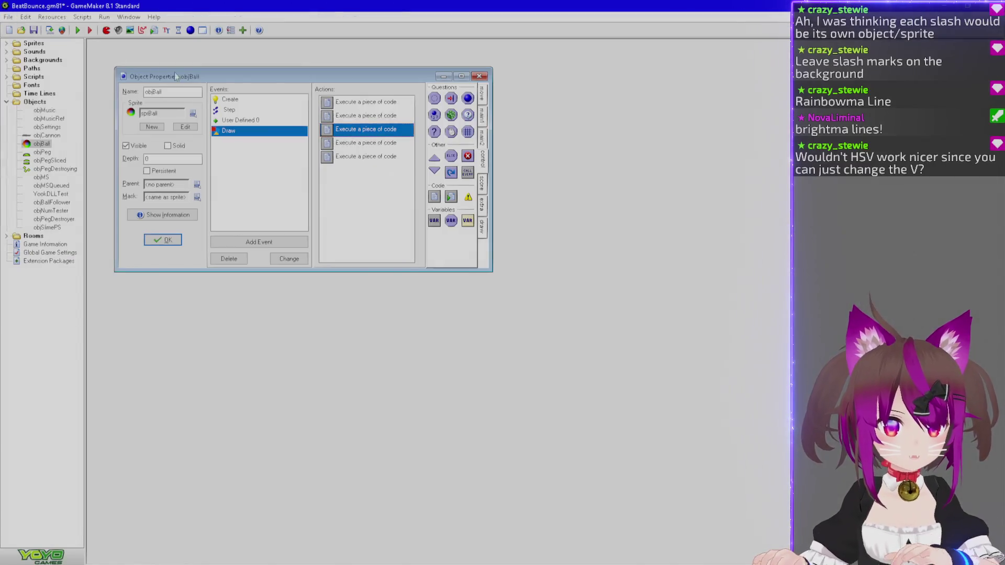
# Test-launch the ball, comment out both draw_set_blend_mode lines with //, and rerun the game.
pyautogui.press('F1')
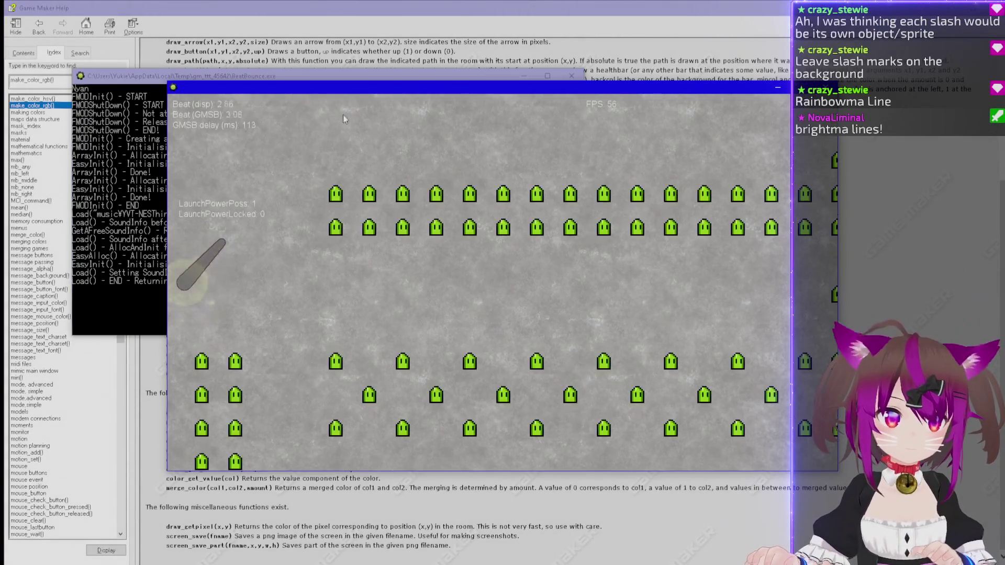
pyautogui.click(324, 136)
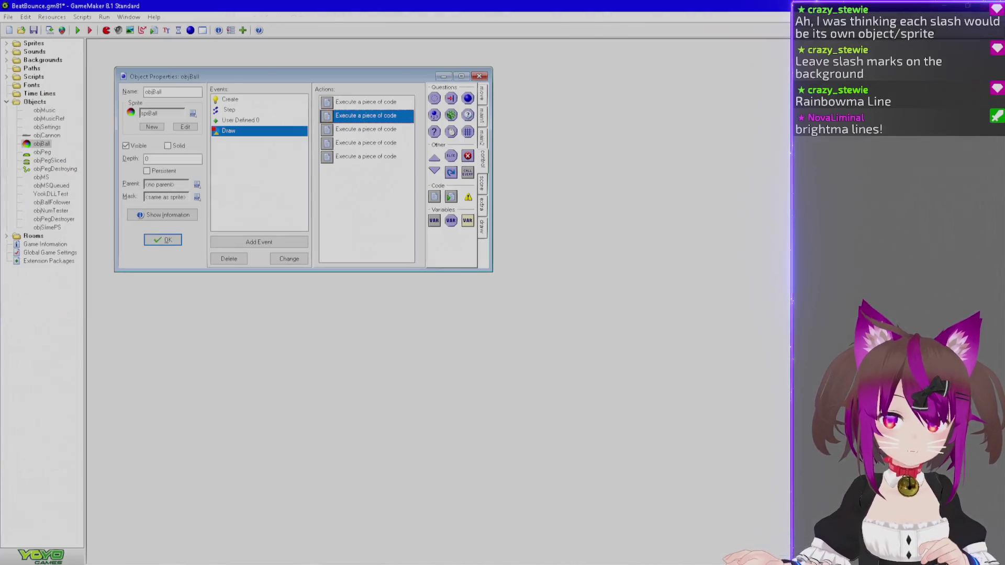
pyautogui.doubleClick(369, 143)
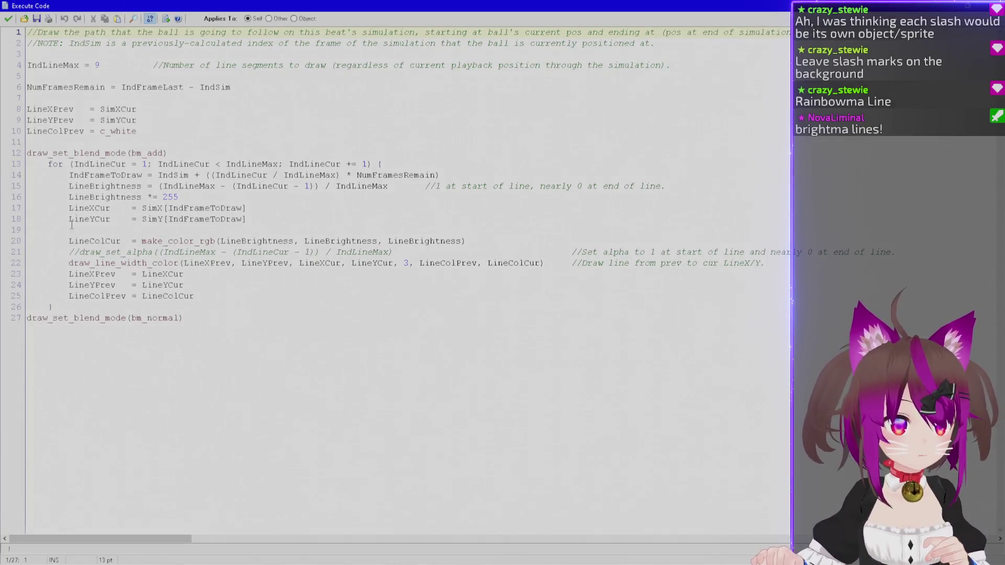
pyautogui.click(27, 152)
pyautogui.write('//')
pyautogui.click(27, 318)
pyautogui.write('/')
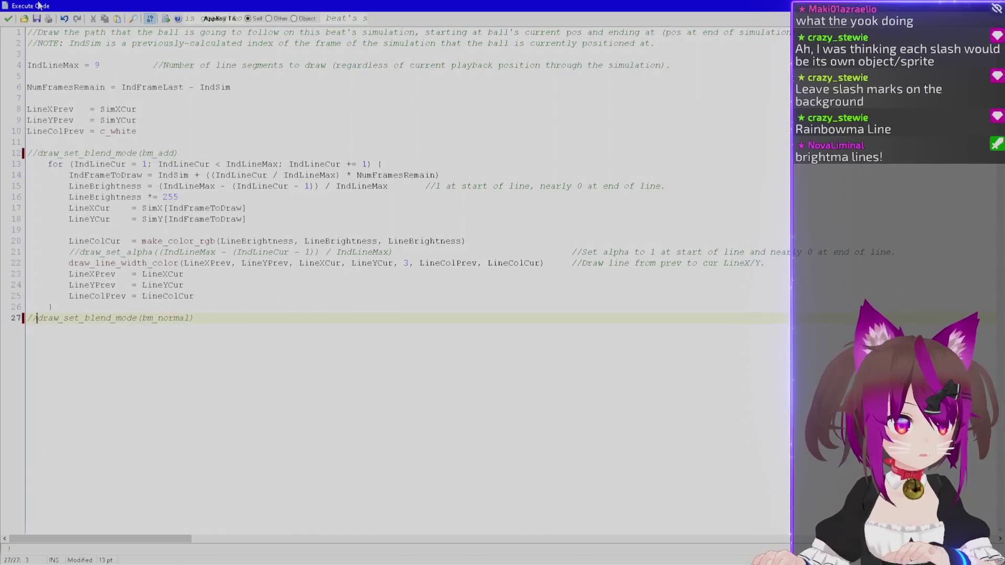
pyautogui.press('F5')
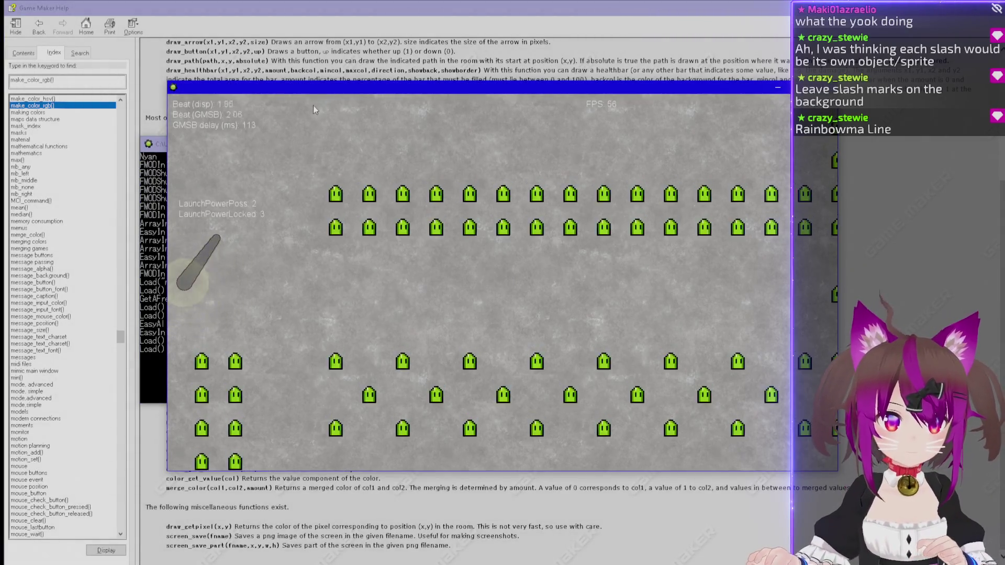
pyautogui.click(302, 113)
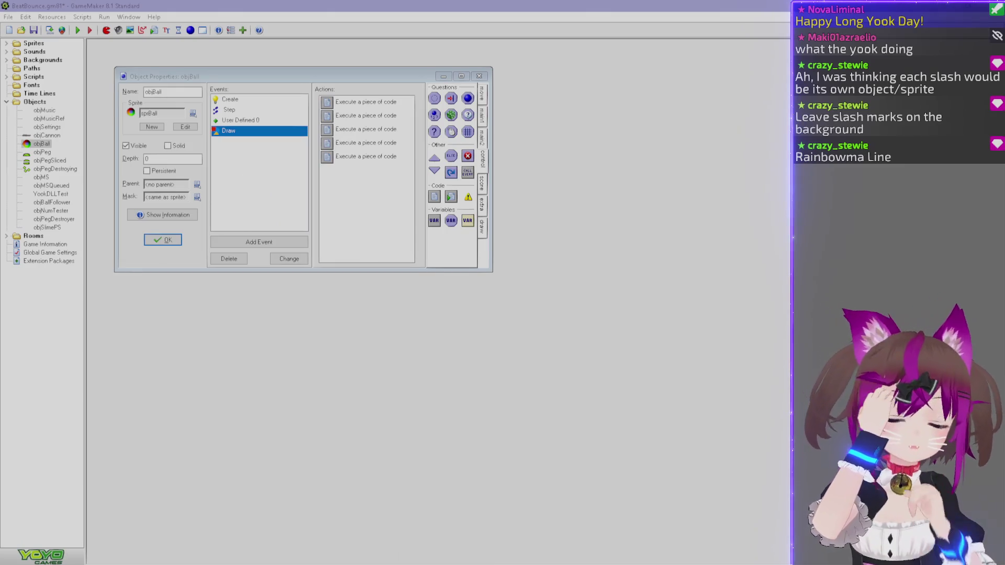
# Check the sprite-selection Draw action, then open the trajectory-drawing code action instead.
pyautogui.doubleClick(343, 116)
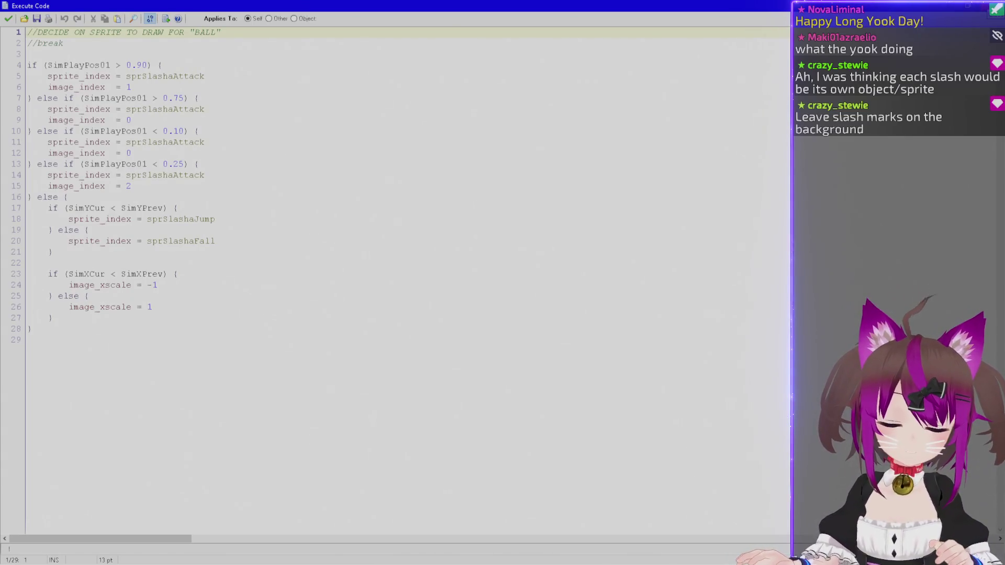
pyautogui.press('Escape')
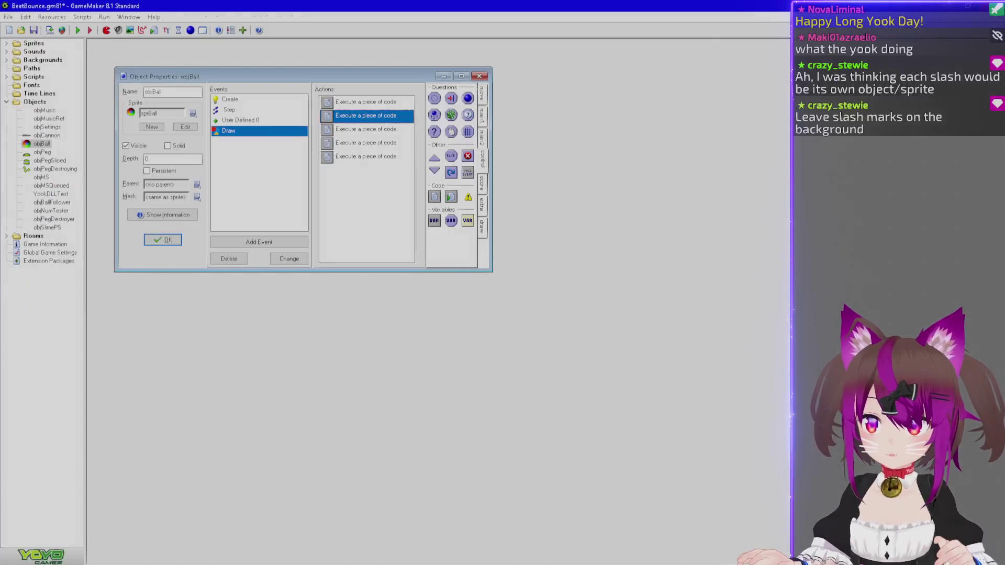
pyautogui.doubleClick(362, 134)
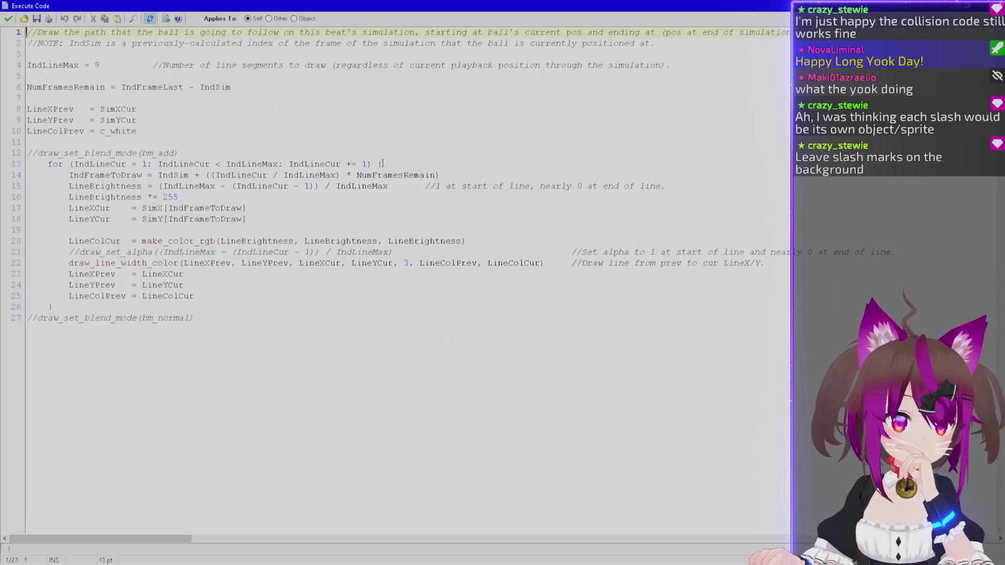
pyautogui.doubleClick(406, 263)
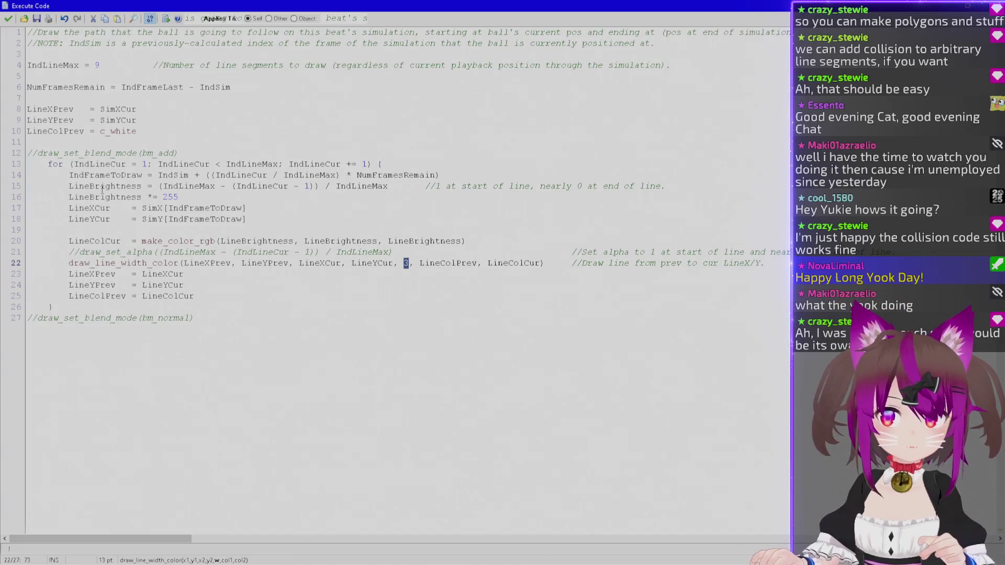
pyautogui.click(73, 240)
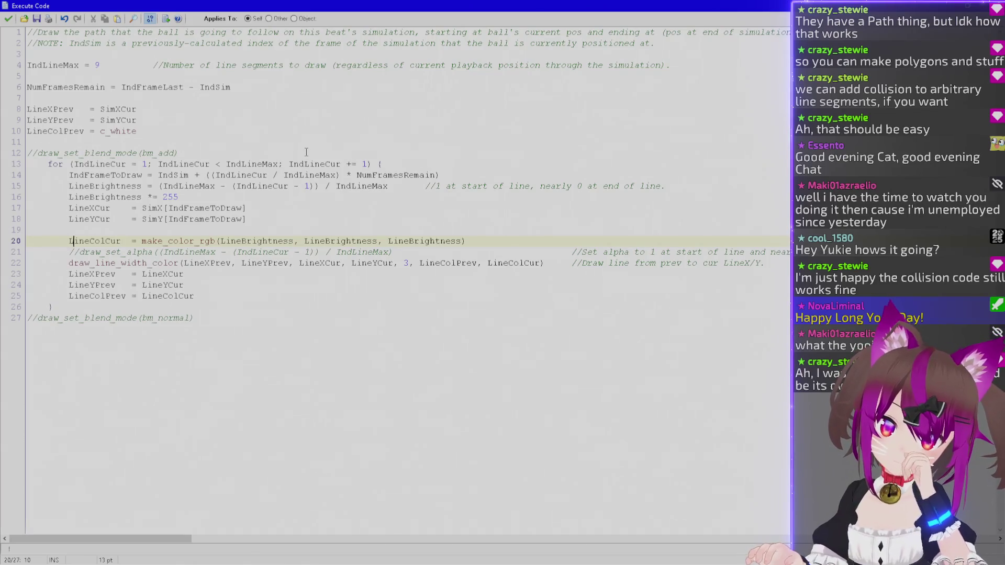
pyautogui.doubleClick(257, 5)
pyautogui.moveTo(335, 51)
pyautogui.mouseDown()
pyautogui.moveTo(497, 149)
pyautogui.moveTo(361, 134)
pyautogui.mouseUp()
pyautogui.doubleClick(361, 134)
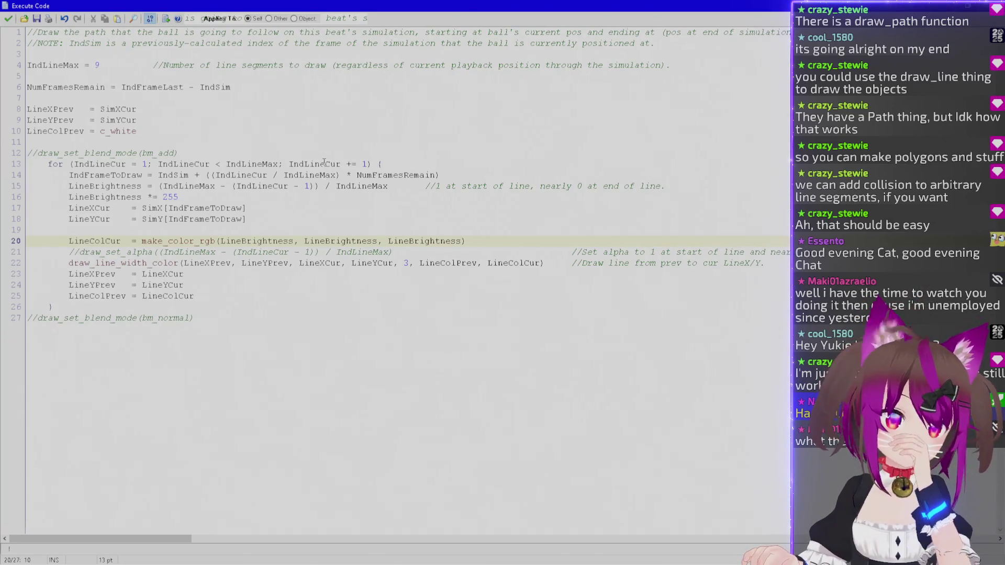
pyautogui.click(275, 219)
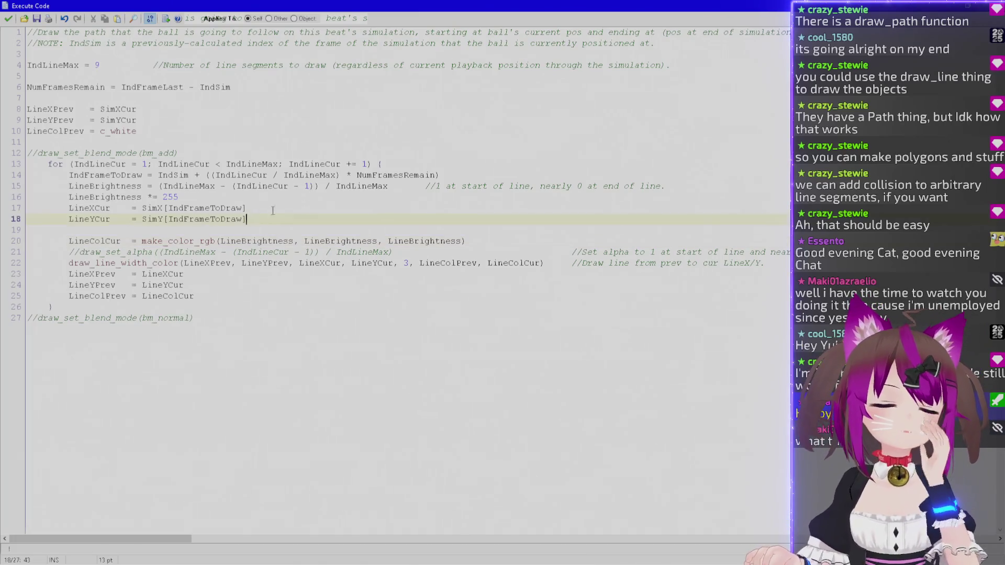
# Insert a new line 17 that begins 'LineThickness ='.
pyautogui.press('Return')
pyautogui.write('L')
pyautogui.press('BackSpace')
pyautogui.hotkey('ctrl', 'shift', 'Up')
pyautogui.hotkey('ctrl', 'shift', 'Up')
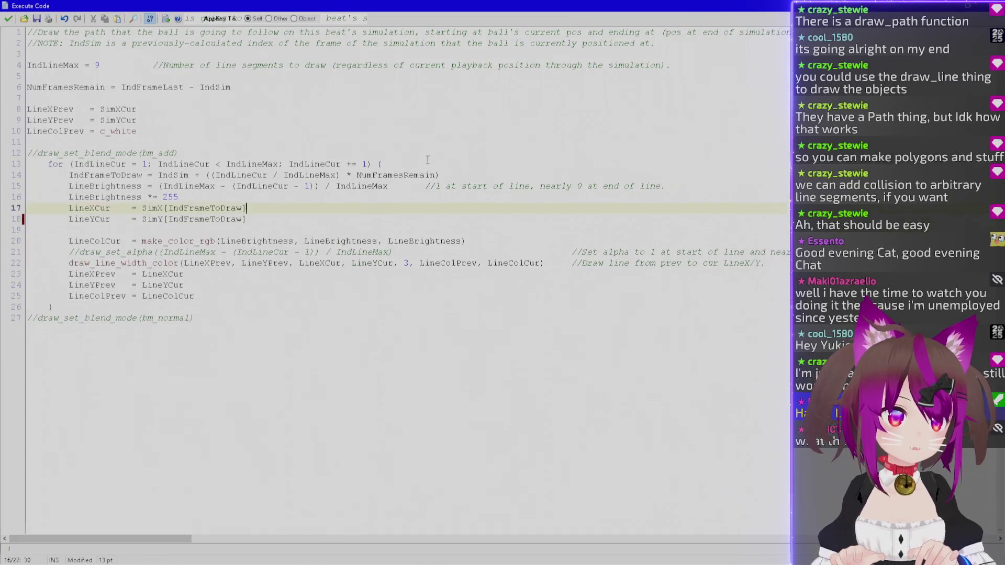
pyautogui.write('LineThickness')
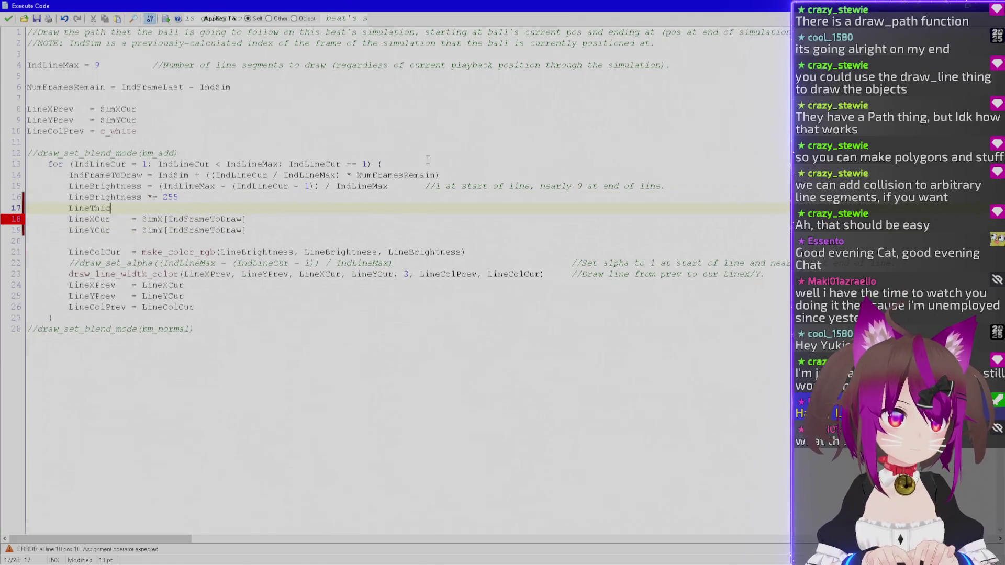
pyautogui.press('Tab')
pyautogui.write('=')
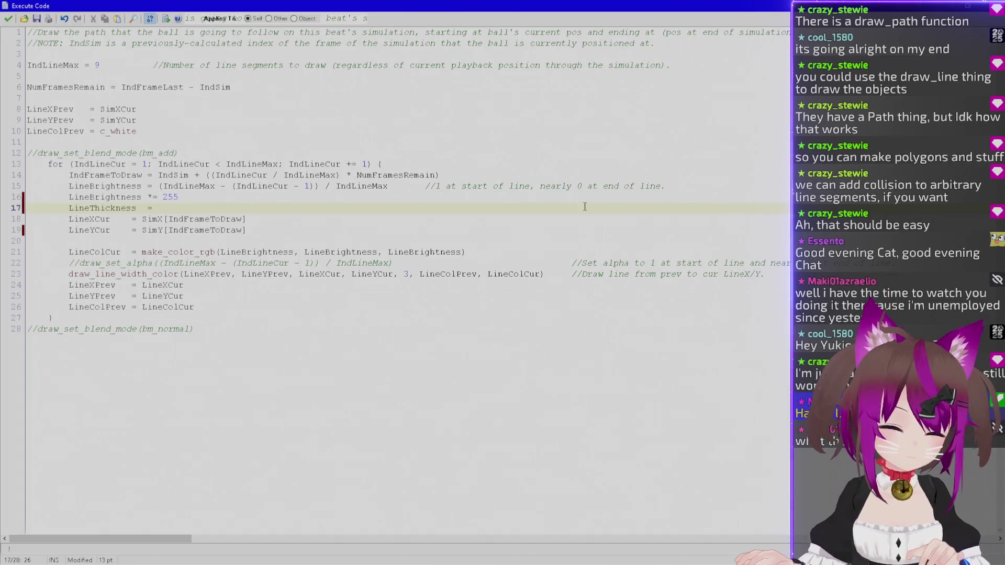
# Annotate the line-15 comment with '(current ball pos)' and '(end of path'.
pyautogui.click(530, 187)
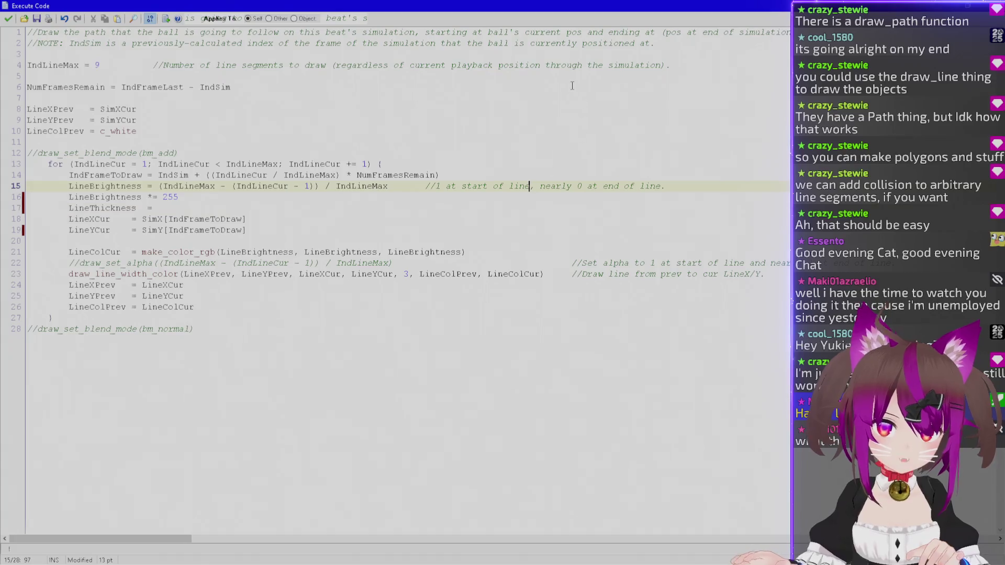
pyautogui.write('(current ball pos)')
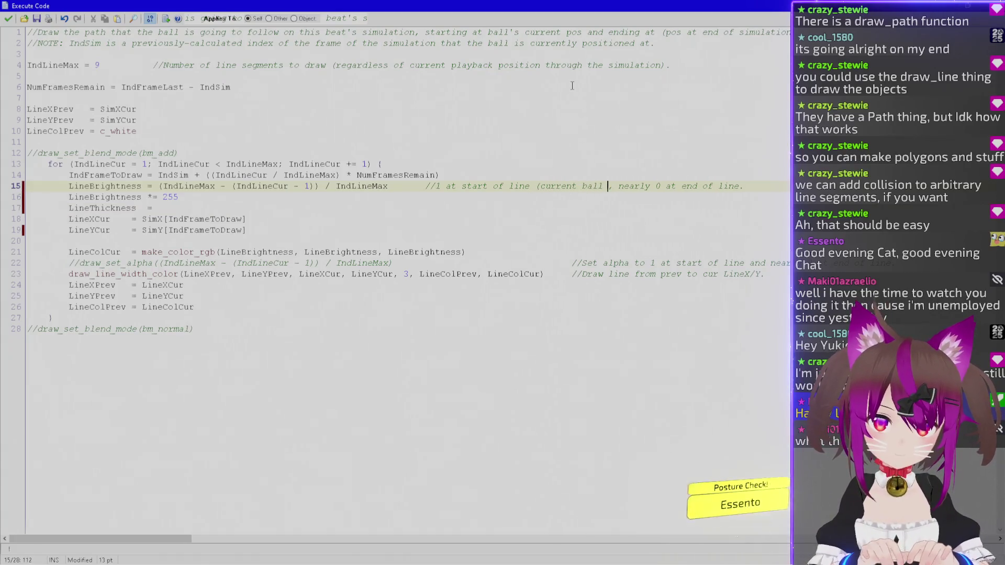
pyautogui.press('End')
pyautogui.press('Left')
pyautogui.write('(end of path')
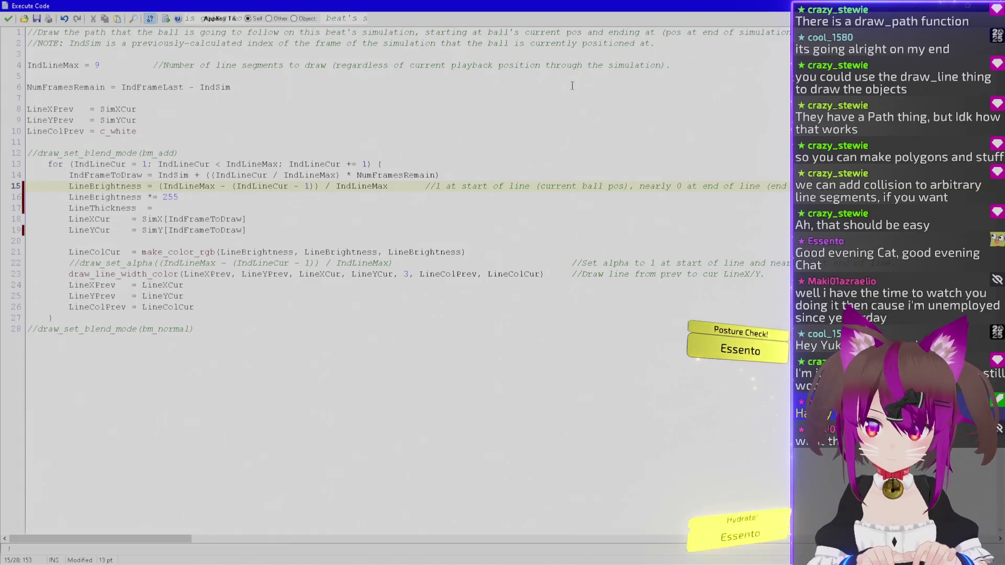
pyautogui.press('Down')
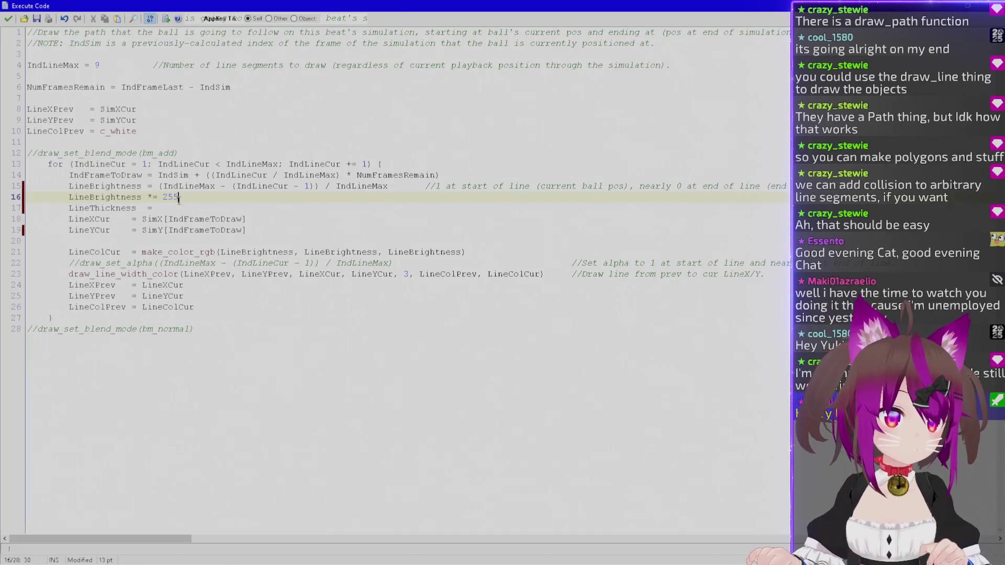
pyautogui.press('Down')
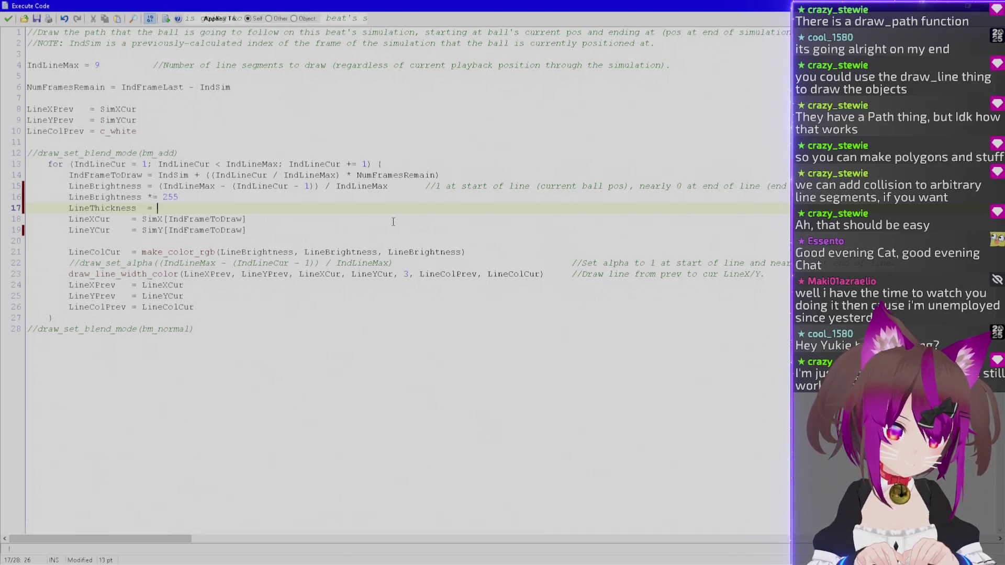
# Complete line 17 as LineThickness = IndFrameToDraw / IndFrameLast using the copied variable names.
pyautogui.doubleClick(105, 175)
pyautogui.hotkey('ctrl', 'c')
pyautogui.click(197, 208)
pyautogui.hotkey('ctrl', 'v')
pyautogui.write('/')
pyautogui.click(154, 88)
pyautogui.doubleClick(153, 87)
pyautogui.hotkey('ctrl', 'c')
pyautogui.click(242, 208)
pyautogui.hotkey('ctrl', 'v')
pyautogui.click(158, 208)
# Make line 17 (IndFrameToDraw / IndFrameLast) * 6 with a '//0 at current sim/ball pos' comment.
pyautogui.write('(')
pyautogui.write(')')
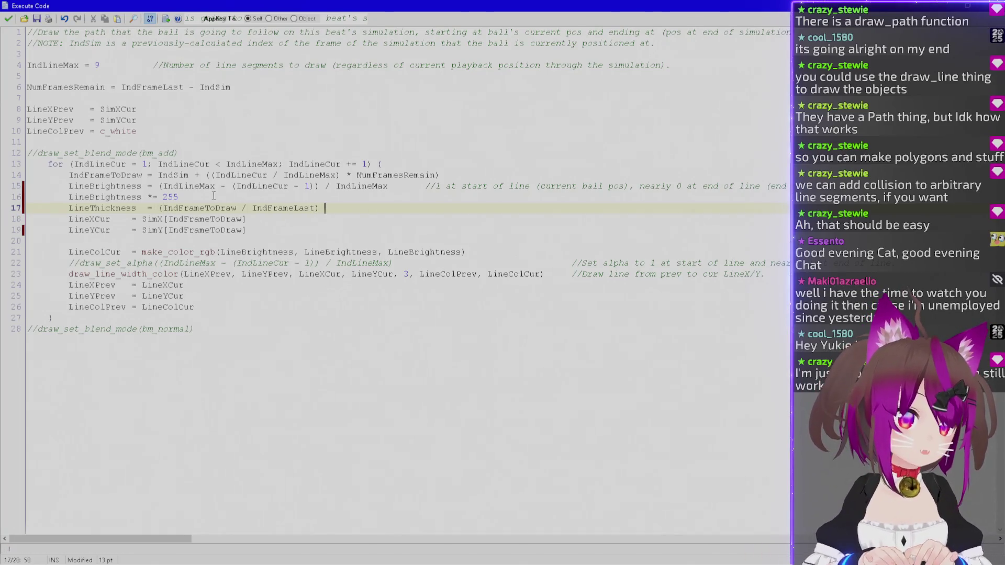
pyautogui.write('* ')
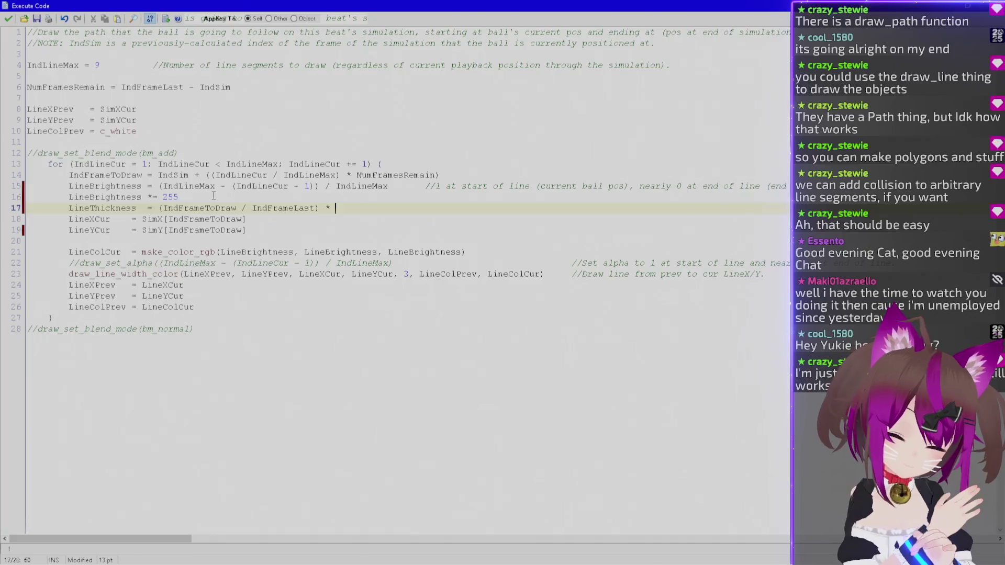
pyautogui.write('6')
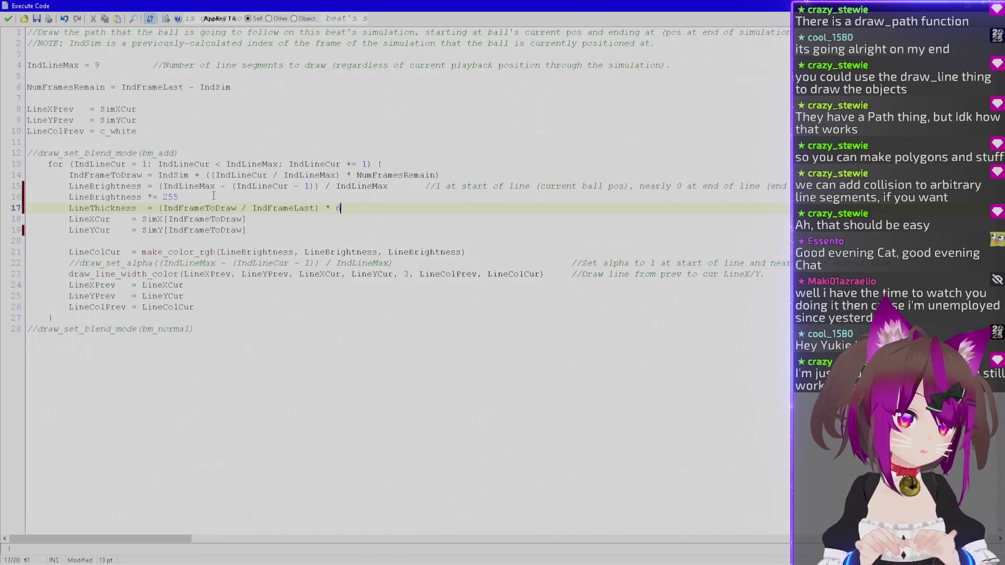
pyautogui.press('Tab')
pyautogui.press('Tab')
pyautogui.write('//')
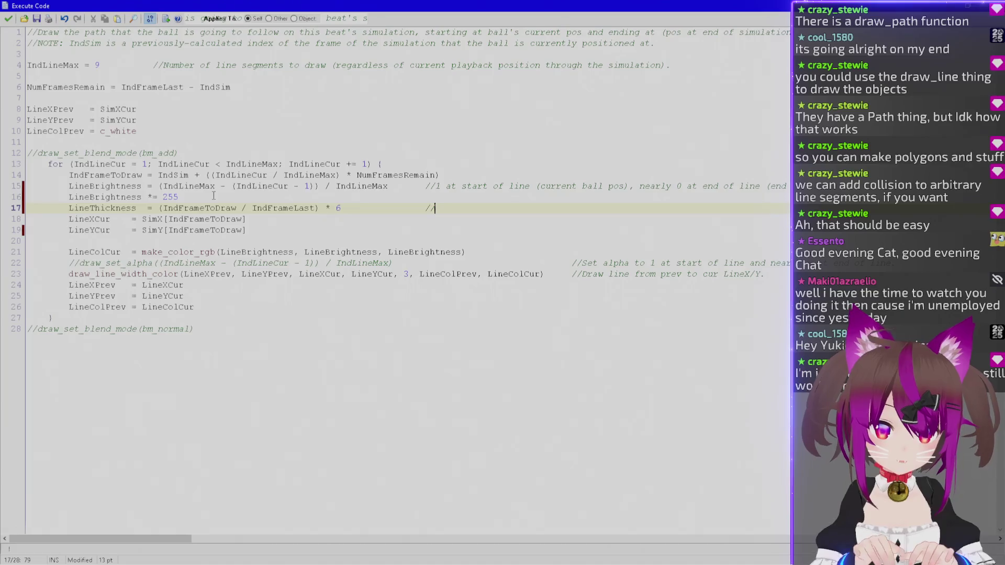
pyautogui.write('0 at current ball pos')
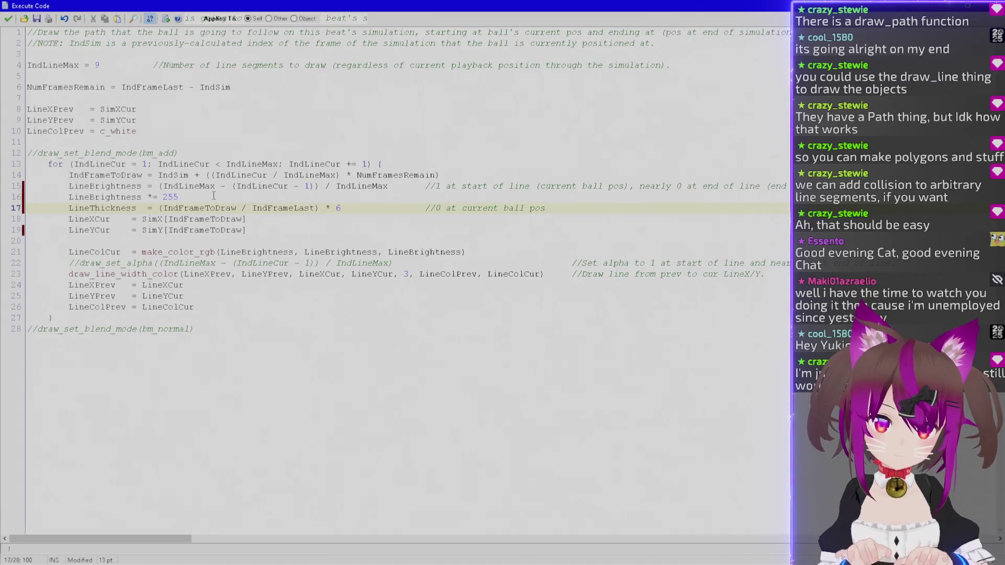
pyautogui.hotkey('ctrl', 'shift', 'Left')
pyautogui.hotkey('ctrl', 'shift', 'Left')
pyautogui.hotkey('ctrl', 'shift', 'Left')
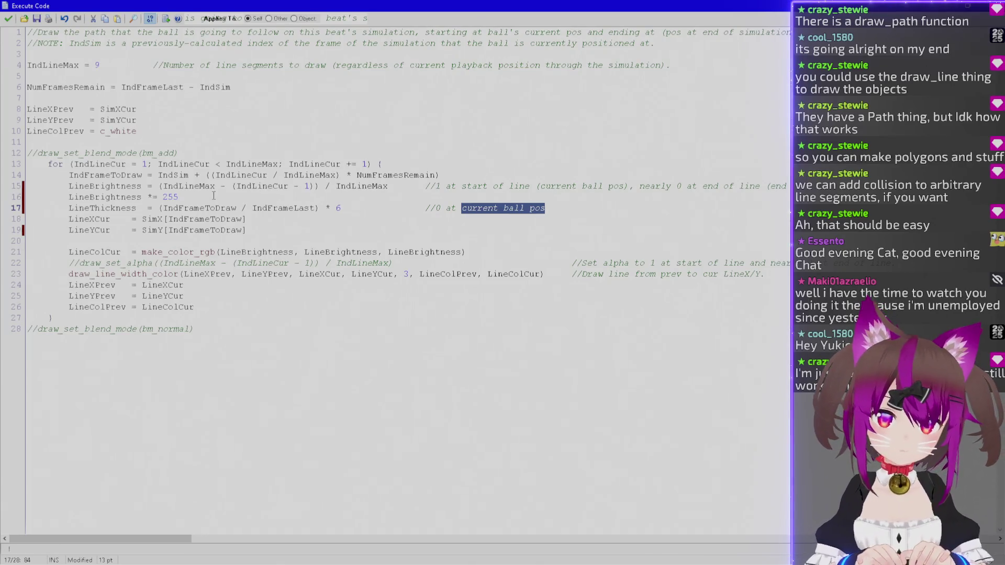
pyautogui.write('current sim/ball pos')
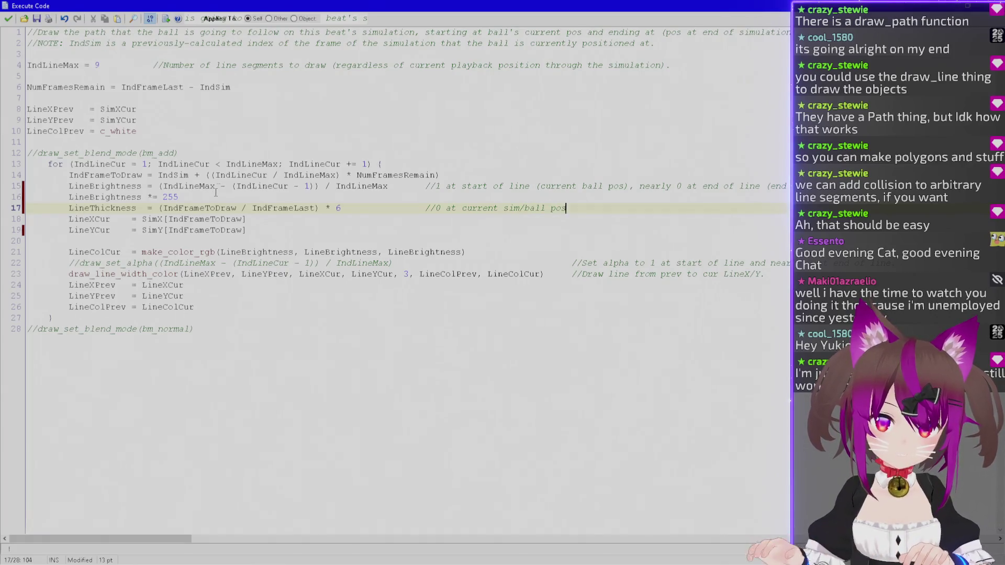
# Change 'ball' to 'sim' in the line 15 and 17 comments and add '(sim's)' on line 1.
pyautogui.doubleClick(594, 187)
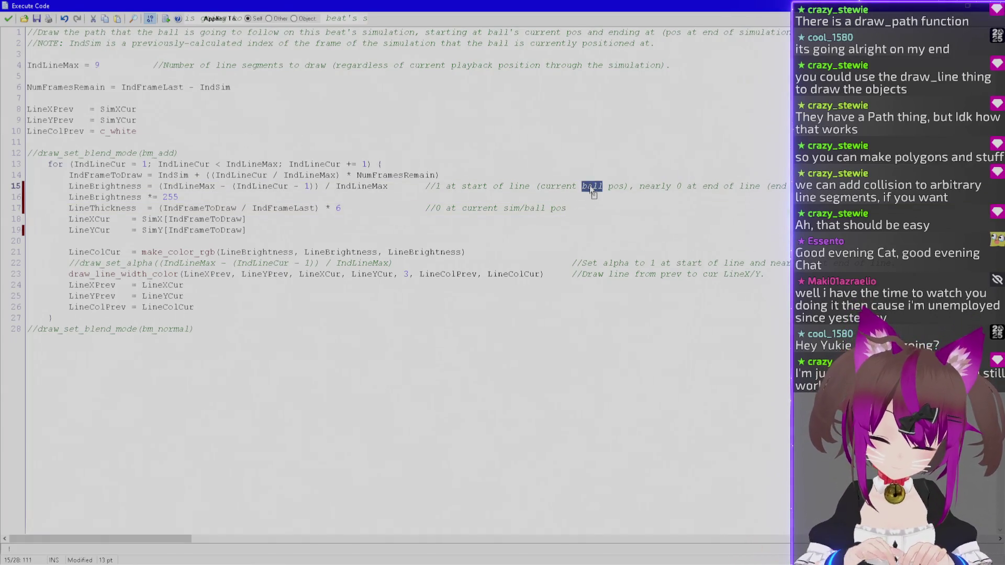
pyautogui.write('sim')
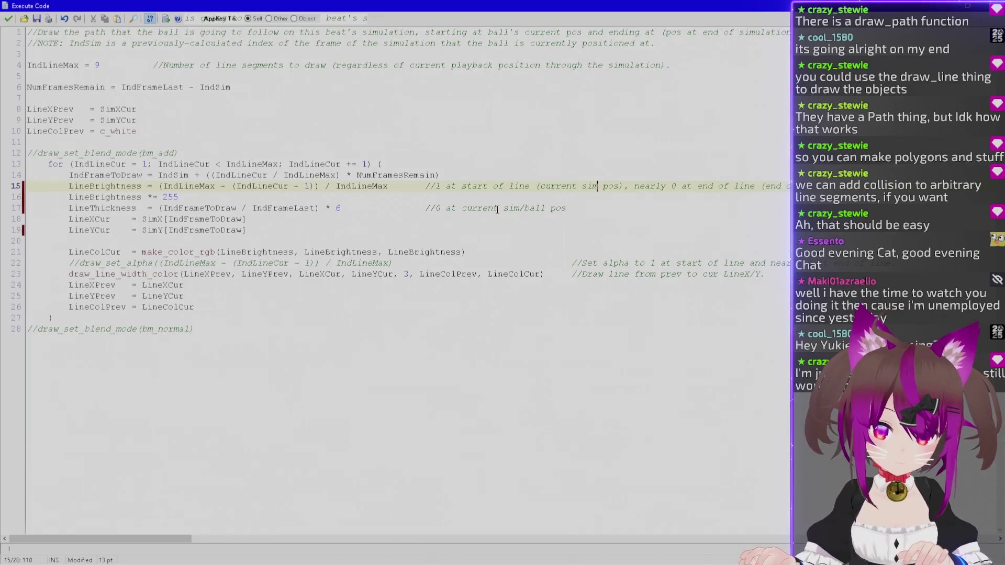
pyautogui.moveTo(545, 208); pyautogui.dragTo(519, 209)
pyautogui.press('BackSpace')
pyautogui.moveTo(489, 31)
pyautogui.mouseDown()
pyautogui.moveTo(517, 31)
pyautogui.moveTo(487, 32)
pyautogui.mouseUp()
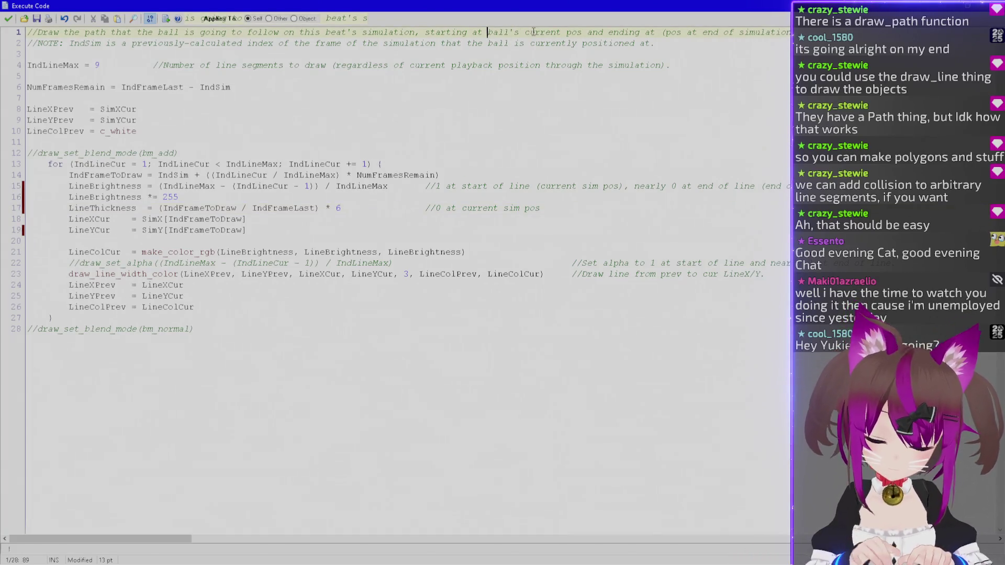
pyautogui.press('Right')
pyautogui.press('Right')
pyautogui.press('Right')
pyautogui.write("(sim's)")
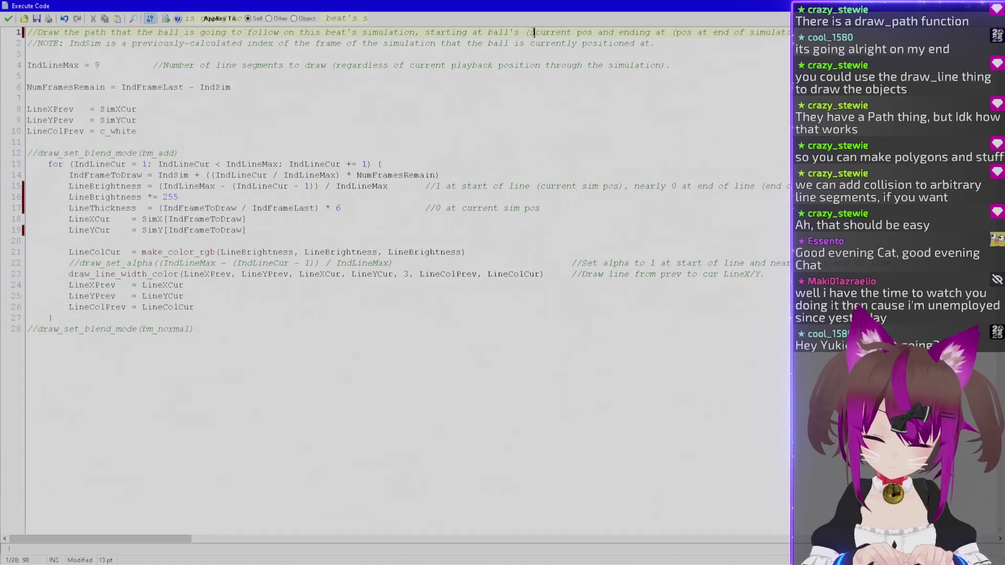
# Finish line 17's comment as '0 at start of sim, big at end of sim' and close the editor.
pyautogui.click(539, 207)
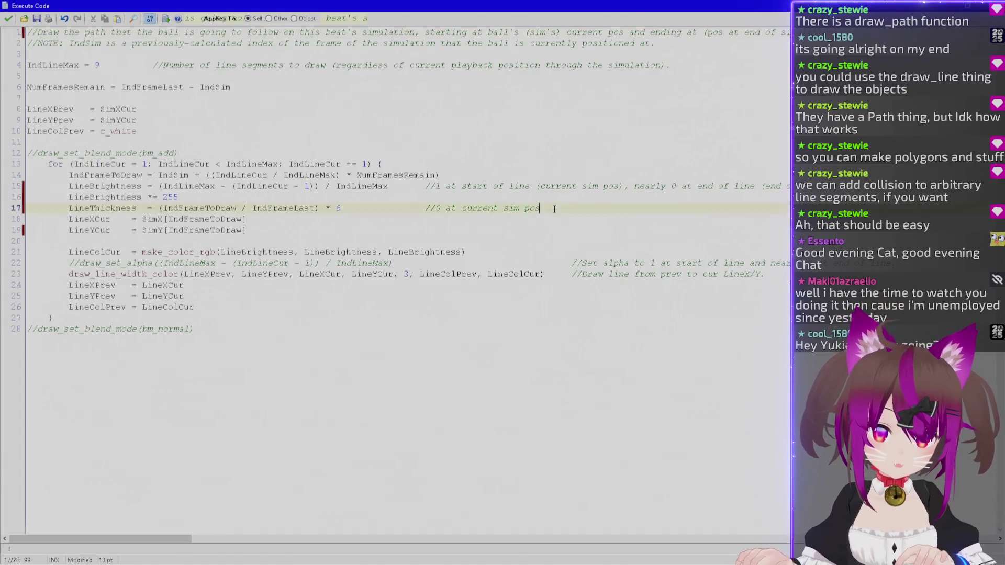
pyautogui.write(', ')
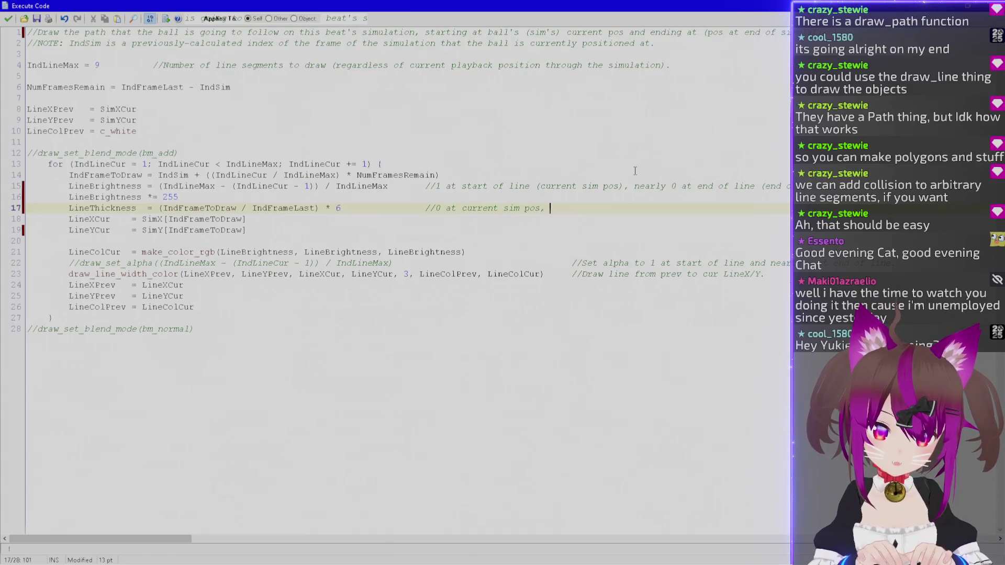
pyautogui.write('big at end of sim.')
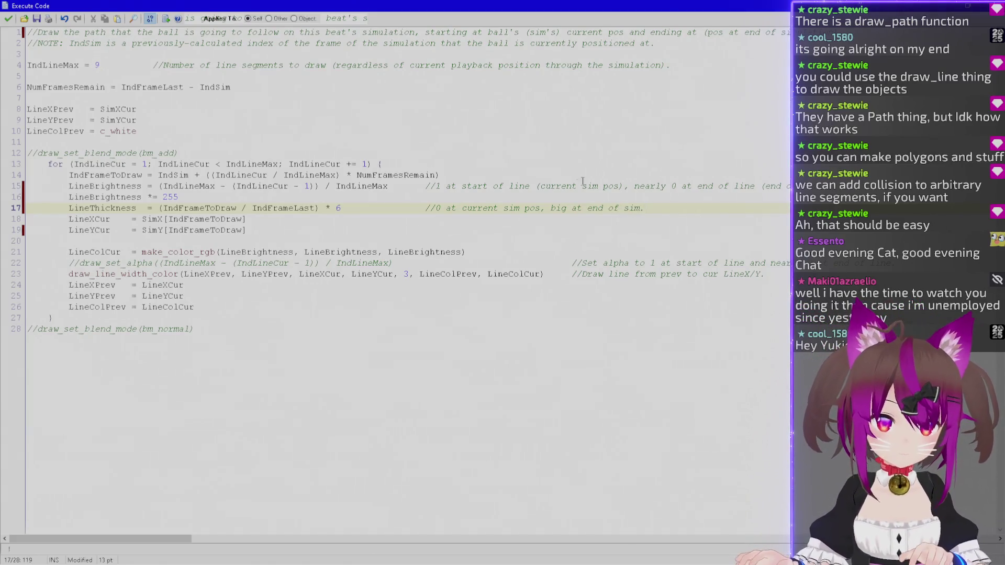
pyautogui.hotkey('ctrl', 'Left')
pyautogui.hotkey('ctrl', 'Left')
pyautogui.hotkey('ctrl', 'Left')
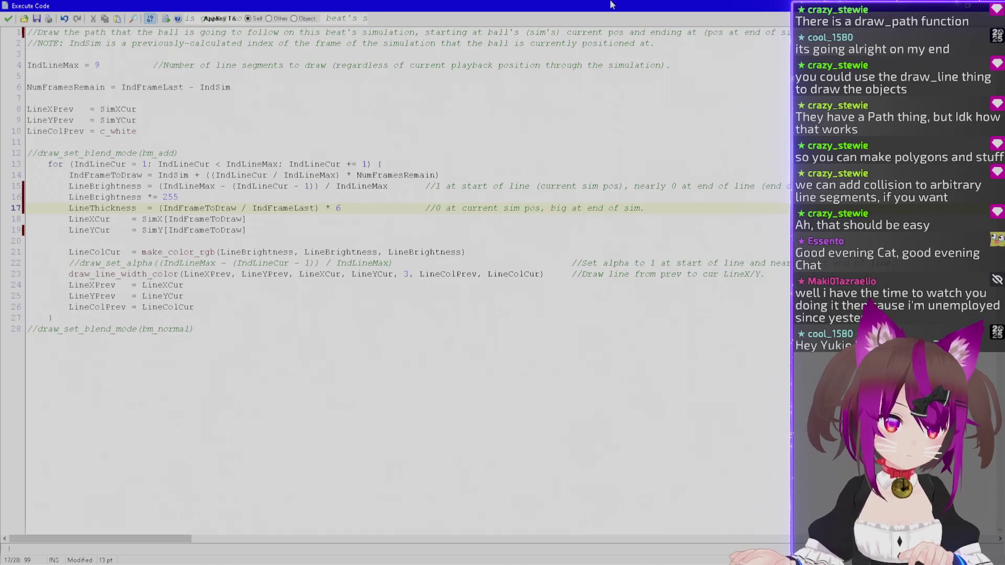
pyautogui.hotkey('ctrl', 'shift', 'Left')
pyautogui.hotkey('ctrl', 'shift', 'Left')
pyautogui.hotkey('ctrl', 'shift', 'Left')
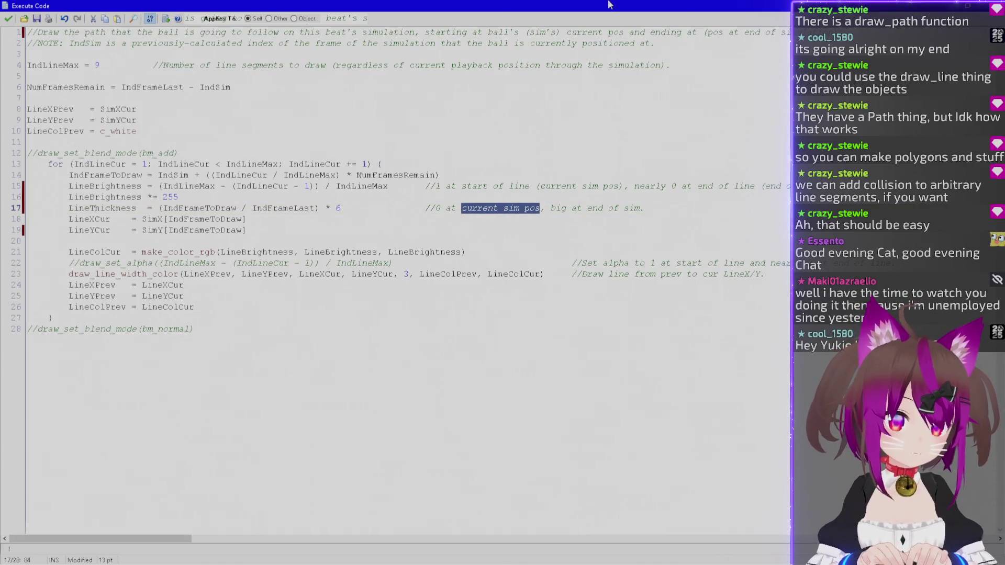
pyautogui.write('start of sim (')
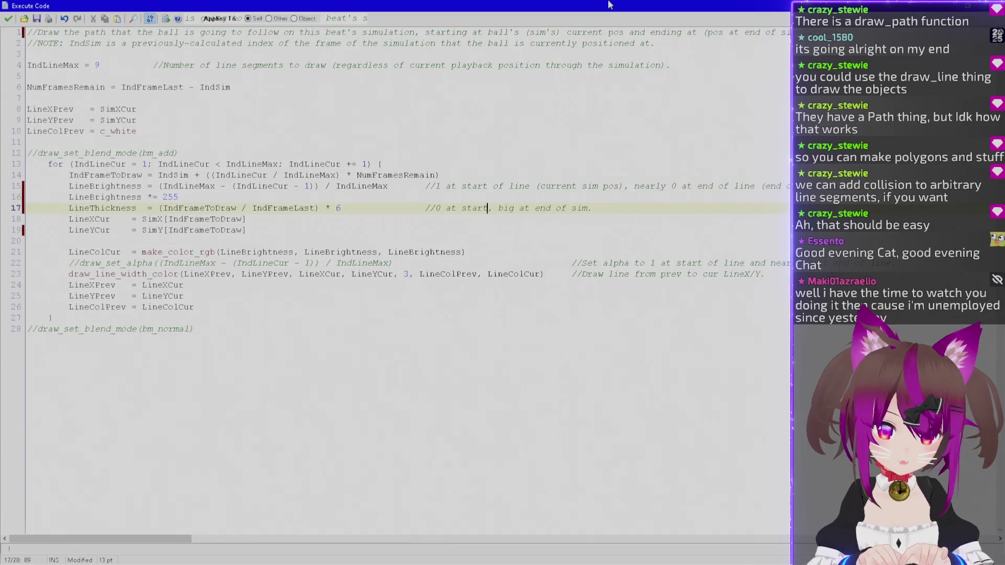
pyautogui.write('may be ')
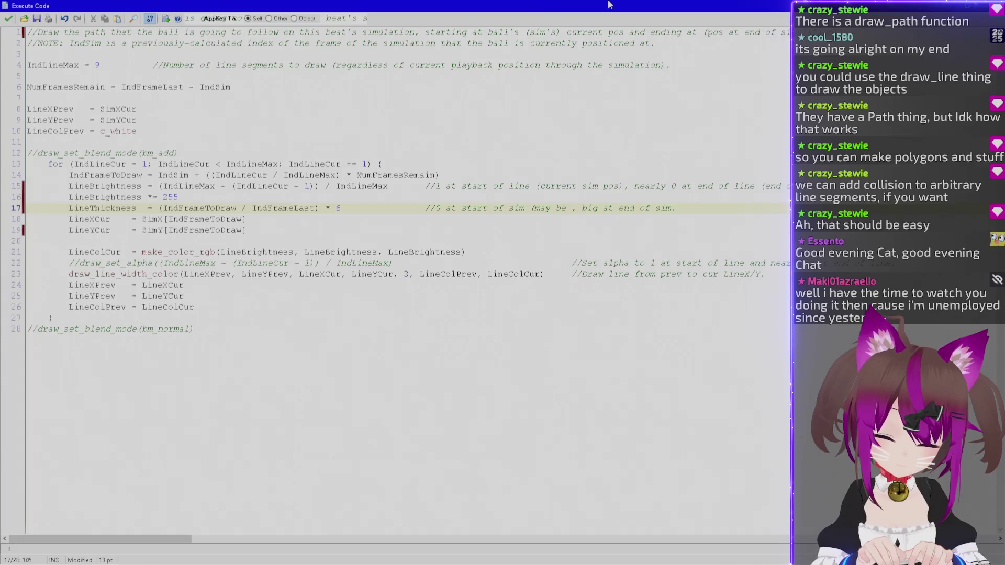
pyautogui.write('before current sim')
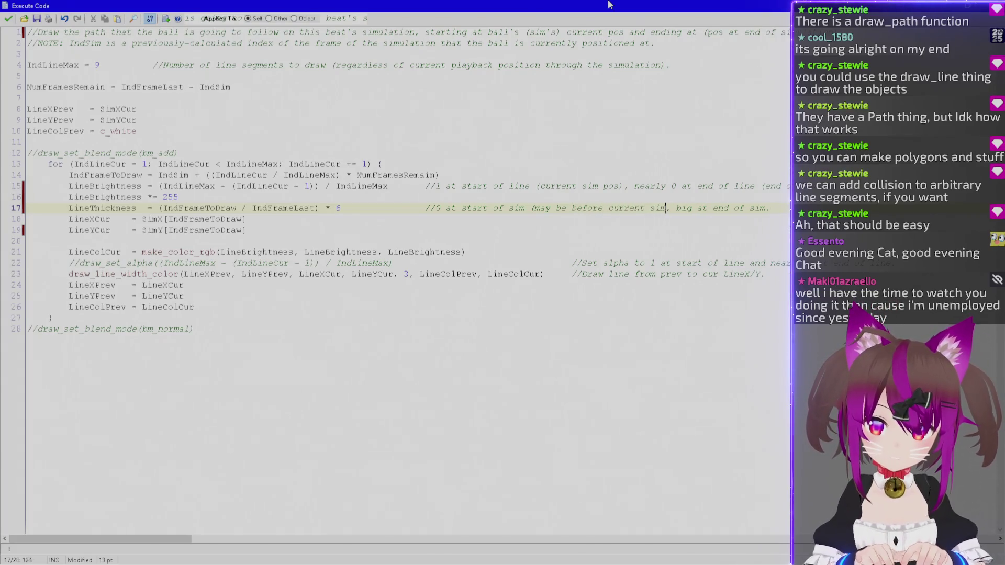
pyautogui.hotkey('ctrl', 'shift', 'Left')
pyautogui.hotkey('ctrl', 'shift', 'Left')
pyautogui.hotkey('ctrl', 'shift', 'Left')
pyautogui.write('c')
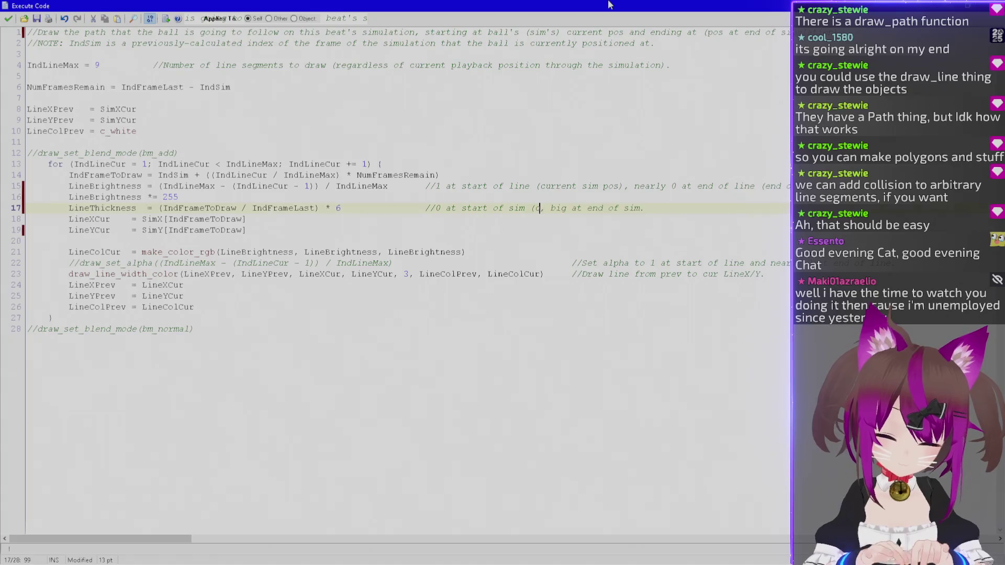
pyautogui.write('urrent sim po')
pyautogui.write('s may be a')
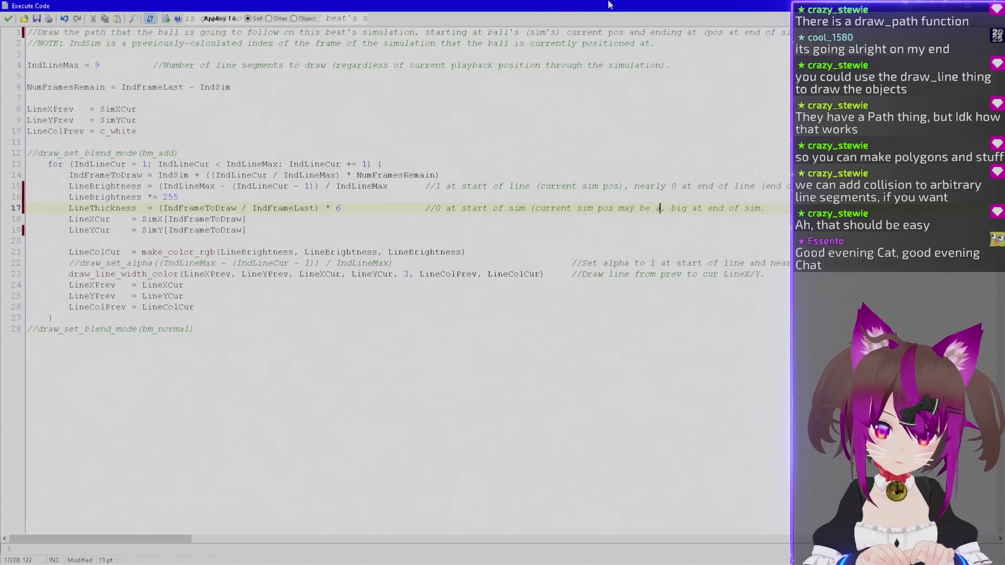
pyautogui.write('later than this)')
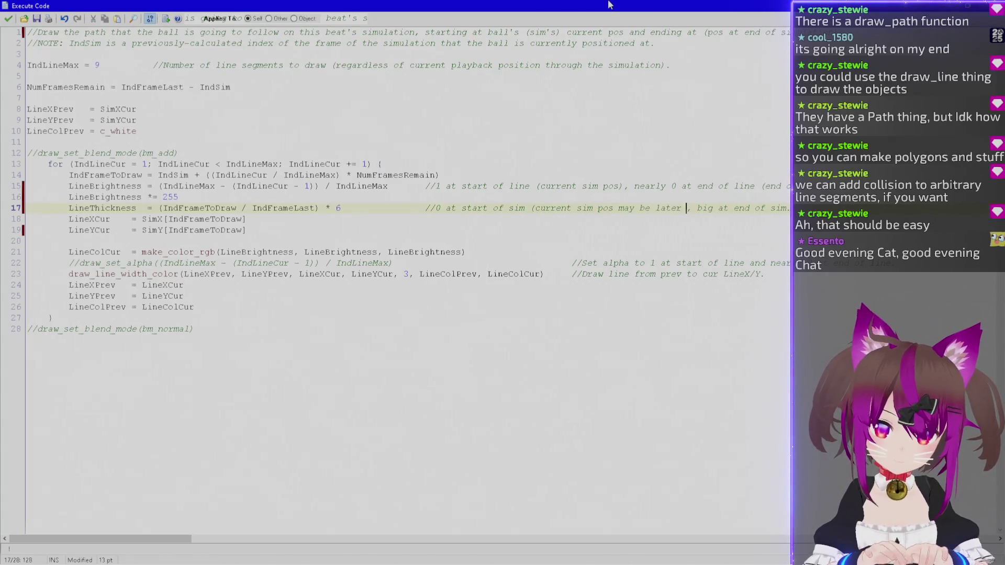
pyautogui.click(9, 18)
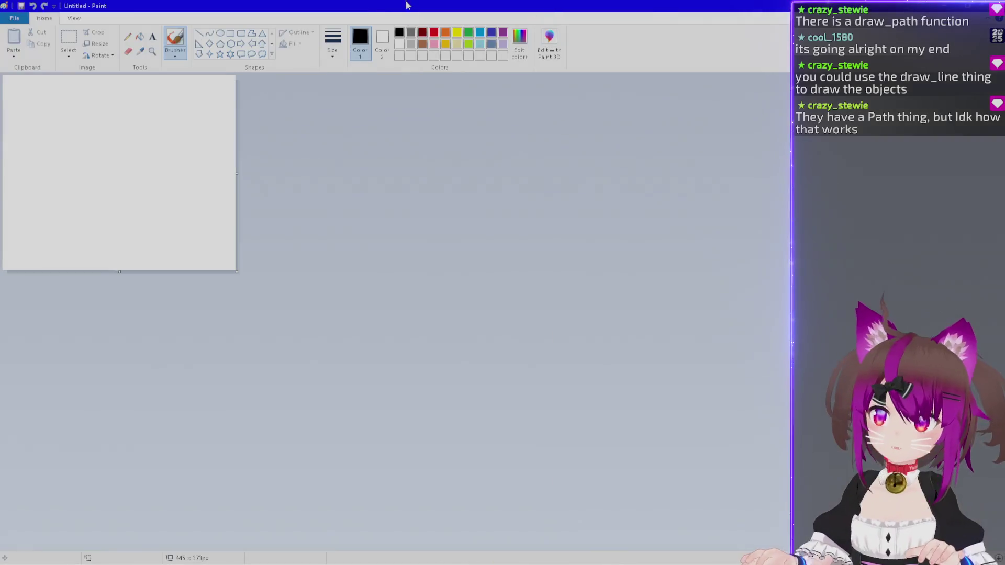
# Sketch the intro → main → end flow on an enlarged Paint canvas, then close Paint without saving.
pyautogui.moveTo(236, 270); pyautogui.dragTo(600, 458)
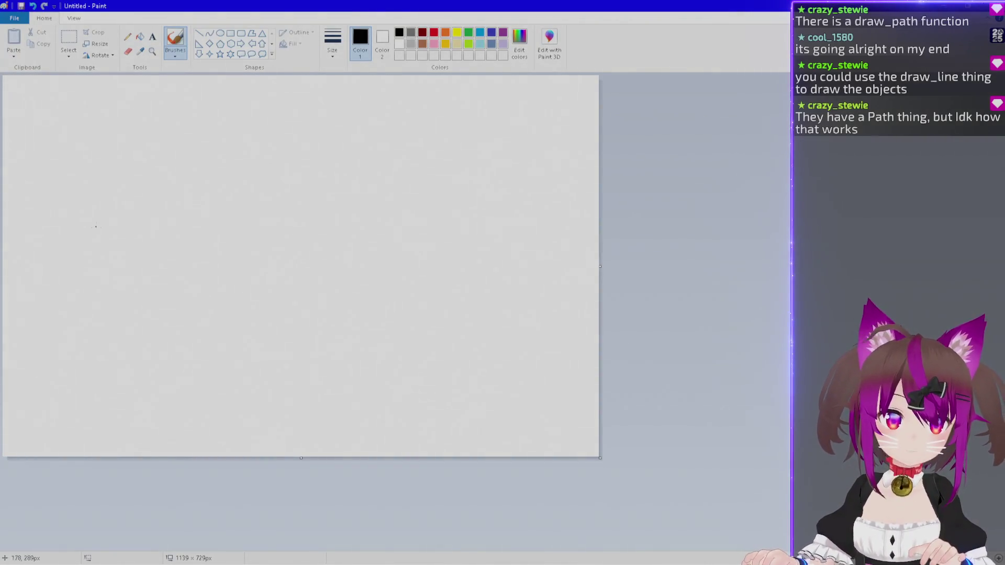
pyautogui.moveTo(108, 228); pyautogui.dragTo(133, 230)
pyautogui.moveTo(127, 224); pyautogui.dragTo(166, 230)
pyautogui.moveTo(76, 192); pyautogui.dragTo(396, 198)
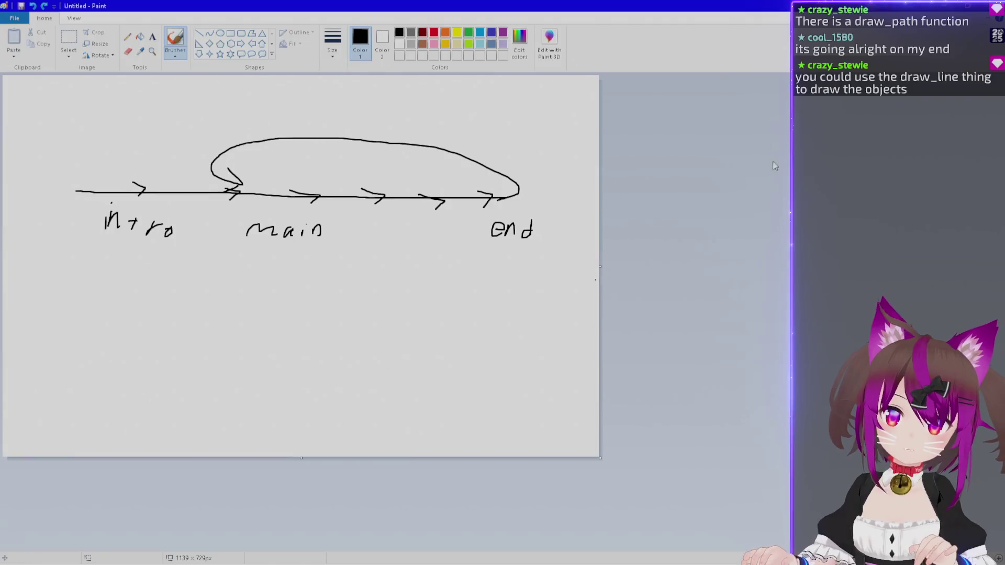
pyautogui.hotkey('alt', 'F4')
pyautogui.press('n')
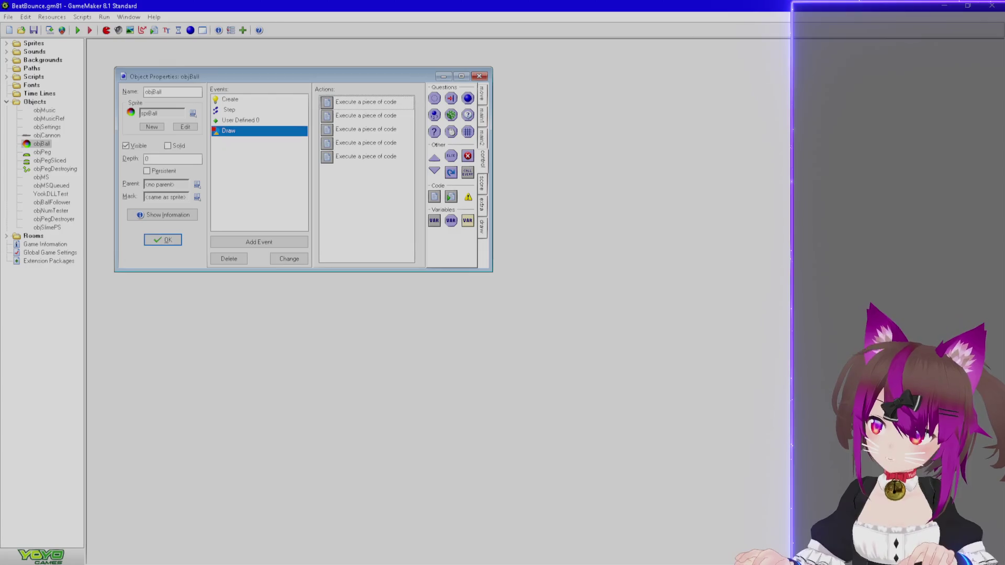
# Switch from GameMaker's objBall properties over to the Ren'Py Launcher with Alt+Tab.
pyautogui.hotkey('alt', 'Tab')
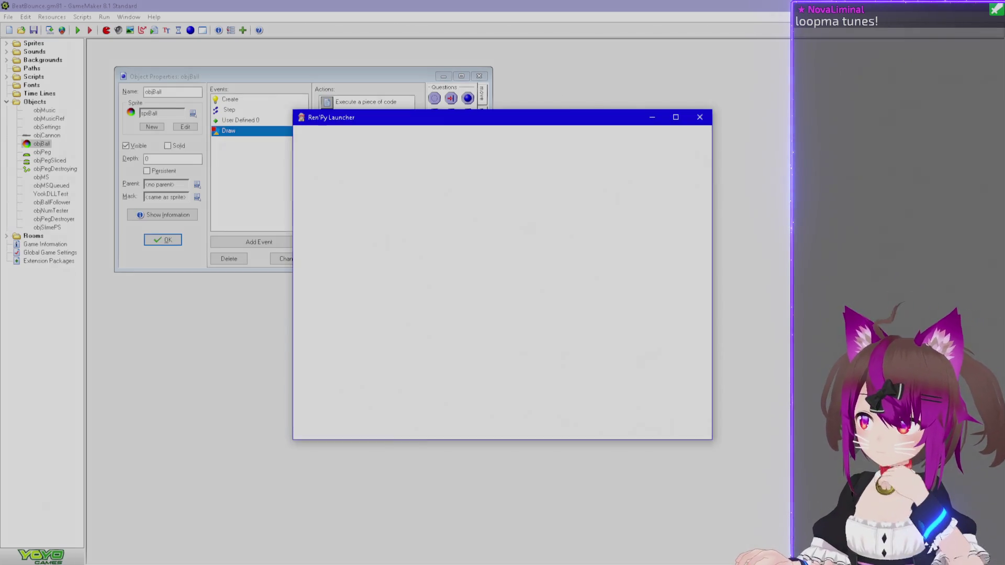
# Launch the MusicTest project, start its story, and advance the dialogue.
pyautogui.click(333, 195)
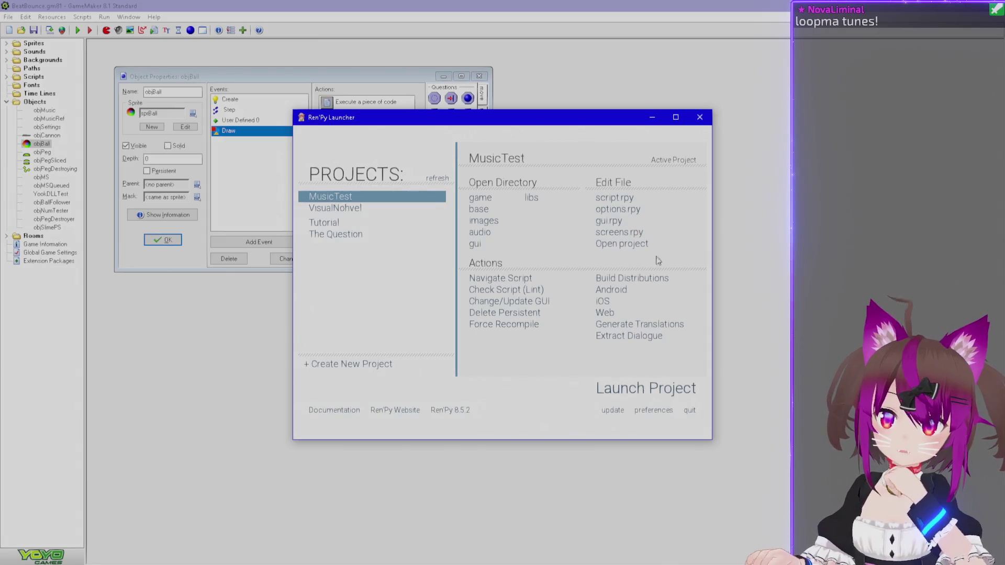
pyautogui.click(661, 390)
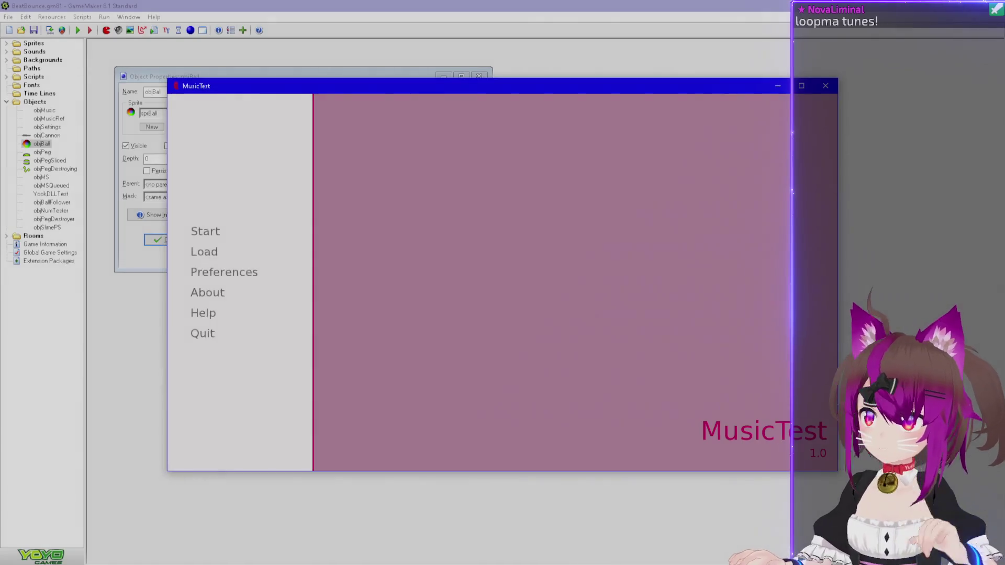
pyautogui.click(206, 234)
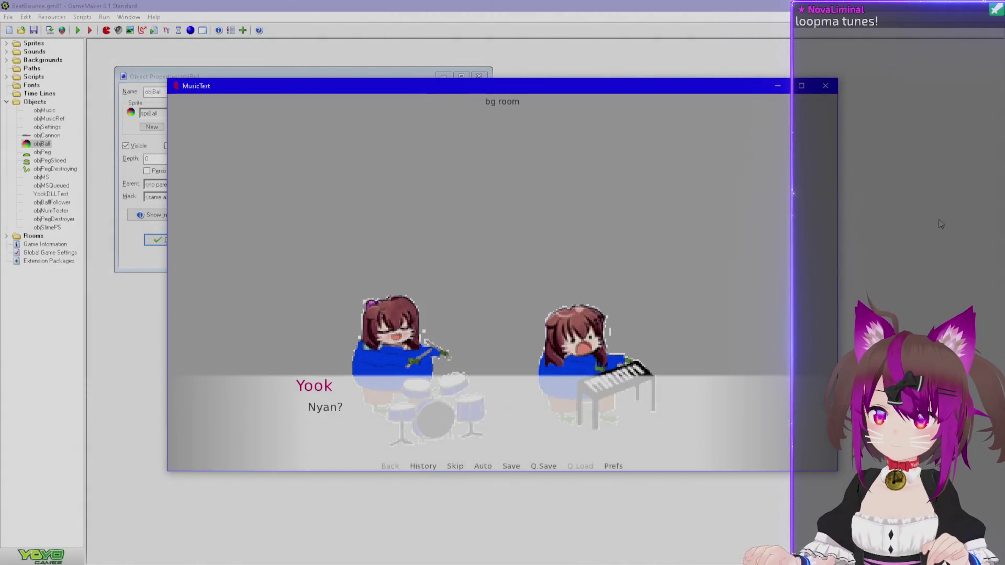
pyautogui.moveTo(492, 87); pyautogui.dragTo(373, 71)
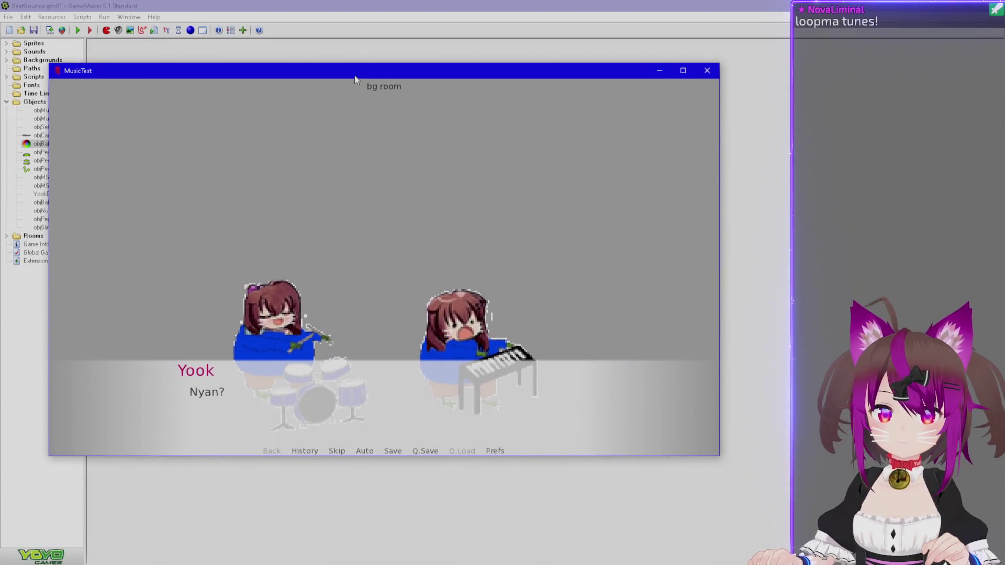
pyautogui.click(603, 118)
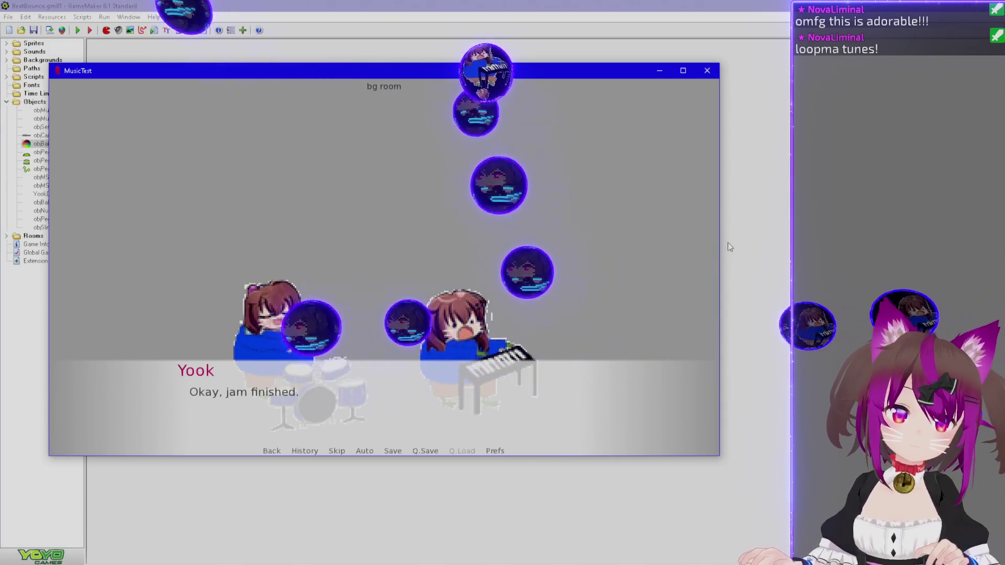
# Return to MusicTest's main menu, quit the game, close the launcher, and move script.rpy left.
pyautogui.click(356, 334)
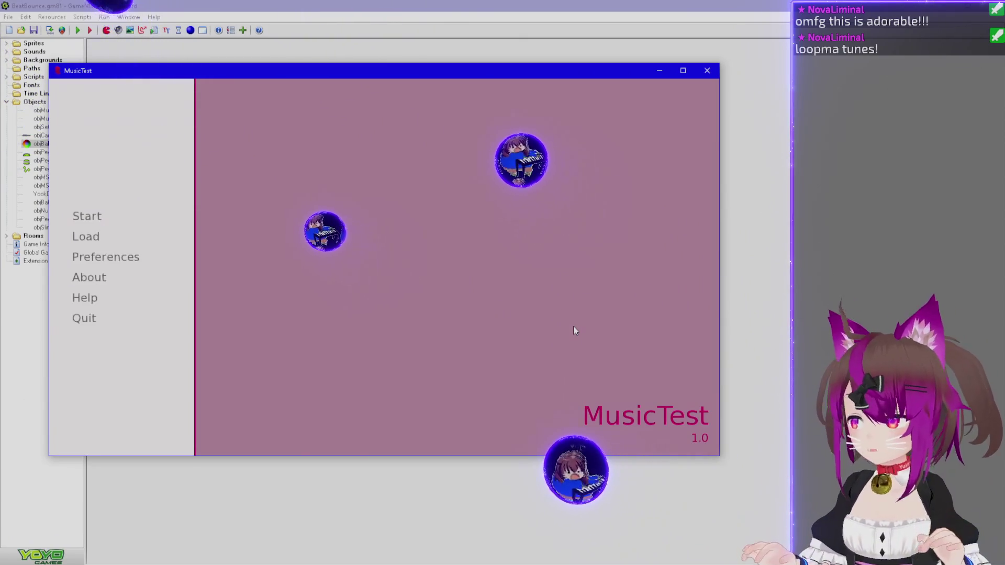
pyautogui.click(708, 70)
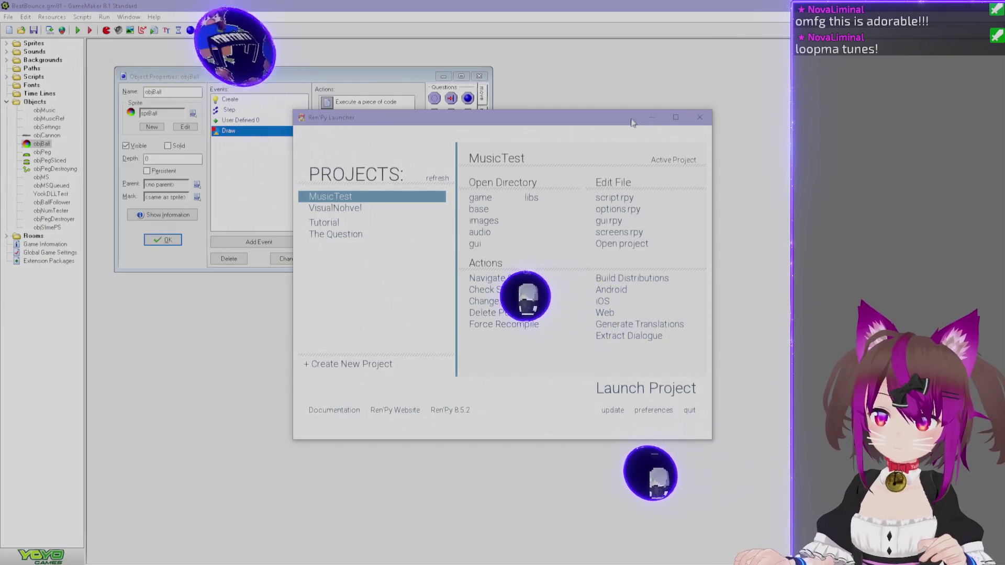
pyautogui.click(700, 117)
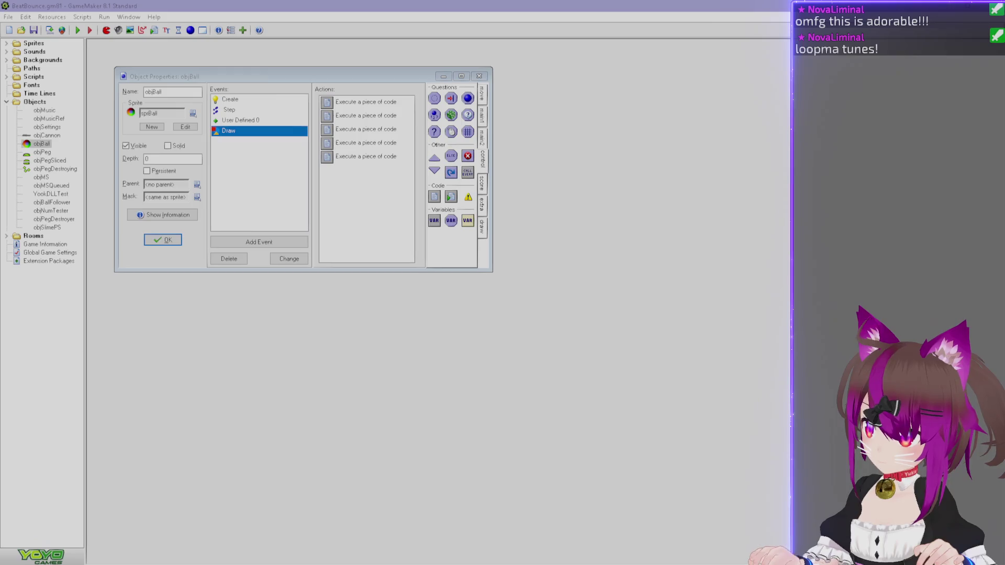
pyautogui.moveTo(995, 201)
pyautogui.mouseDown()
pyautogui.moveTo(634, 201)
pyautogui.moveTo(250, 224)
pyautogui.moveTo(252, 21)
pyautogui.mouseUp()
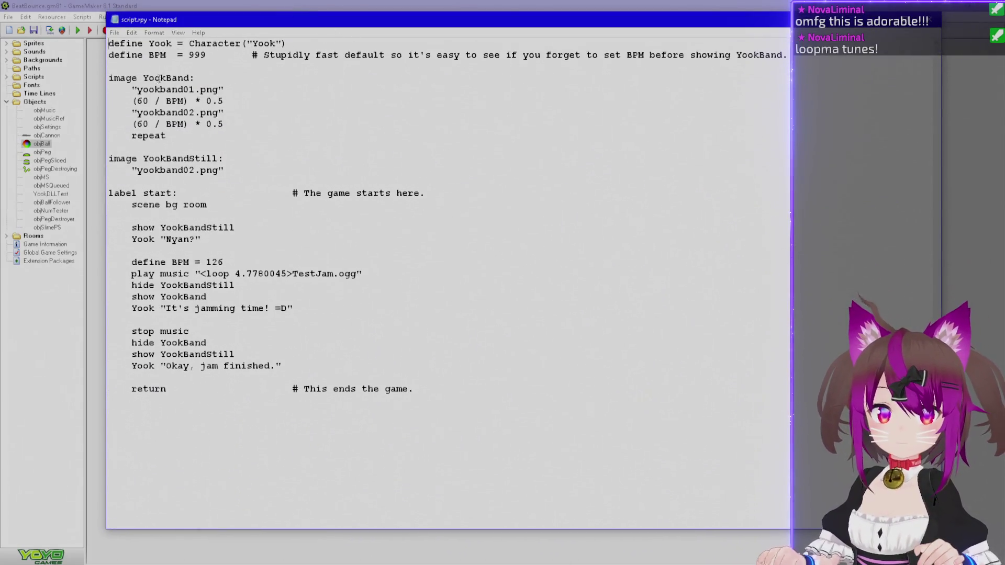
# Highlight the YookBand animation block, its first frame delay, and the loop 4.7780045 value in script.rpy.
pyautogui.moveTo(113, 77)
pyautogui.mouseDown()
pyautogui.moveTo(138, 80)
pyautogui.moveTo(214, 137)
pyautogui.mouseUp()
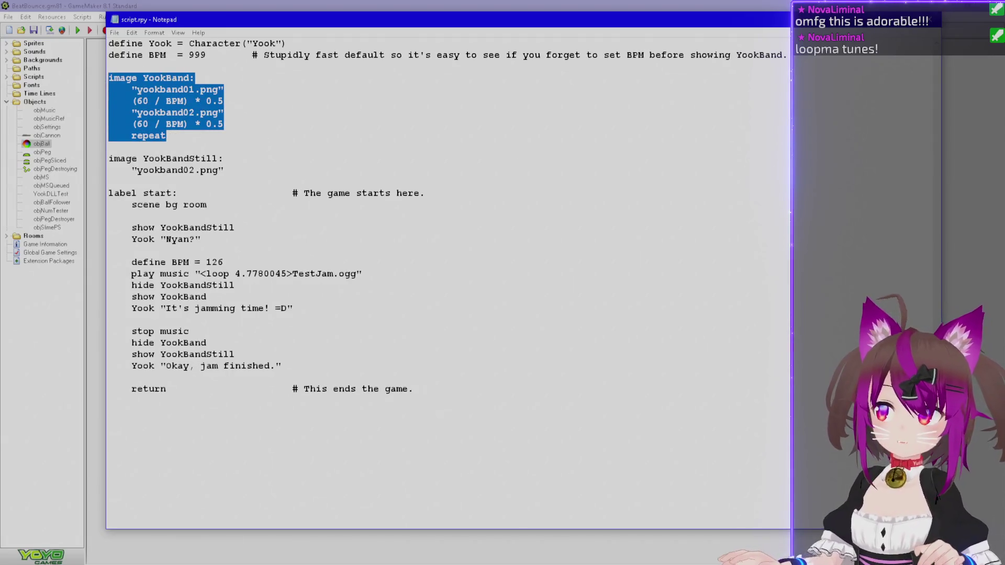
pyautogui.click(834, 90)
pyautogui.moveTo(132, 149); pyautogui.dragTo(111, 70)
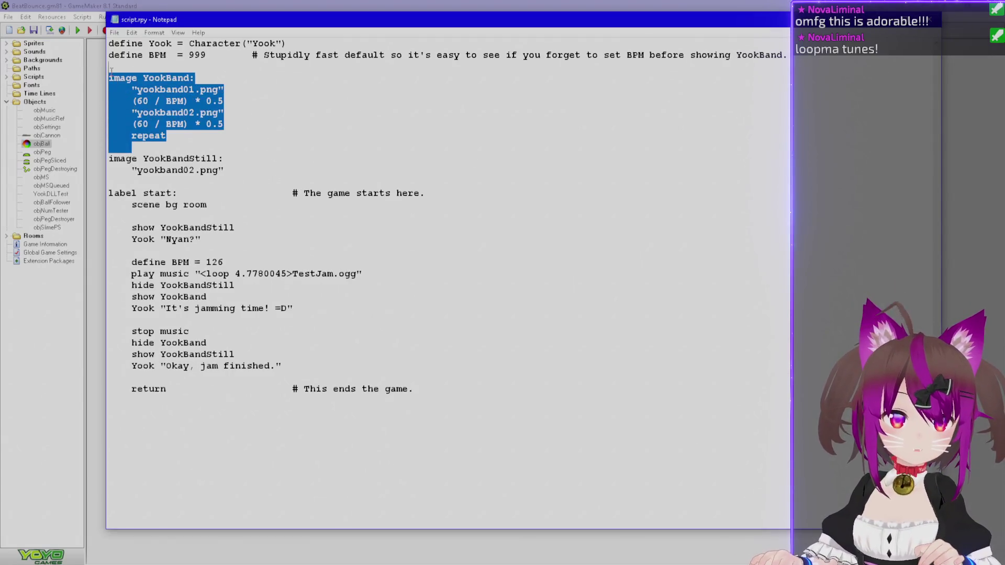
pyautogui.moveTo(137, 101); pyautogui.dragTo(227, 102)
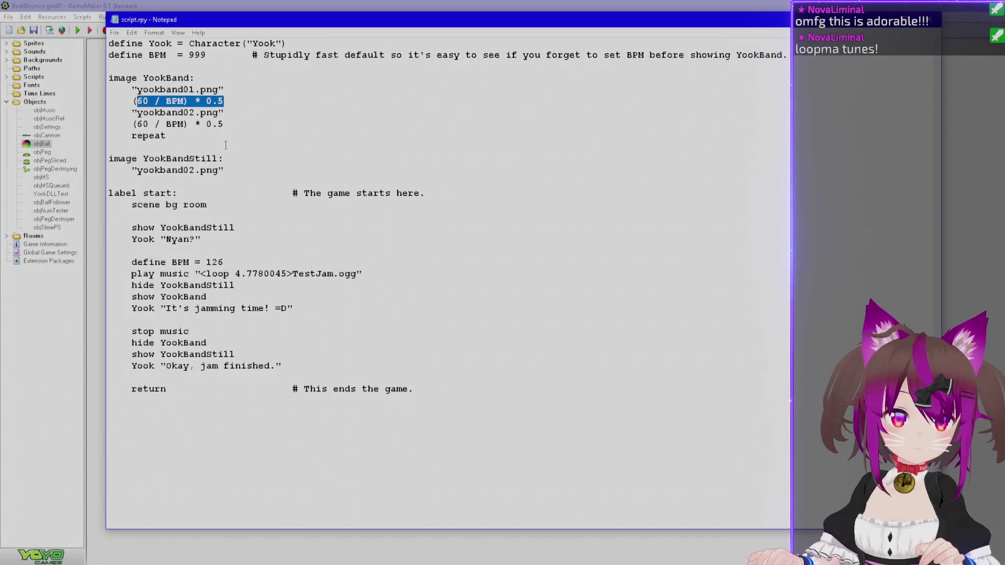
pyautogui.moveTo(134, 70)
pyautogui.mouseDown()
pyautogui.moveTo(224, 114)
pyautogui.moveTo(225, 135)
pyautogui.mouseUp()
pyautogui.moveTo(207, 274)
pyautogui.mouseDown()
pyautogui.moveTo(296, 274)
pyautogui.moveTo(285, 274)
pyautogui.mouseUp()
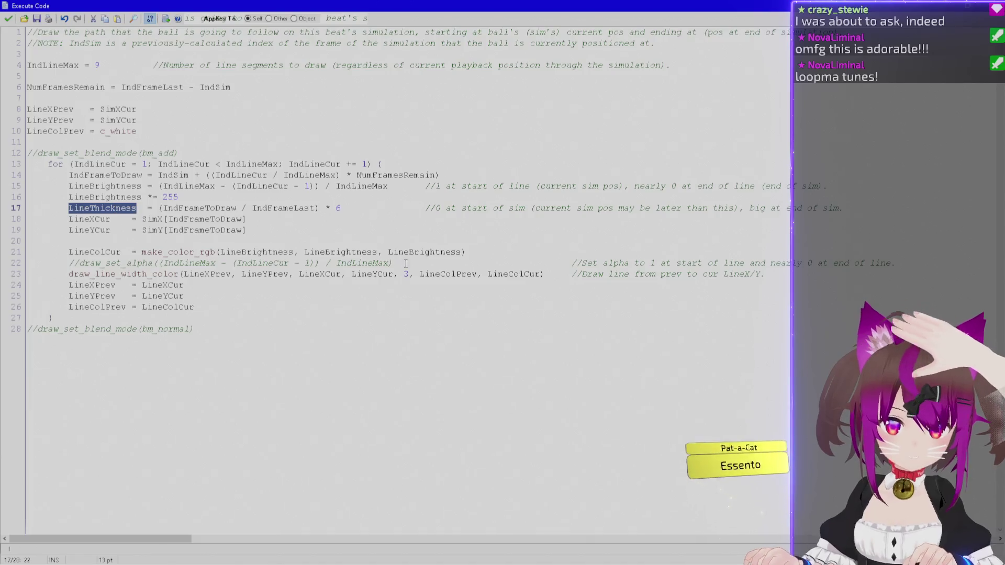
# Use LineThickness instead of width 3 on line 23, delete the draw_set_alpha line, and check make_color_rgb help.
pyautogui.doubleClick(405, 274)
pyautogui.write('LineThickness')
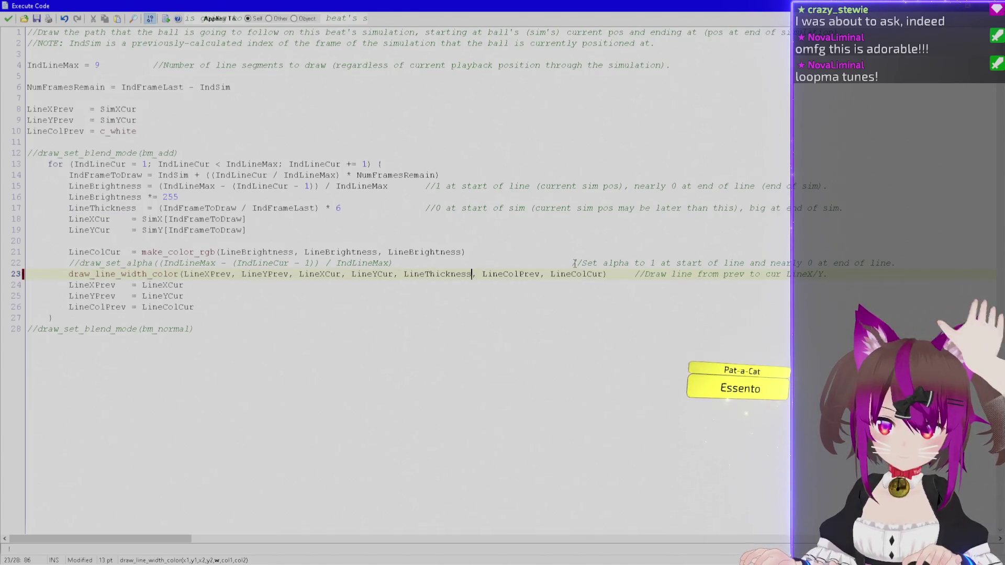
pyautogui.click(574, 264)
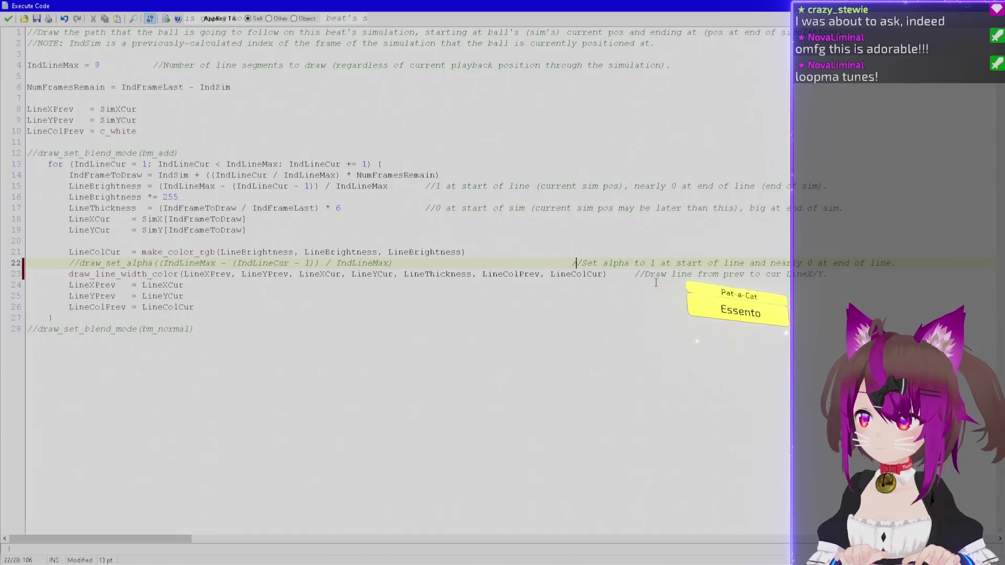
pyautogui.press('Tab')
pyautogui.press('Tab')
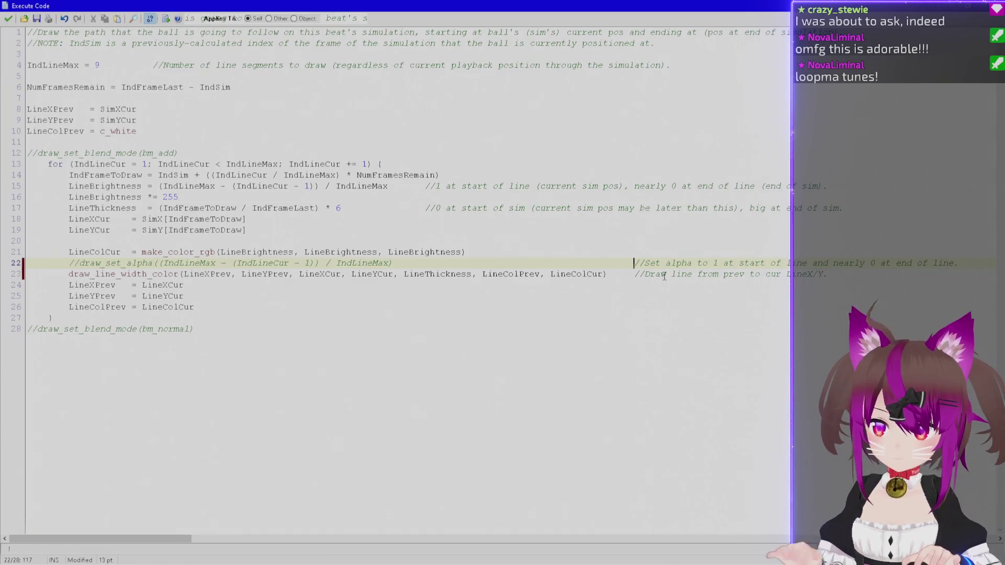
pyautogui.hotkey('shift', 'Home')
pyautogui.press('BackSpace')
pyautogui.press('BackSpace')
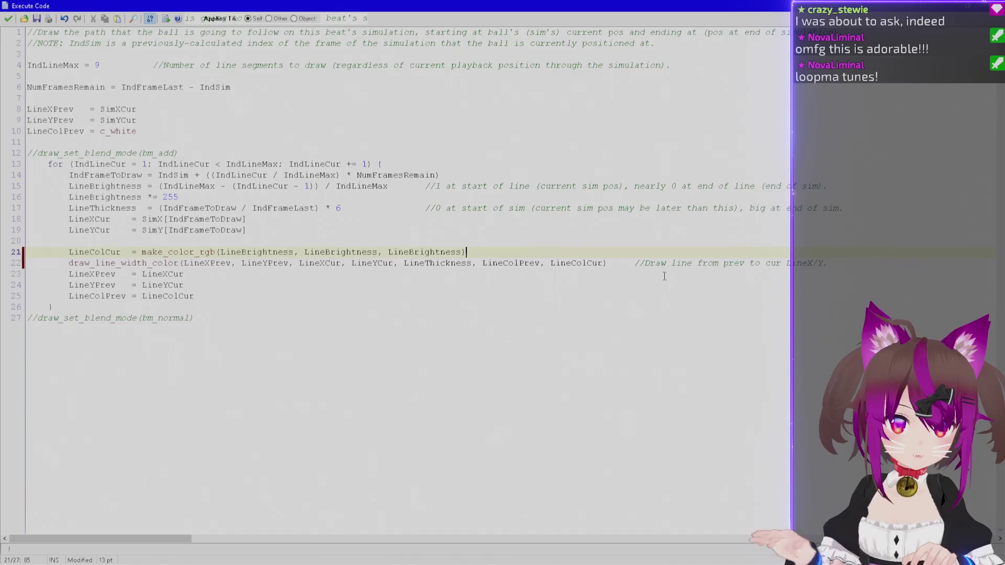
pyautogui.press('F1')
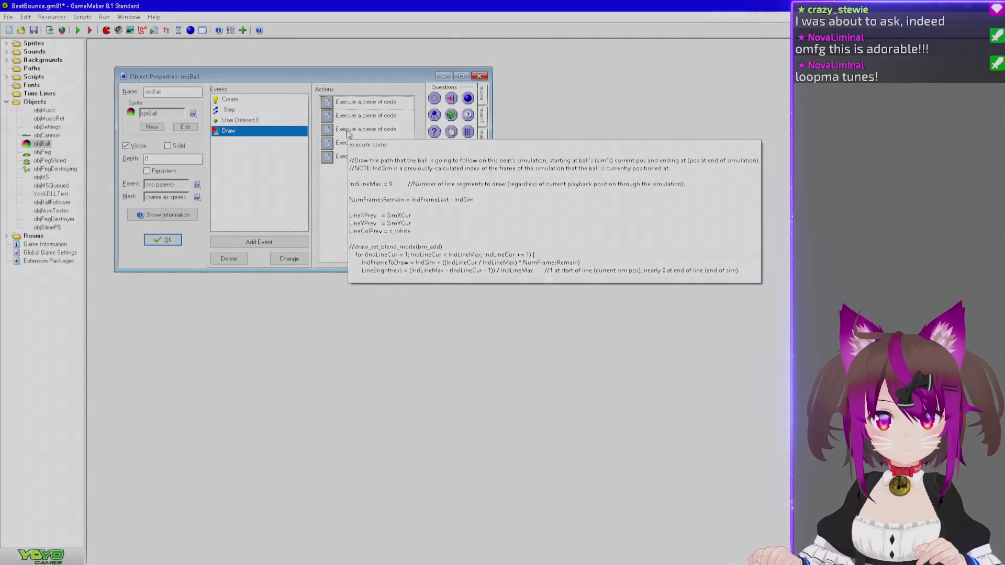
# Raise the LineThickness multiplier from 6 to 12, save, and run the game with F5.
pyautogui.click(349, 131)
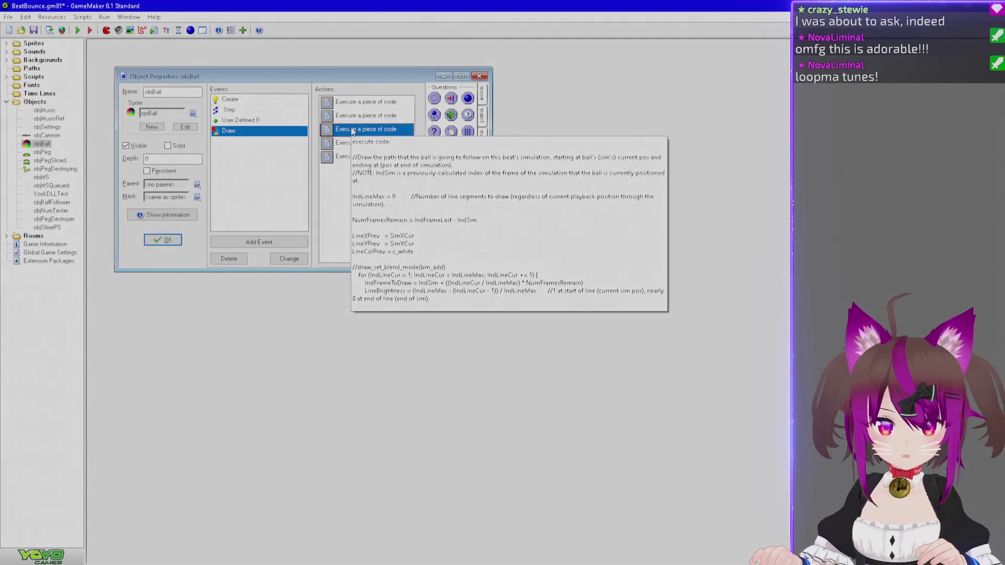
pyautogui.doubleClick(354, 125)
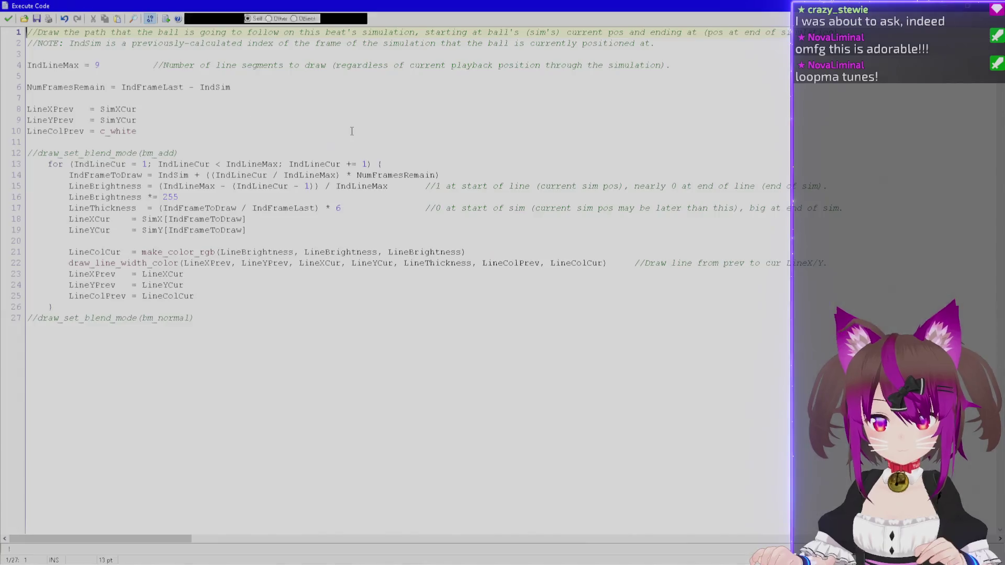
pyautogui.click(337, 209)
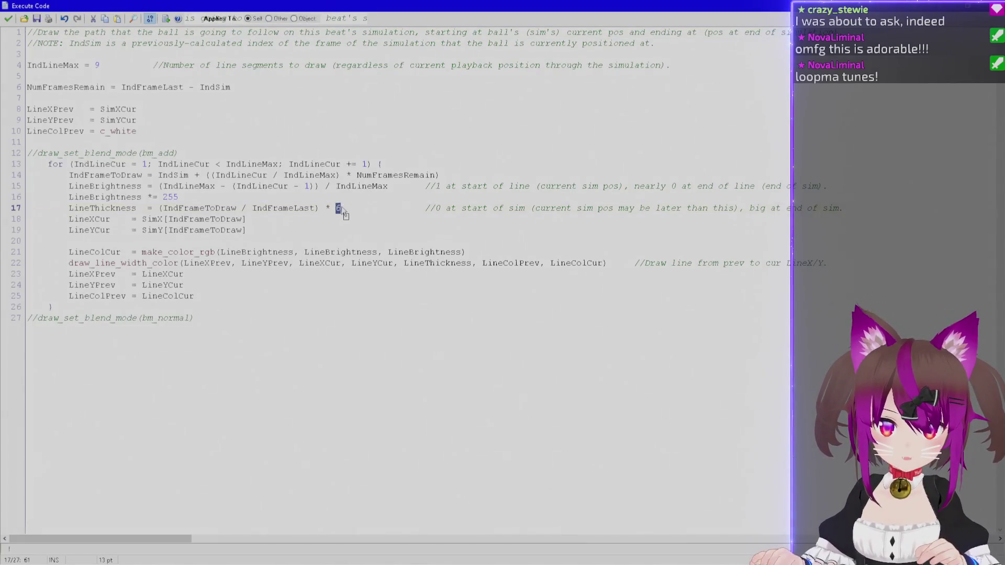
pyautogui.write('12')
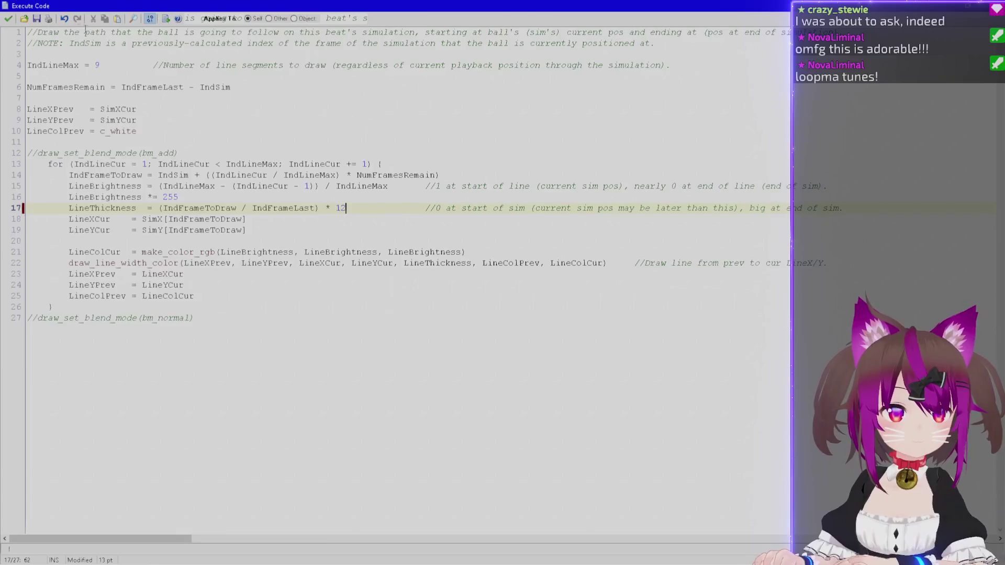
pyautogui.click(11, 23)
pyautogui.press('F5')
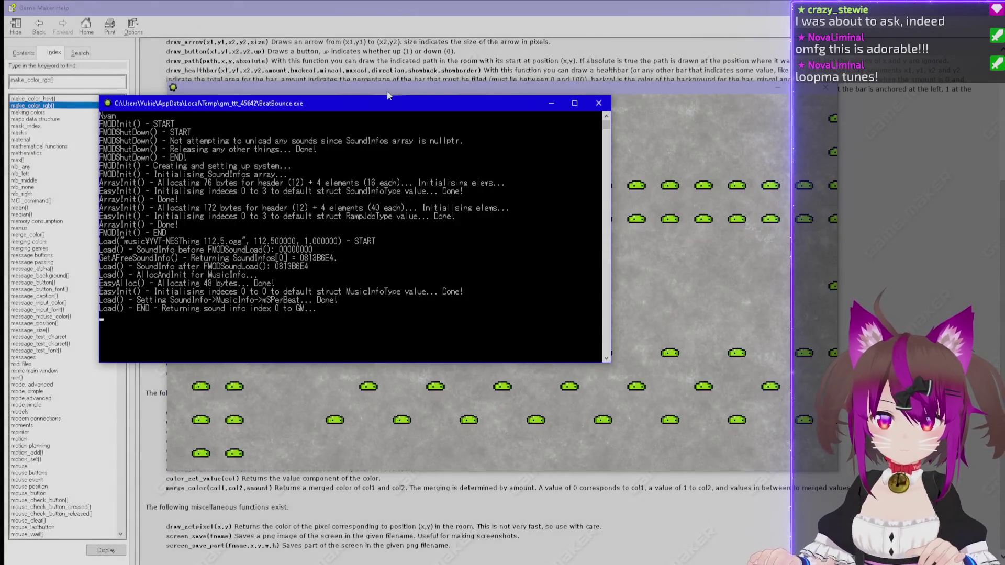
# Bring the running BeatBounce game to the front to test the thicker trajectory line.
pyautogui.click(388, 93)
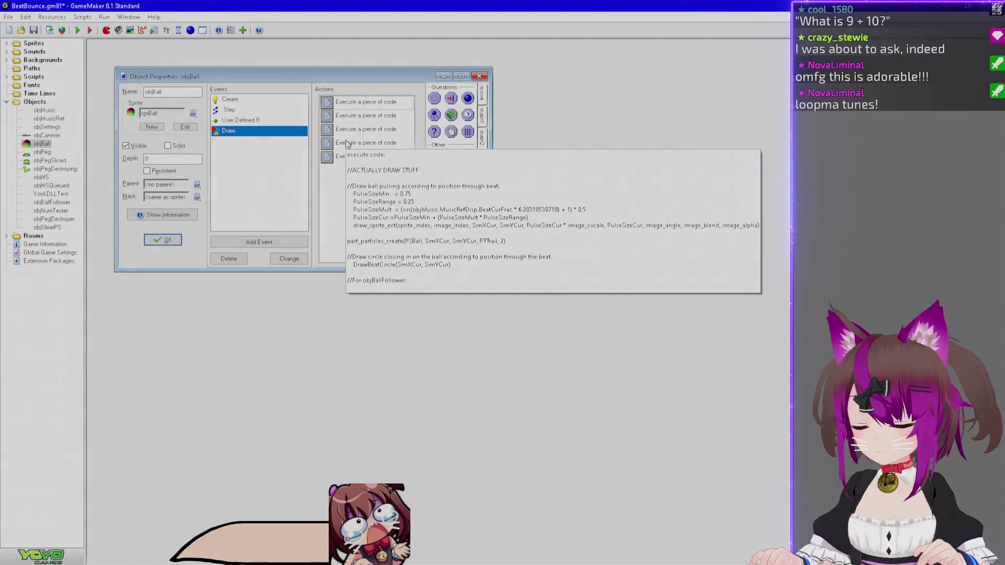
pyautogui.moveTo(352, 136)
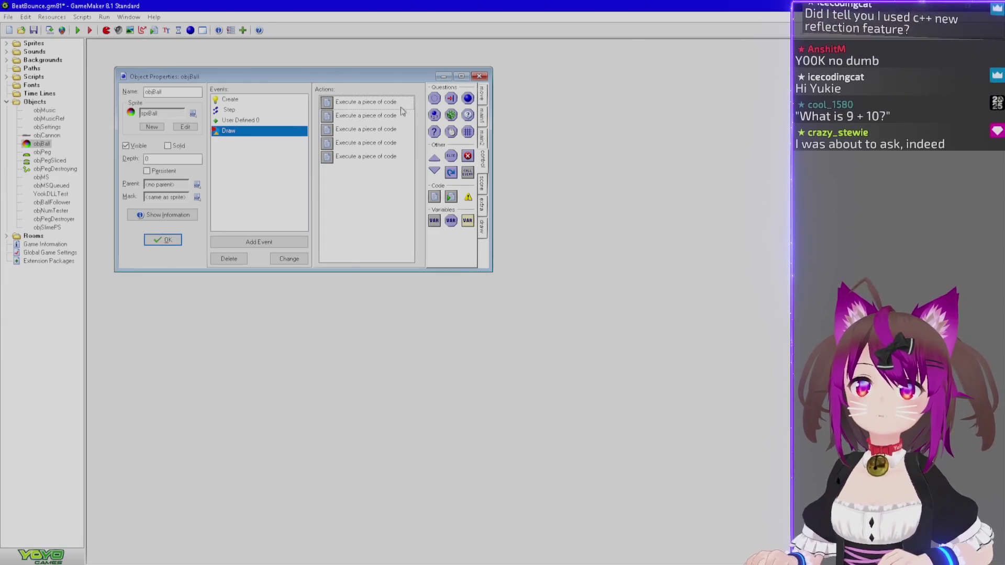
pyautogui.click(479, 76)
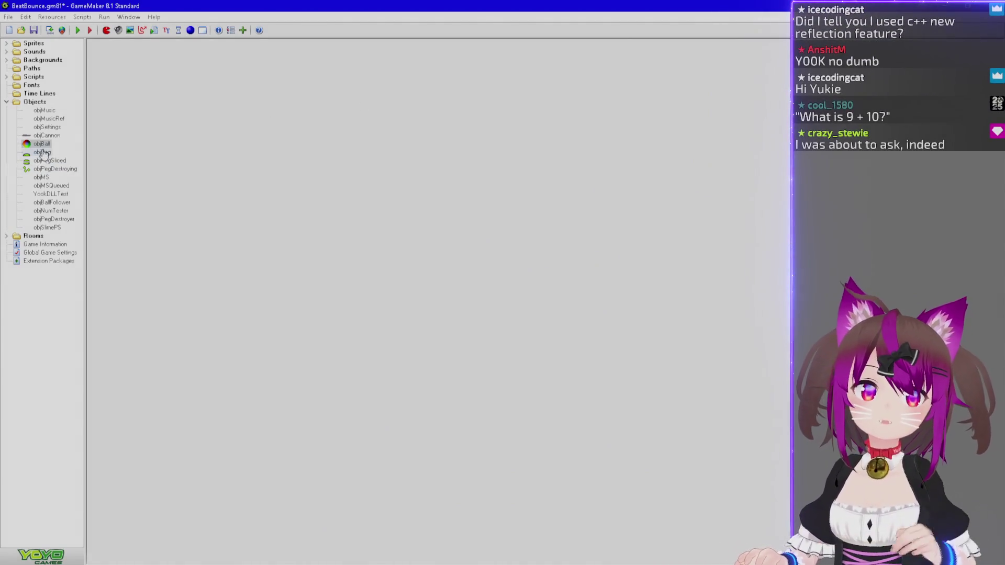
pyautogui.doubleClick(42, 144)
pyautogui.click(285, 144)
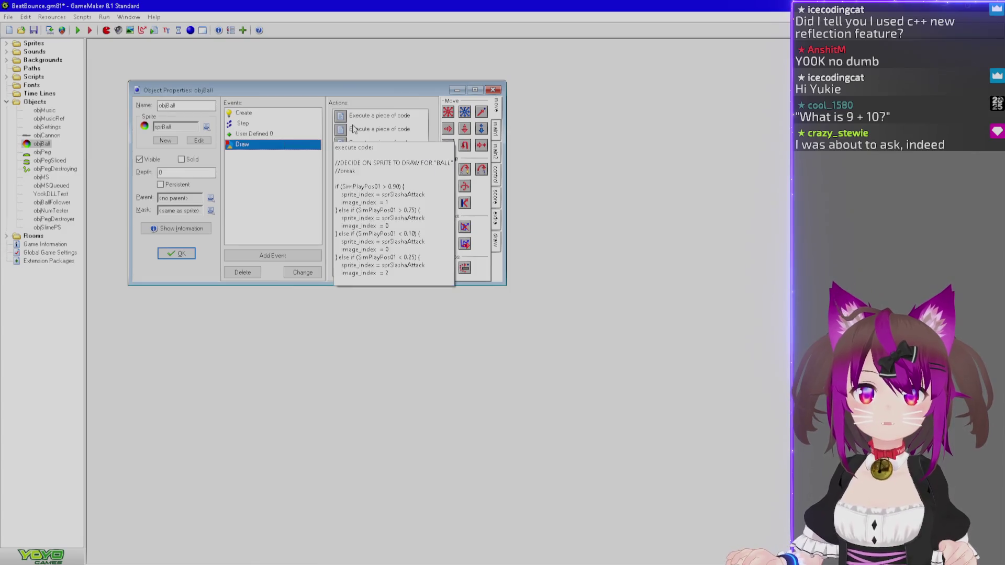
pyautogui.moveTo(356, 144)
pyautogui.moveTo(354, 164)
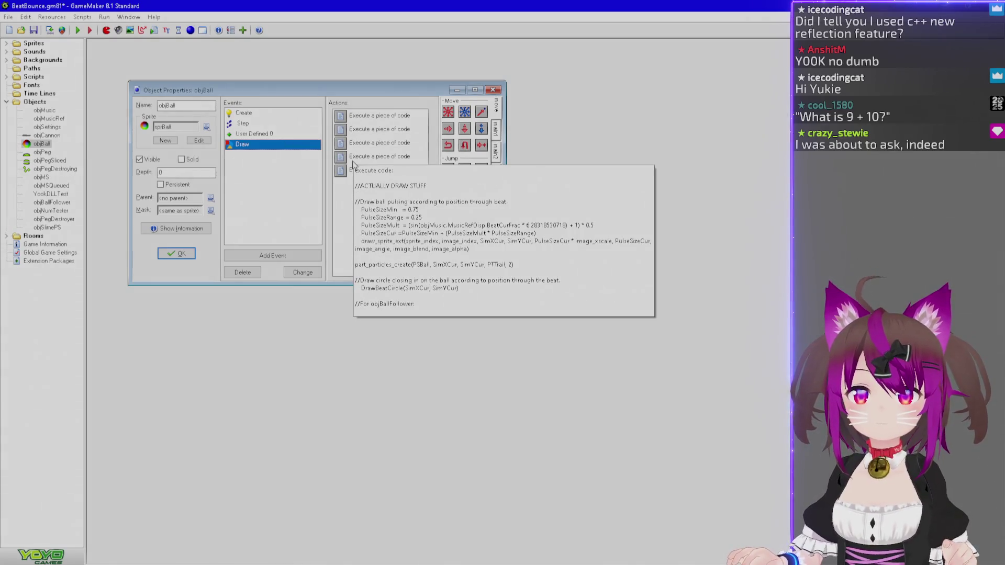
pyautogui.doubleClick(359, 145)
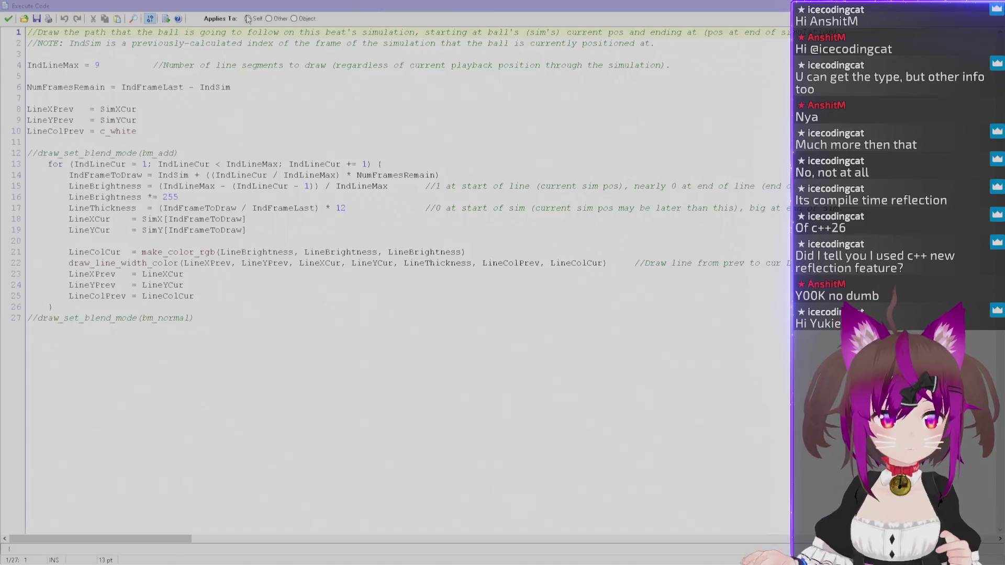
# Select make_color_rgb on line 21 and look it up in the help.
pyautogui.doubleClick(208, 254)
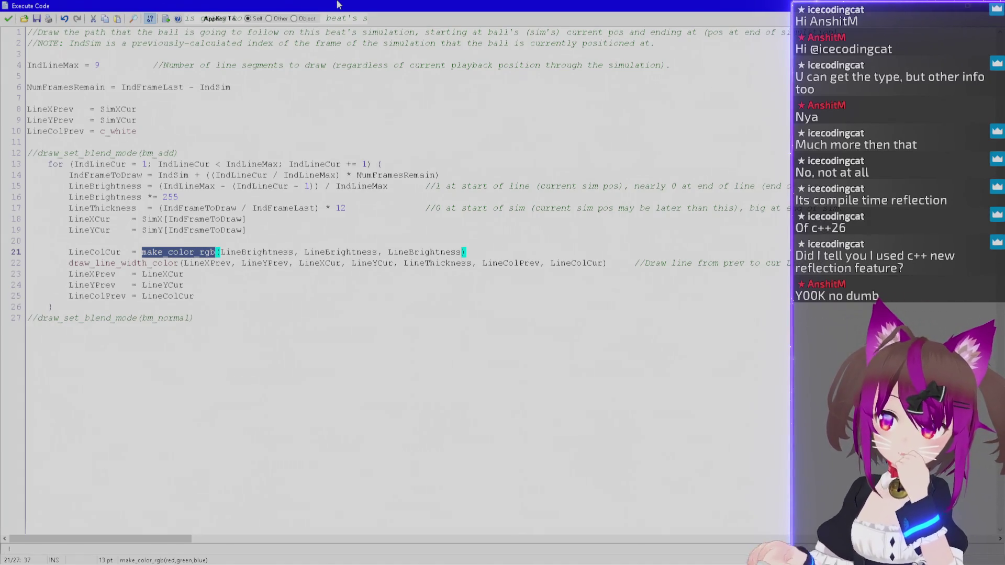
pyautogui.press('F1')
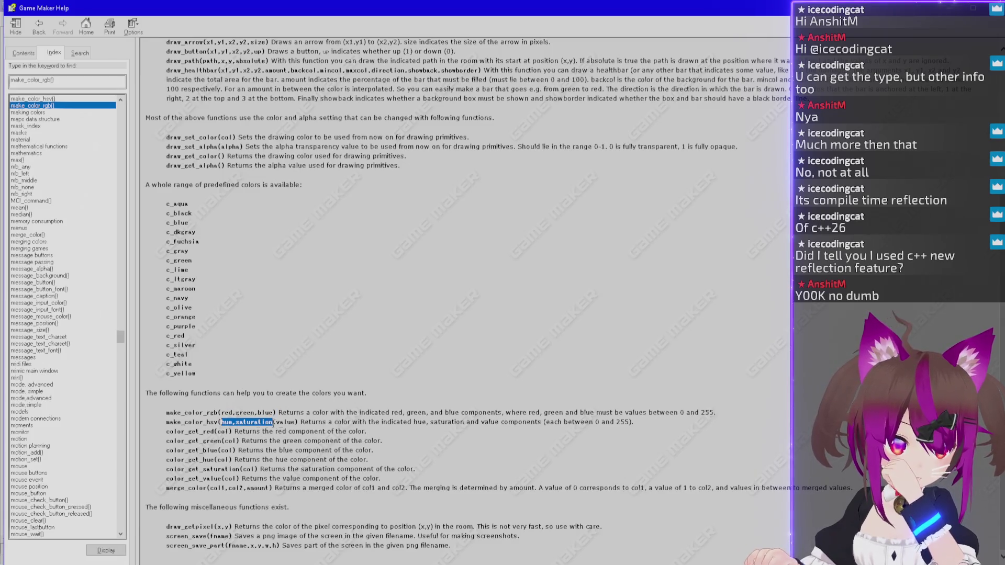
# Browse the help, visiting the maps data structure topic before returning to the colour functions.
pyautogui.scroll(1, 418, 388)
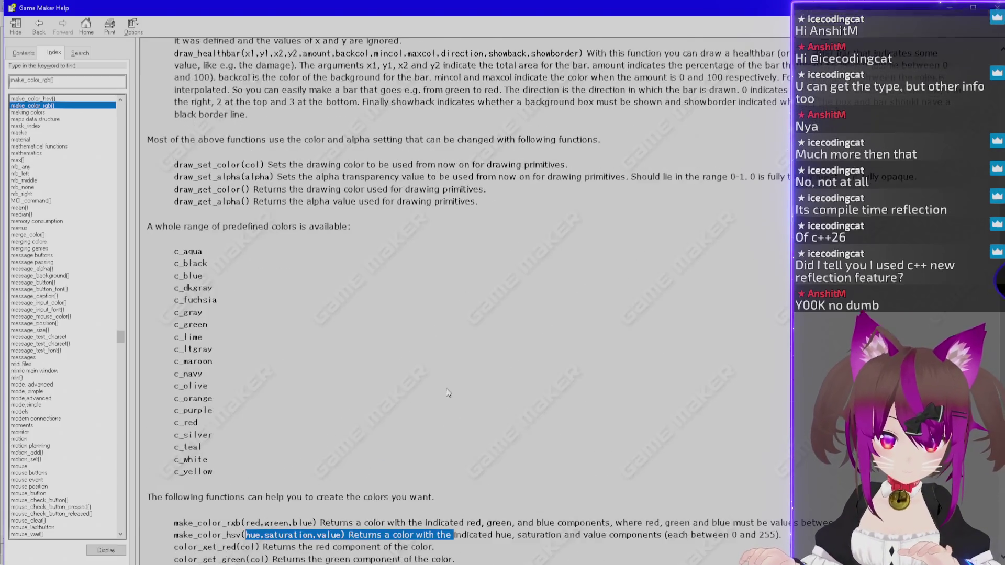
pyautogui.keyDown('ctrl'); pyautogui.scroll(2, 419, 388); pyautogui.keyUp('ctrl')
pyautogui.keyDown('ctrl'); pyautogui.scroll(1, 447, 388); pyautogui.keyUp('ctrl')
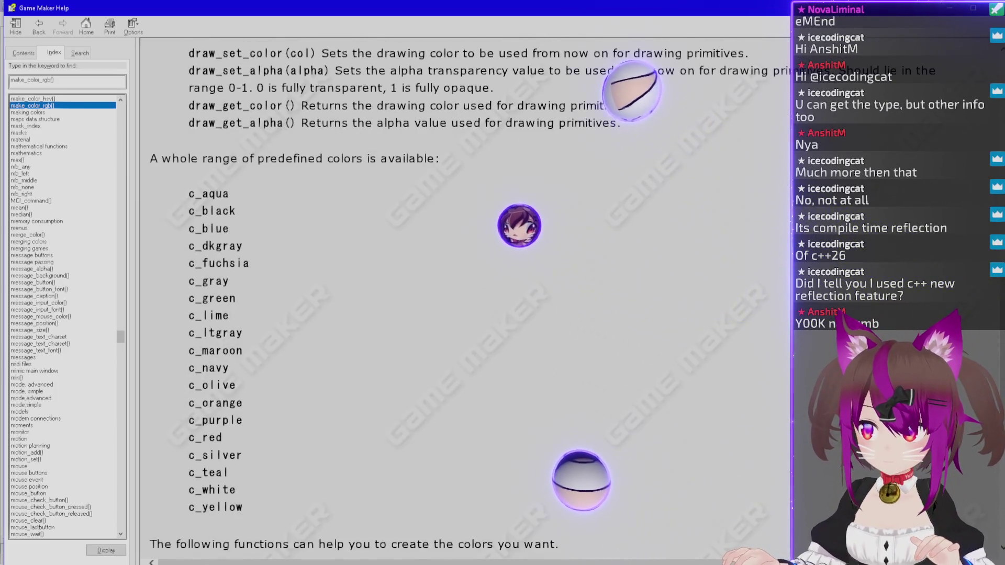
pyautogui.scroll(3, 465, 371)
pyautogui.scroll(1, 465, 372)
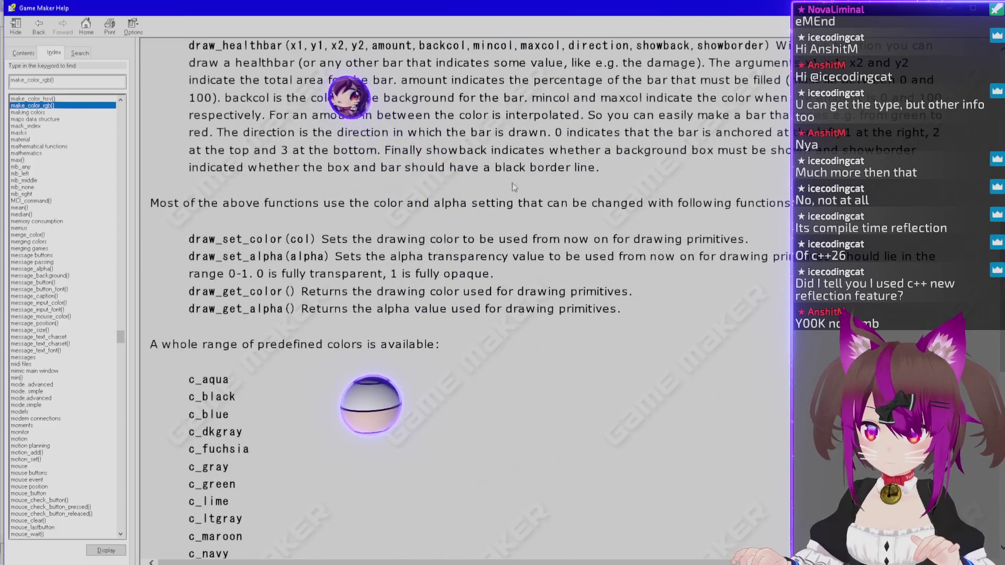
pyautogui.moveTo(426, 151); pyautogui.dragTo(433, 203)
pyautogui.click(59, 120)
pyautogui.doubleClick(58, 120)
pyautogui.doubleClick(31, 105)
pyautogui.scroll(-10, 293, 179)
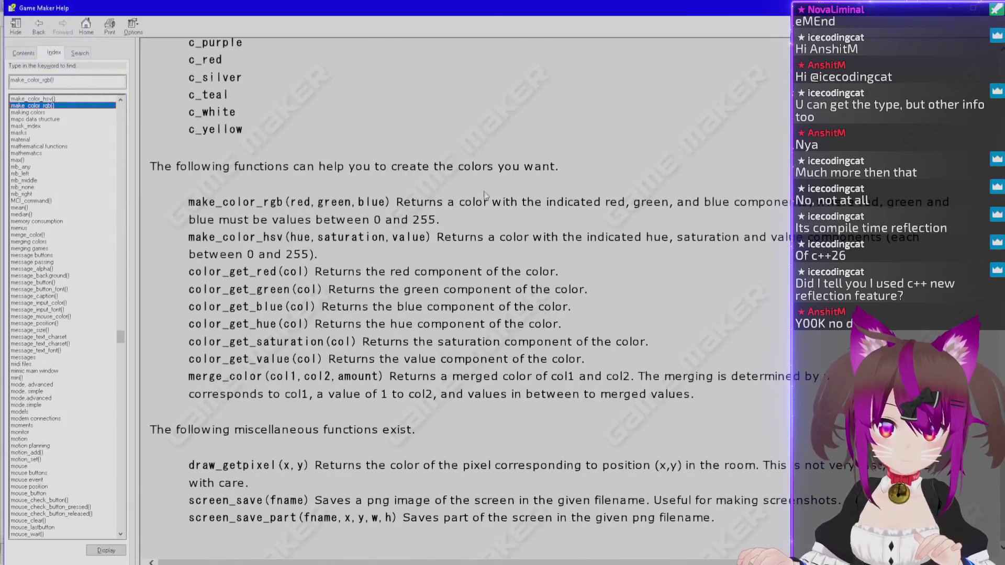
# Maximise the help window, then leave it for the blank Untitled Paint canvas.
pyautogui.doubleClick(477, 9)
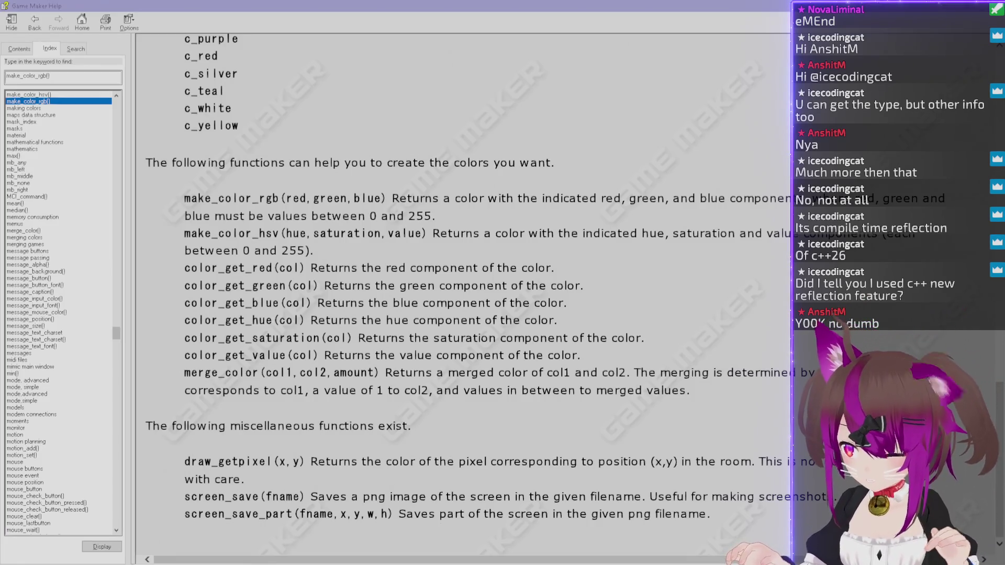
pyautogui.hotkey('alt', 'Tab')
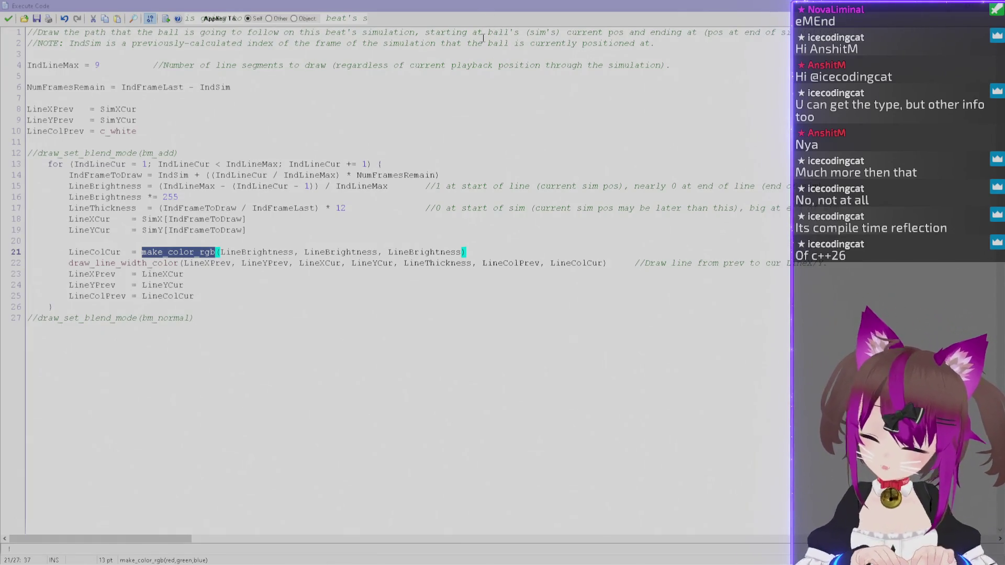
pyautogui.hotkey('alt', 'Tab')
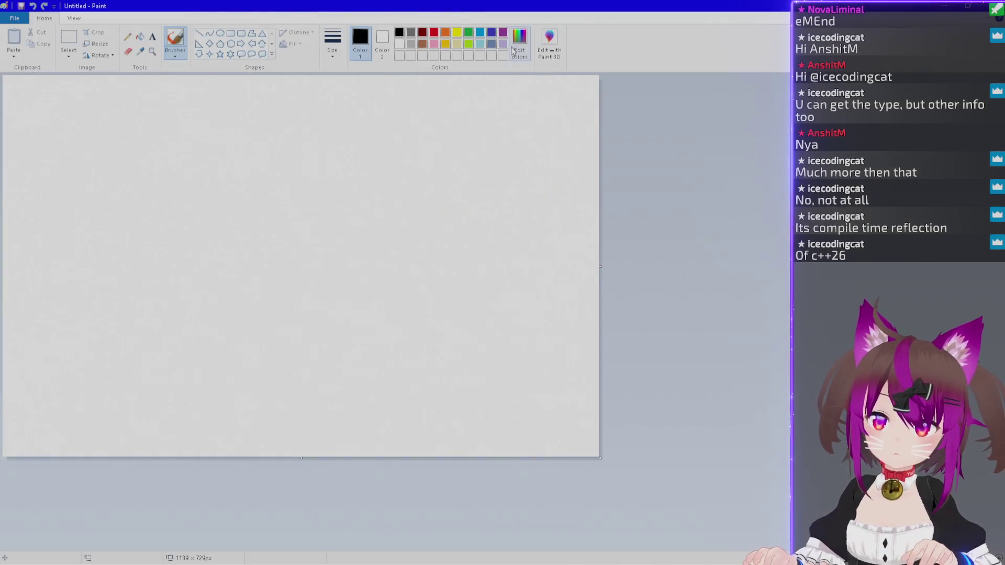
# In Paint's Edit Colors dialog, sweep the spectrum through different hues, settling around hue 72.
pyautogui.click(513, 51)
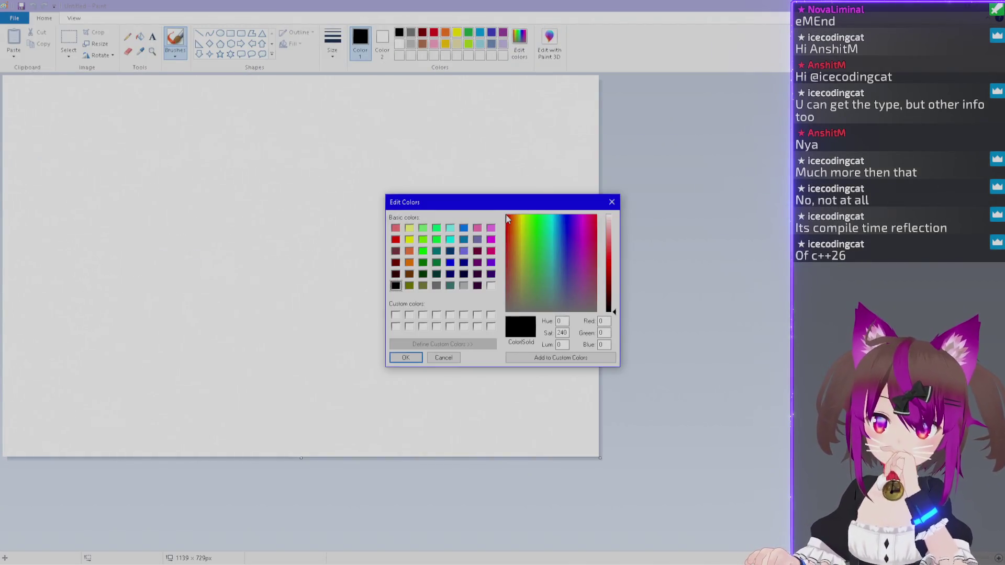
pyautogui.moveTo(506, 215); pyautogui.dragTo(573, 215)
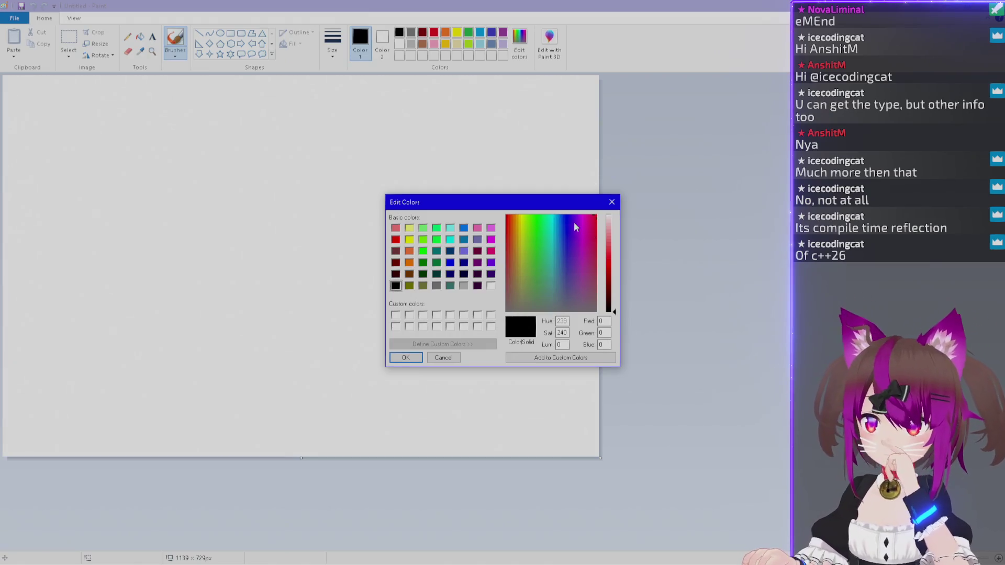
pyautogui.moveTo(564, 221)
pyautogui.mouseDown()
pyautogui.moveTo(506, 214)
pyautogui.moveTo(598, 216)
pyautogui.moveTo(506, 214)
pyautogui.moveTo(568, 216)
pyautogui.mouseUp()
pyautogui.moveTo(565, 215)
pyautogui.mouseDown()
pyautogui.moveTo(505, 217)
pyautogui.moveTo(596, 219)
pyautogui.moveTo(540, 218)
pyautogui.moveTo(586, 220)
pyautogui.mouseUp()
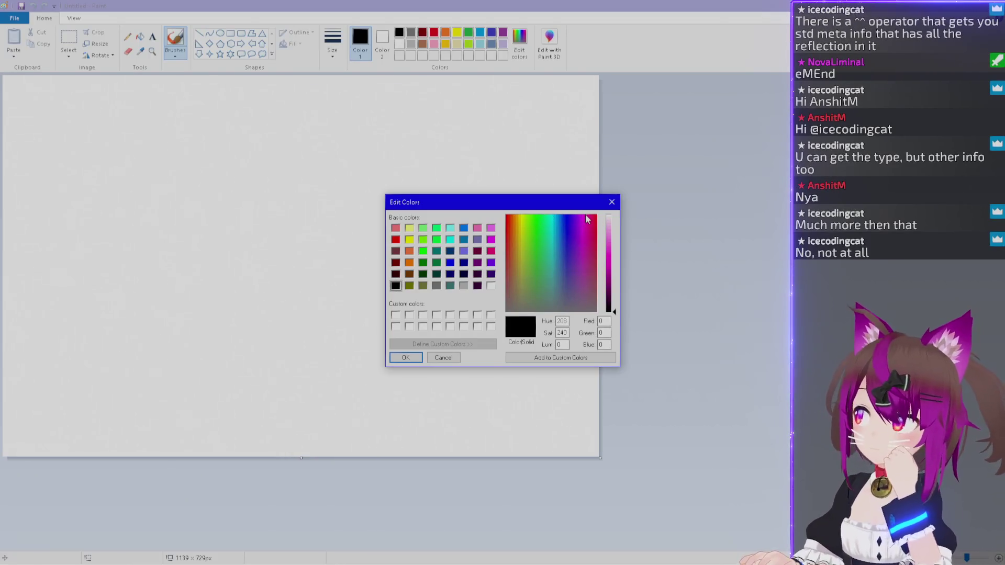
pyautogui.moveTo(587, 219)
pyautogui.mouseDown()
pyautogui.moveTo(600, 220)
pyautogui.moveTo(537, 216)
pyautogui.mouseUp()
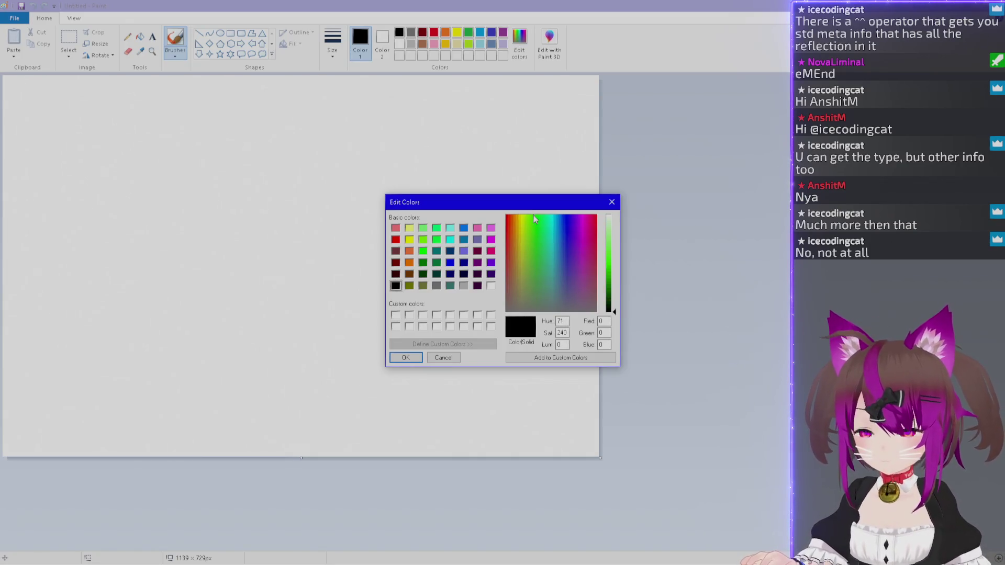
pyautogui.moveTo(533, 214)
pyautogui.mouseDown()
pyautogui.moveTo(520, 215)
pyautogui.moveTo(591, 215)
pyautogui.moveTo(506, 219)
pyautogui.moveTo(585, 219)
pyautogui.mouseUp()
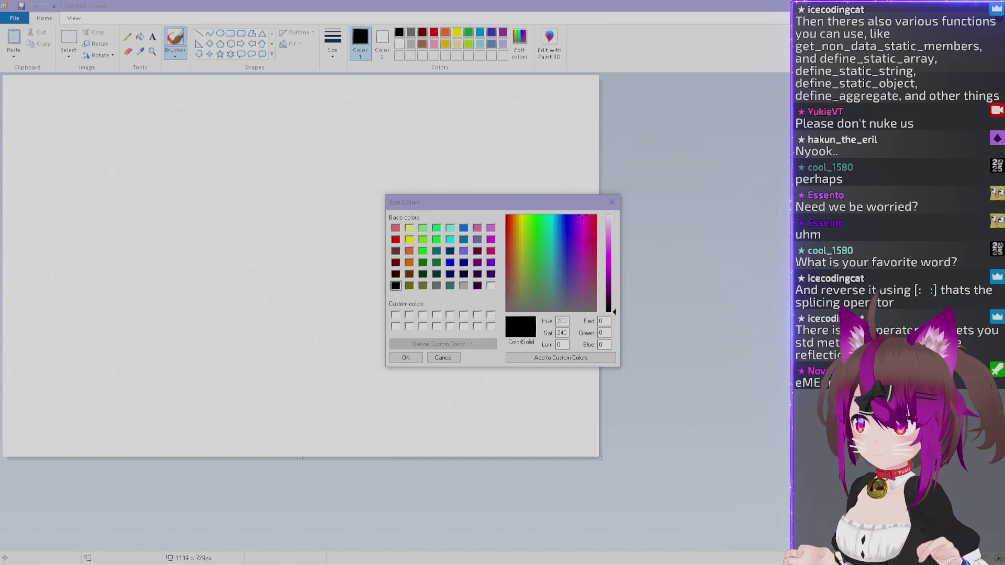
# Bring up the window switcher to leave Paint.
pyautogui.hotkey('alt', 'Tab')
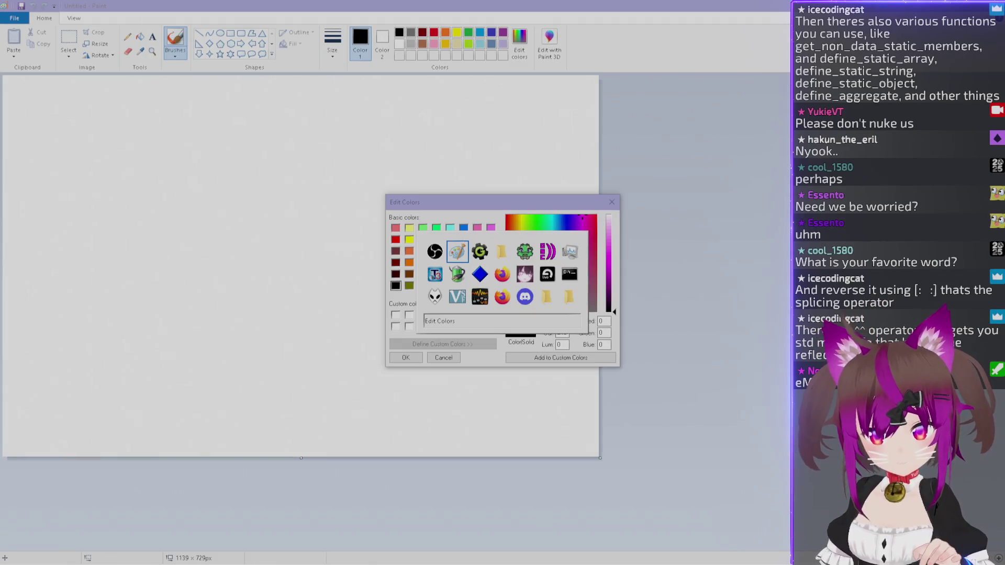
# Return to the Execute Code editor and select the LineBrightness argument on line 21.
pyautogui.hotkey('alt', 'Tab')
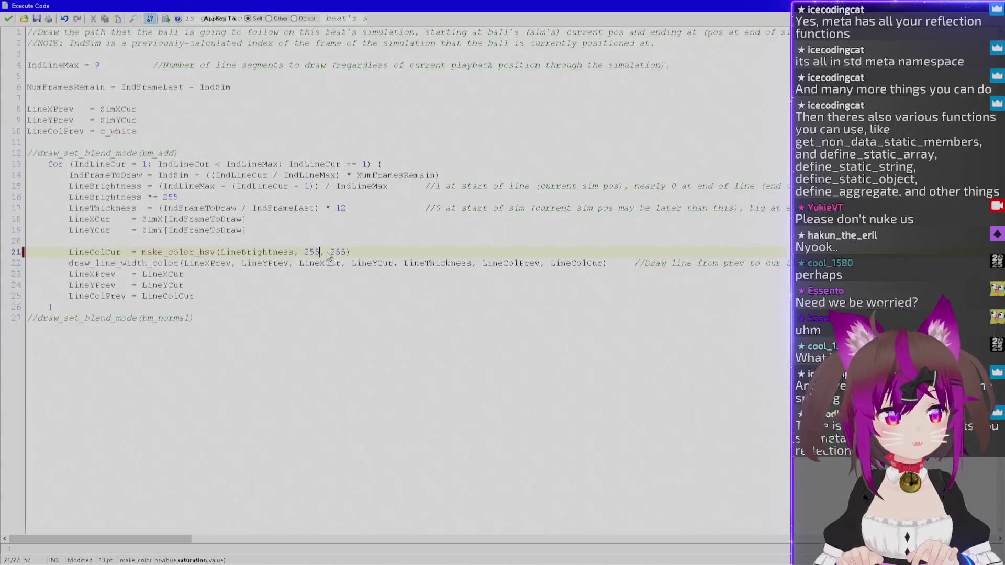
pyautogui.press('Left')
pyautogui.press('Left')
pyautogui.hotkey('ctrl', 'shift', 'Left')
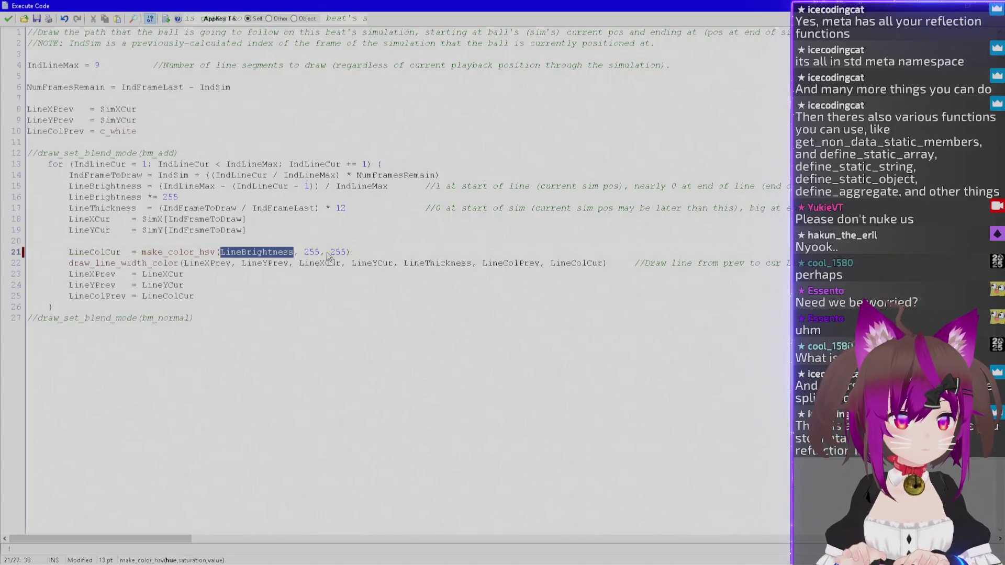
pyautogui.doubleClick(244, 257)
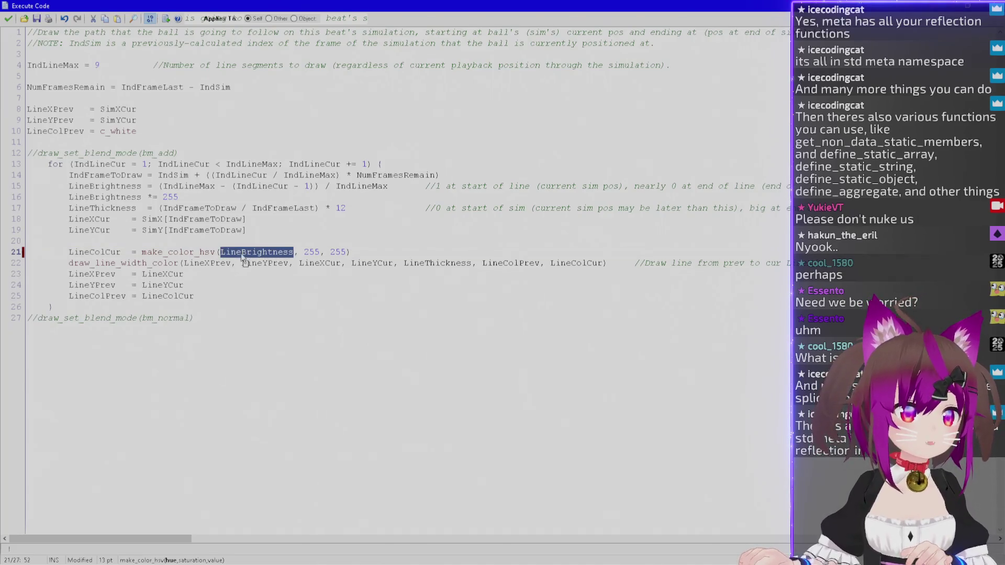
# Close the code editor keeping the changes, and bring the running game to the front.
pyautogui.click(8, 20)
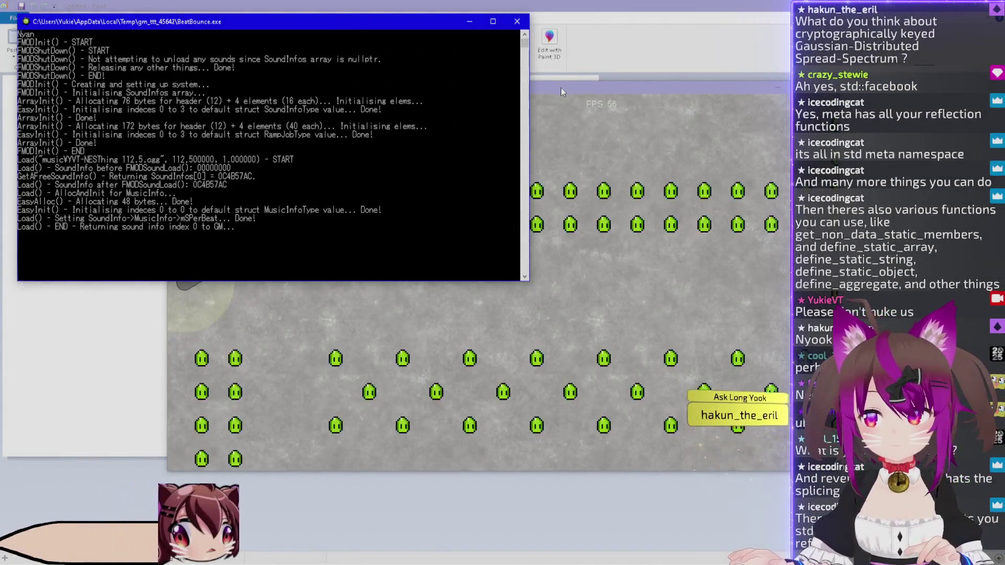
pyautogui.click(561, 88)
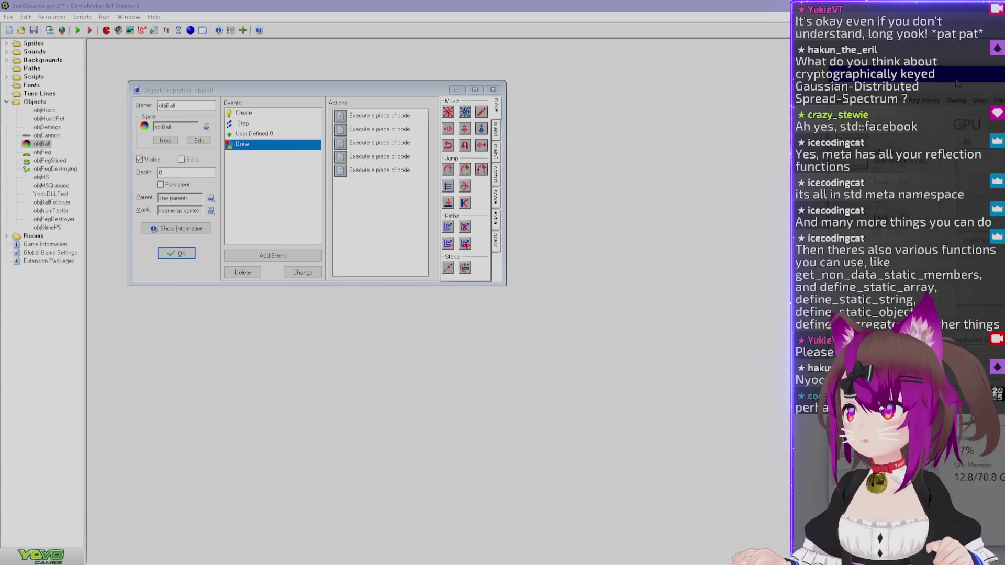
pyautogui.hotkey('ctrl', 'shift', 'Escape')
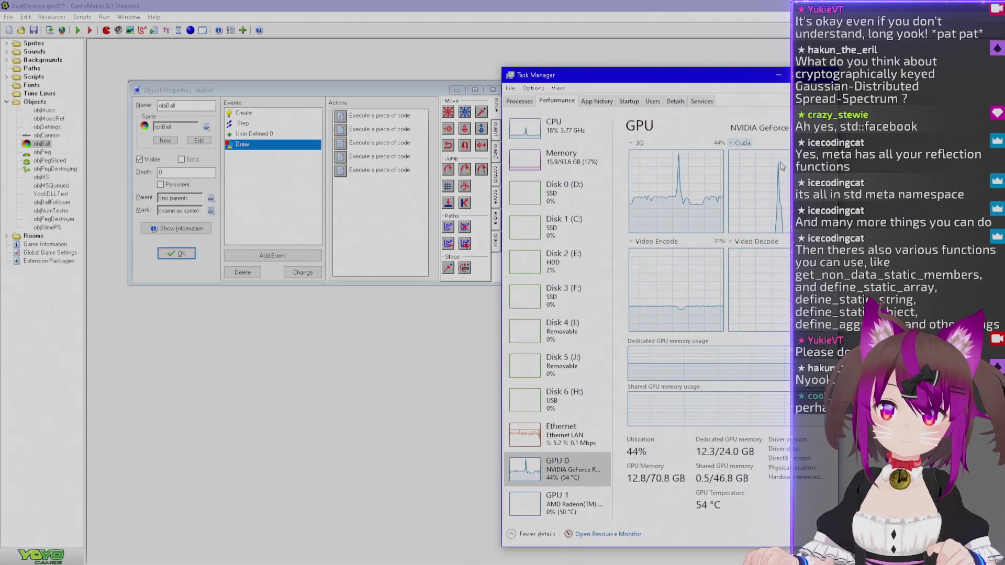
pyautogui.moveTo(688, 81)
pyautogui.mouseDown()
pyautogui.moveTo(591, 81)
pyautogui.moveTo(995, 79)
pyautogui.mouseUp()
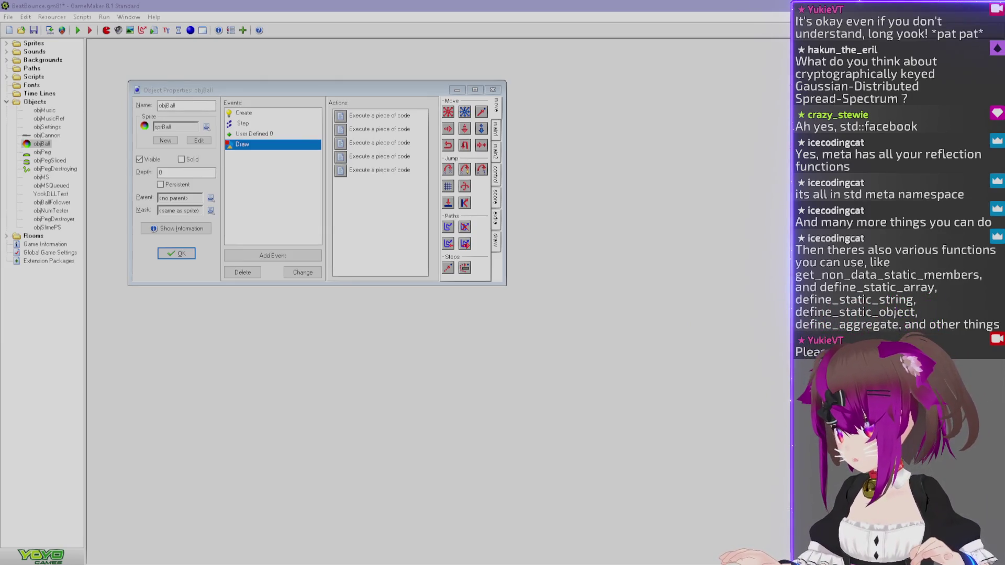
# Move the KoboldCpp terminal aside, then open objBall's third Draw event code action.
pyautogui.hotkey('alt', 'Tab')
pyautogui.moveTo(649, 138)
pyautogui.mouseDown()
pyautogui.moveTo(543, 175)
pyautogui.moveTo(1004, 174)
pyautogui.mouseUp()
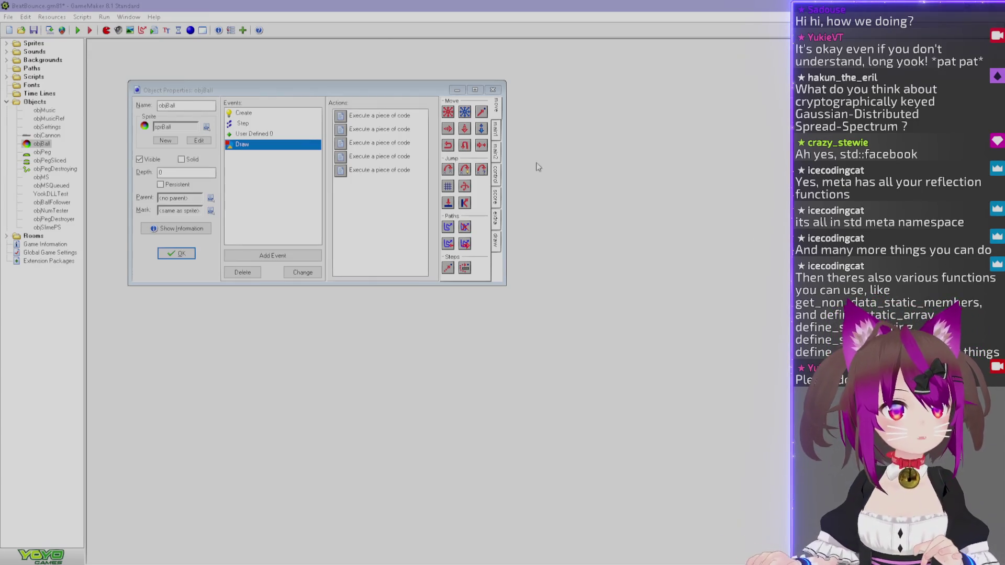
pyautogui.click(399, 91)
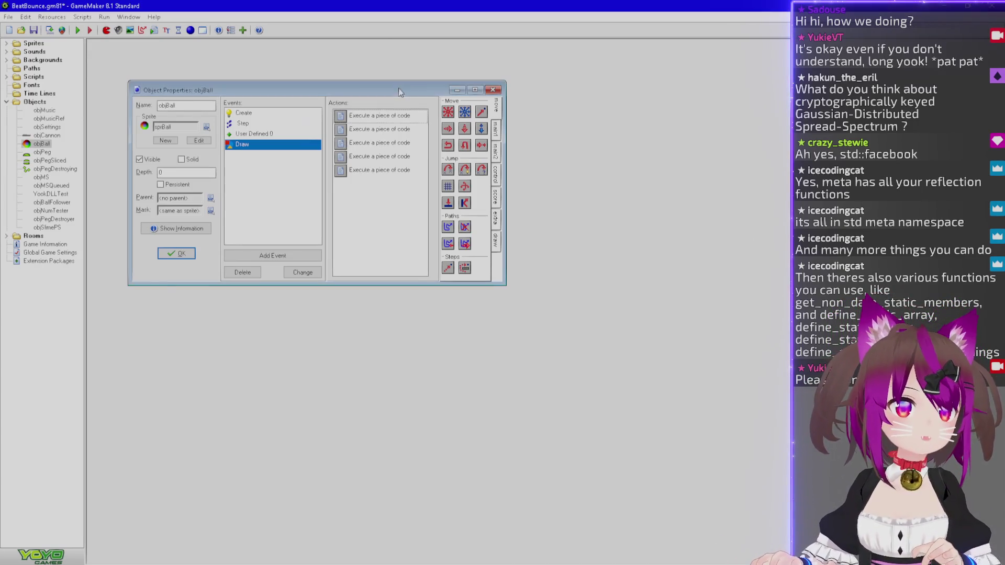
pyautogui.doubleClick(370, 142)
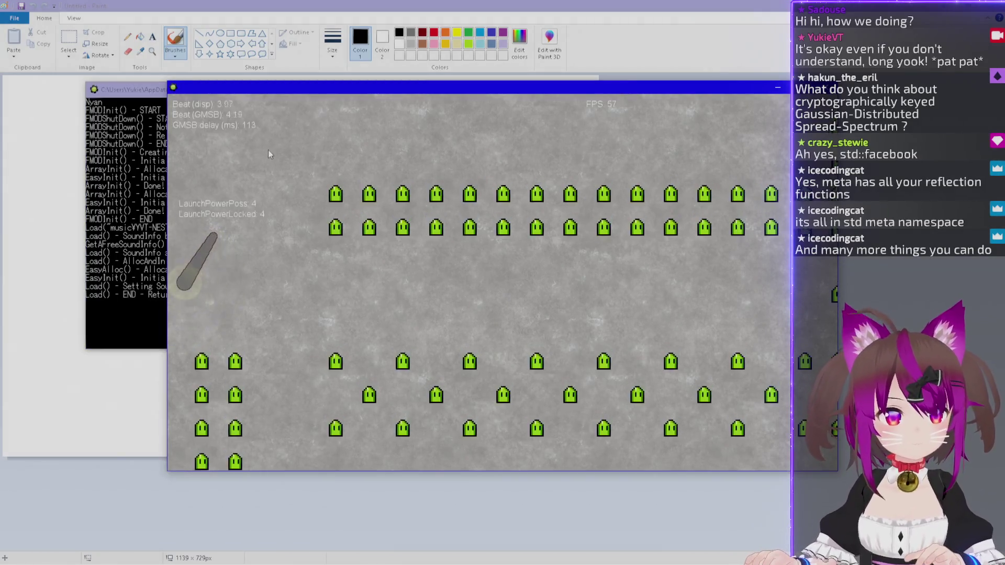
# Fire the cat ball from the launcher to see its rainbow trajectory trail.
pyautogui.click(275, 158)
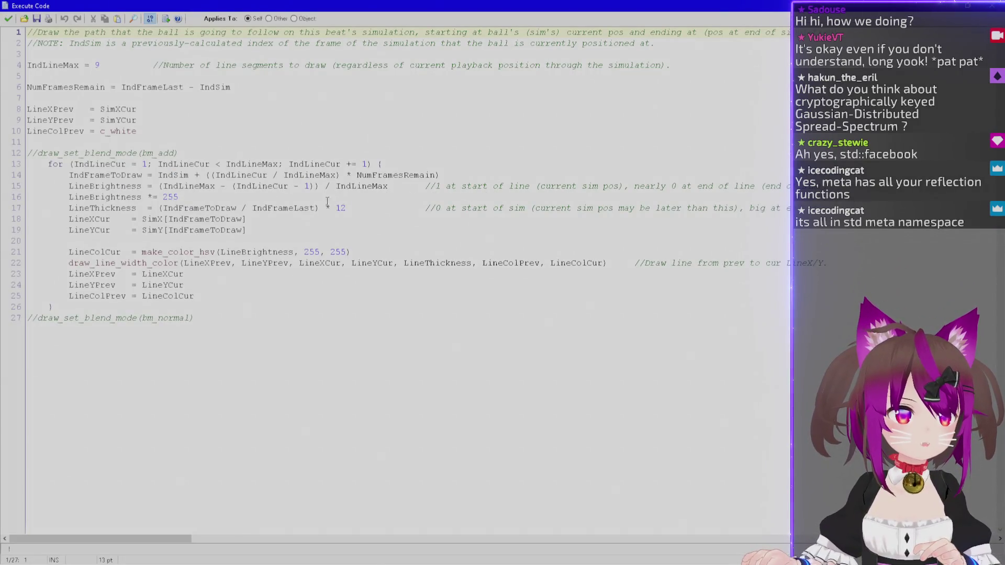
# Inspect the comments and LineThickness on lines 15 and 17, then place the cursor on line 15.
pyautogui.moveTo(456, 186); pyautogui.dragTo(806, 187)
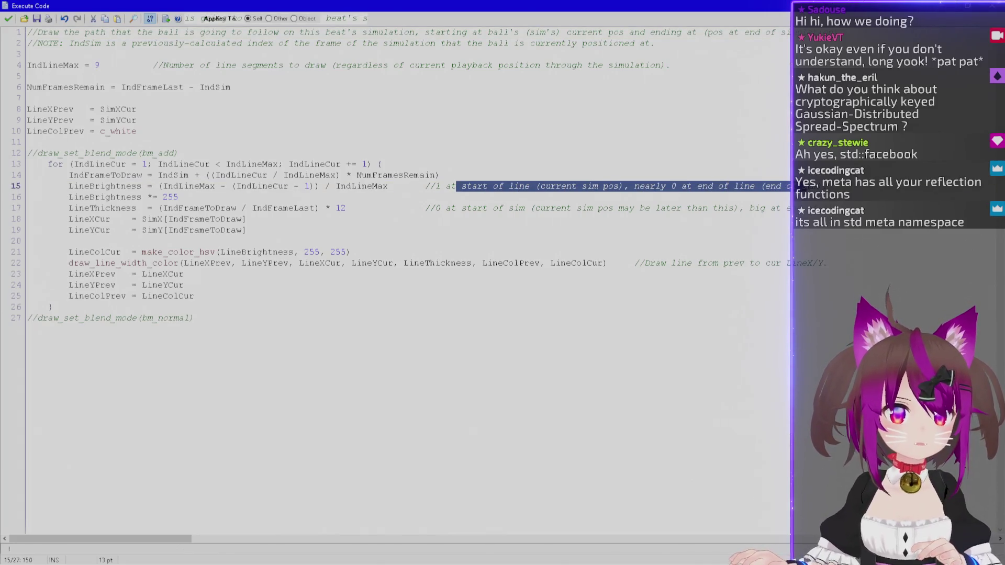
pyautogui.moveTo(445, 209); pyautogui.dragTo(801, 208)
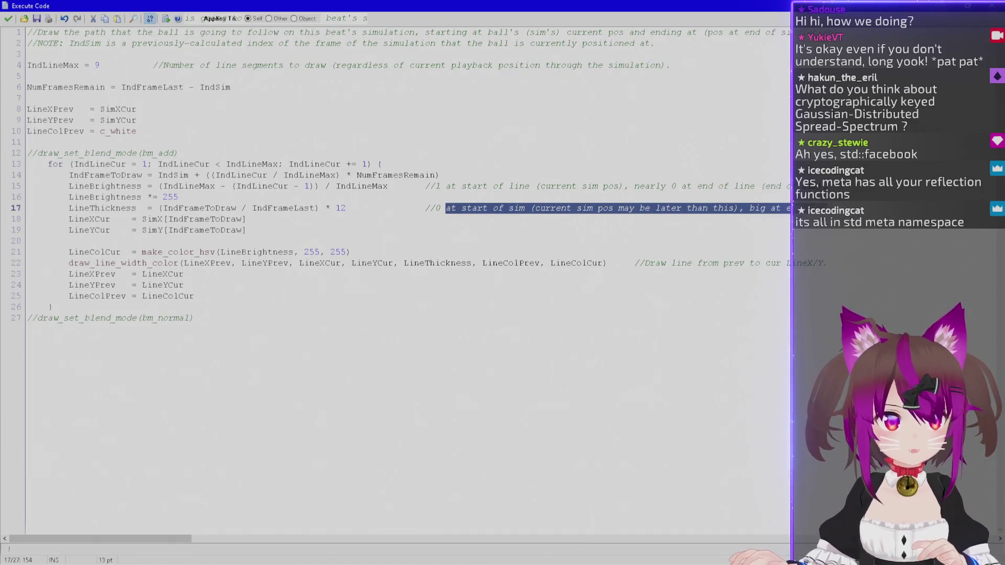
pyautogui.doubleClick(122, 208)
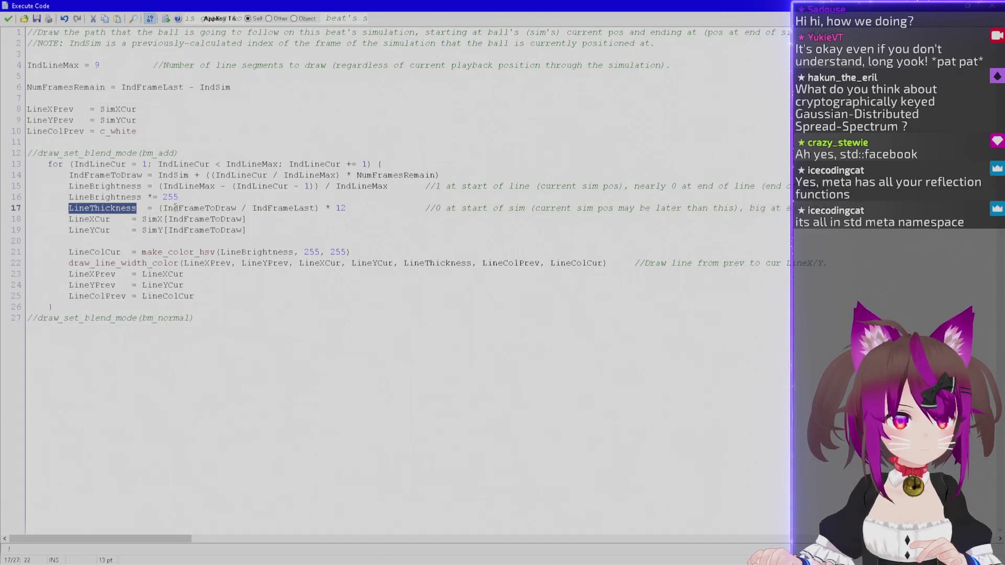
pyautogui.click(195, 186)
# Duplicate the LineThickness line and rename the copy to LineHue.
pyautogui.write('//')
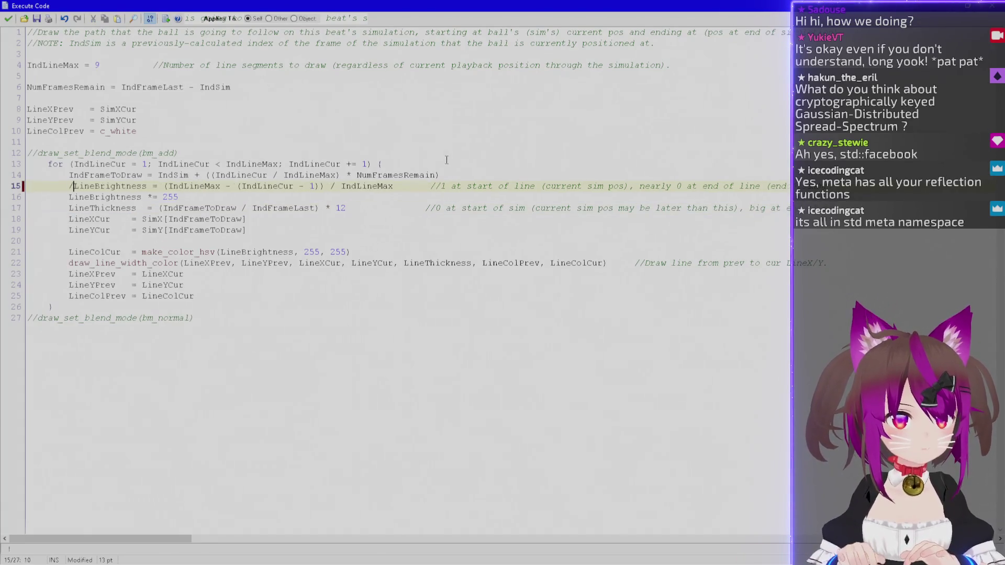
pyautogui.press('End')
pyautogui.press('Return')
pyautogui.hotkey('shift', 'End')
pyautogui.press('Up')
pyautogui.press('Up')
pyautogui.hotkey('ctrl', 'v')
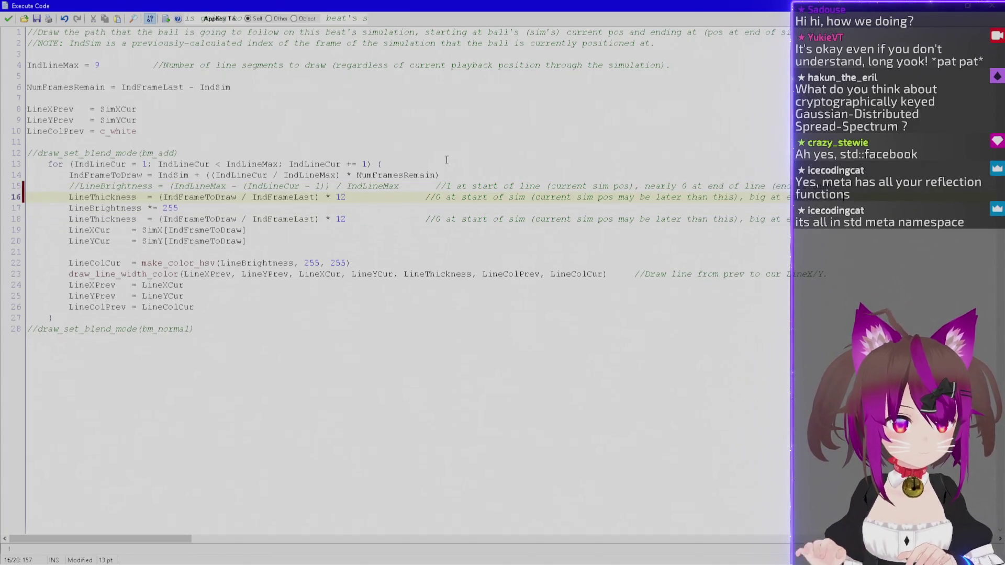
pyautogui.doubleClick(343, 197)
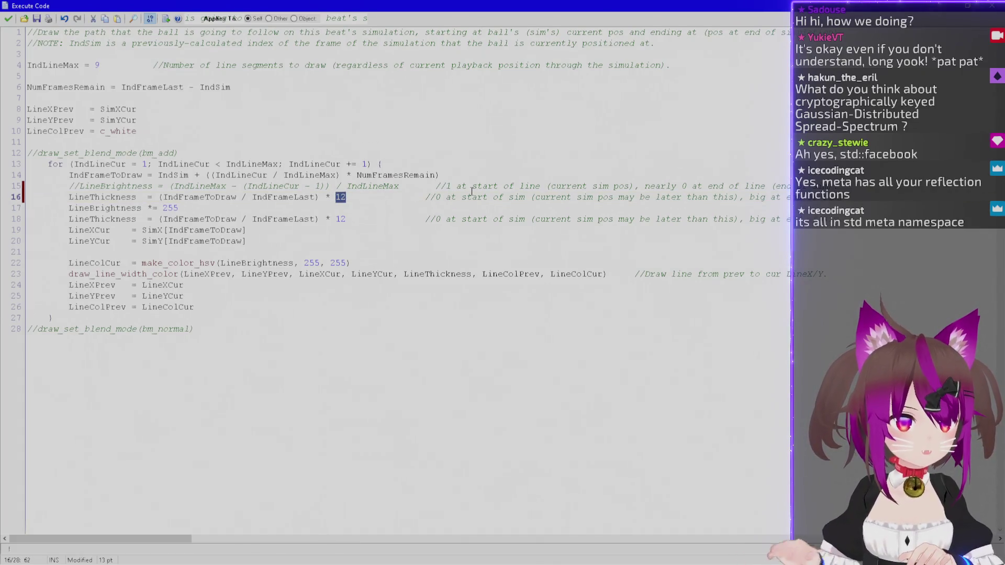
pyautogui.doubleClick(102, 197)
pyautogui.write('Line')
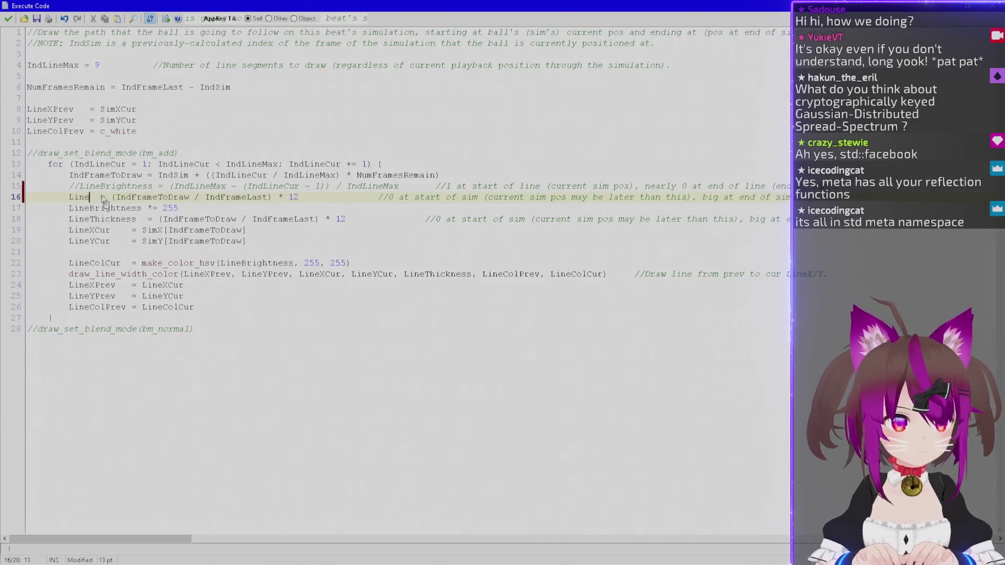
pyautogui.write('Hue')
pyautogui.press('Right')
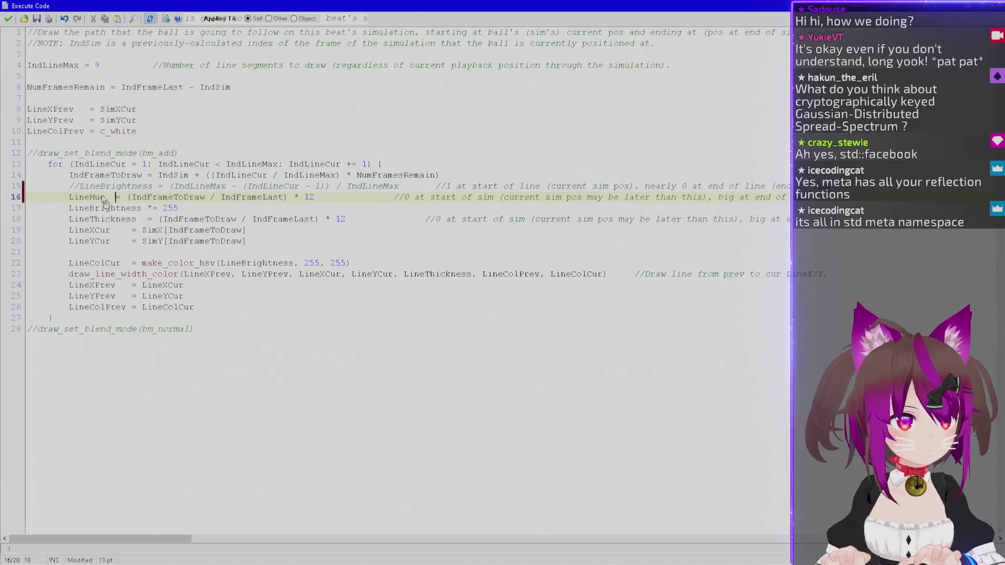
# Move the 'LineBrightness *= 255' line below LineHue and comment it out.
pyautogui.press('Down')
pyautogui.hotkey('shift', 'Home')
pyautogui.press('BackSpace')
pyautogui.press('BackSpace')
pyautogui.write('LineBrightness *= 255')
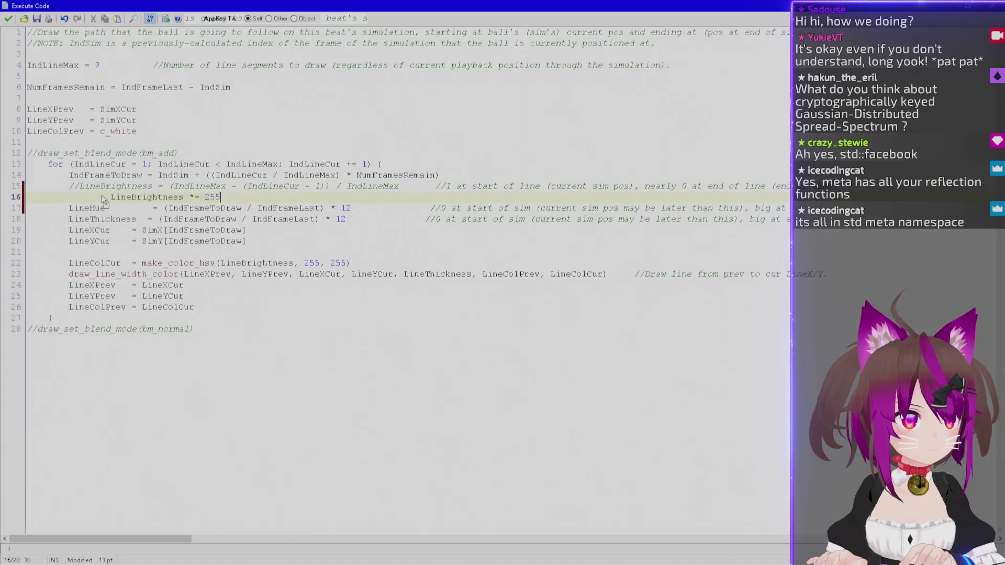
pyautogui.press('Home')
pyautogui.write('//')
# Change LineHue's multiplier from 12 to 255 and update its comment to 255.
pyautogui.doubleClick(81, 209)
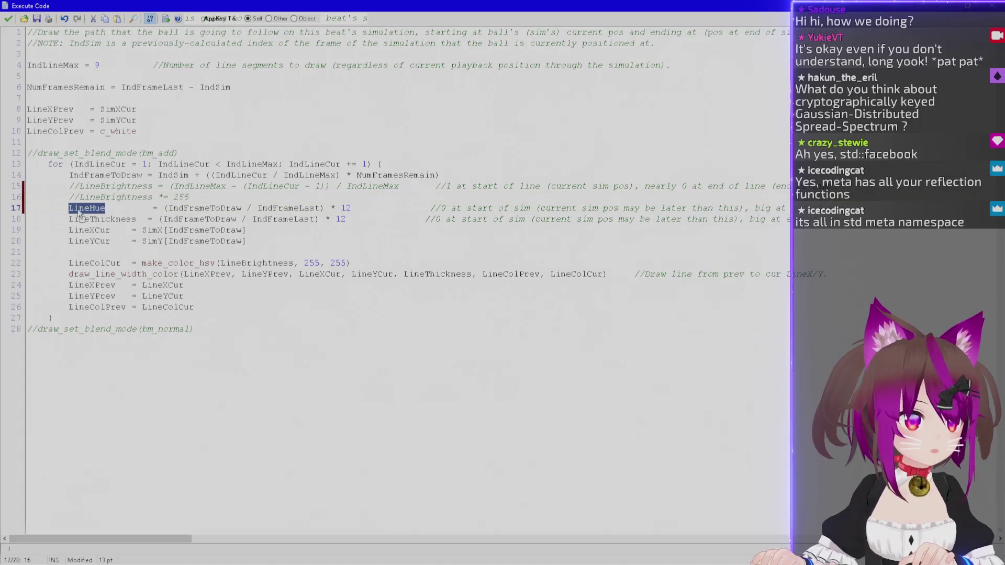
pyautogui.doubleClick(346, 208)
pyautogui.write('255')
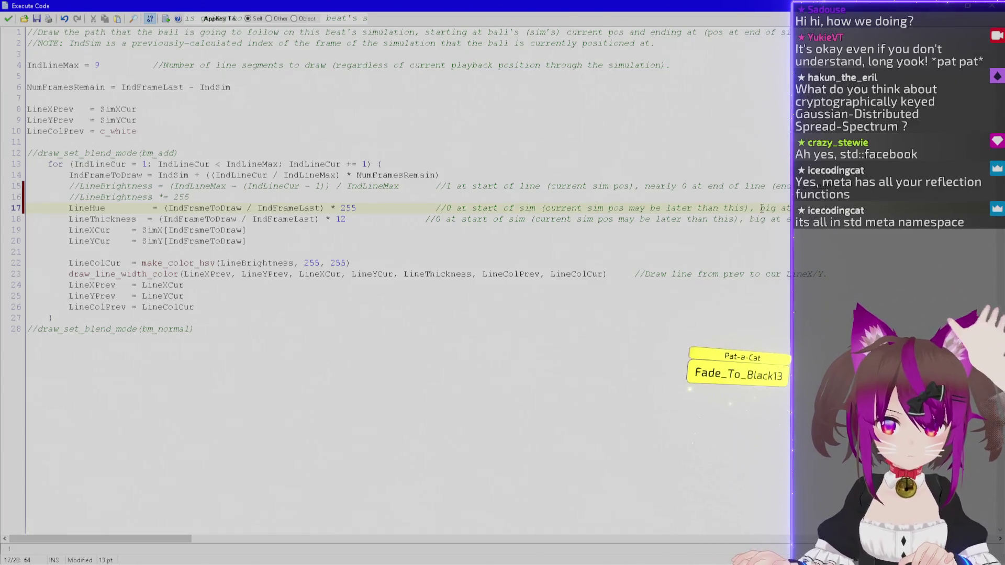
pyautogui.doubleClick(768, 208)
pyautogui.write('255')
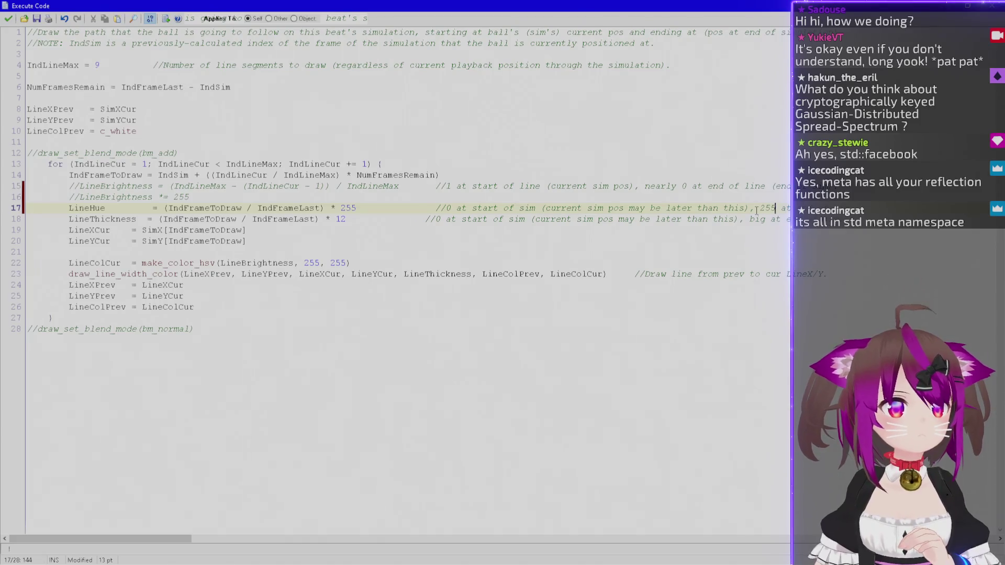
# Replace LineBrightness with LineHue in make_color_hsv and apply the code.
pyautogui.doubleClick(82, 209)
pyautogui.hotkey('ctrl', 'c')
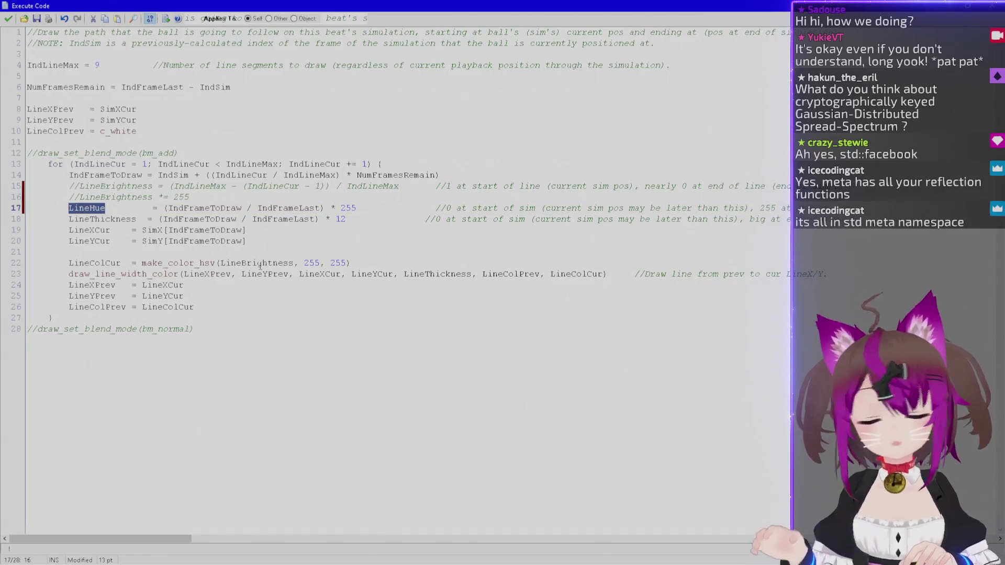
pyautogui.doubleClick(283, 263)
pyautogui.hotkey('ctrl', 'v')
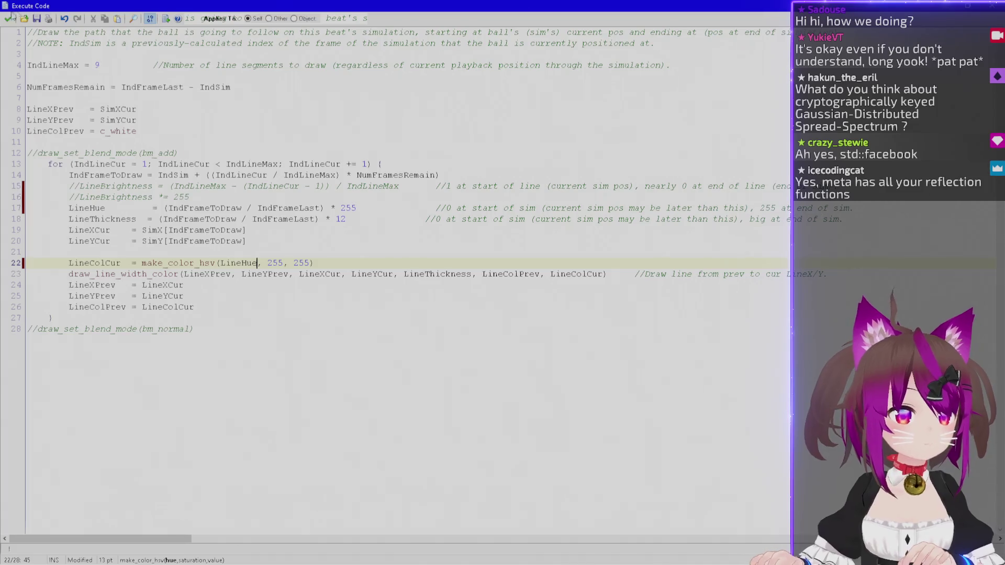
pyautogui.click(7, 20)
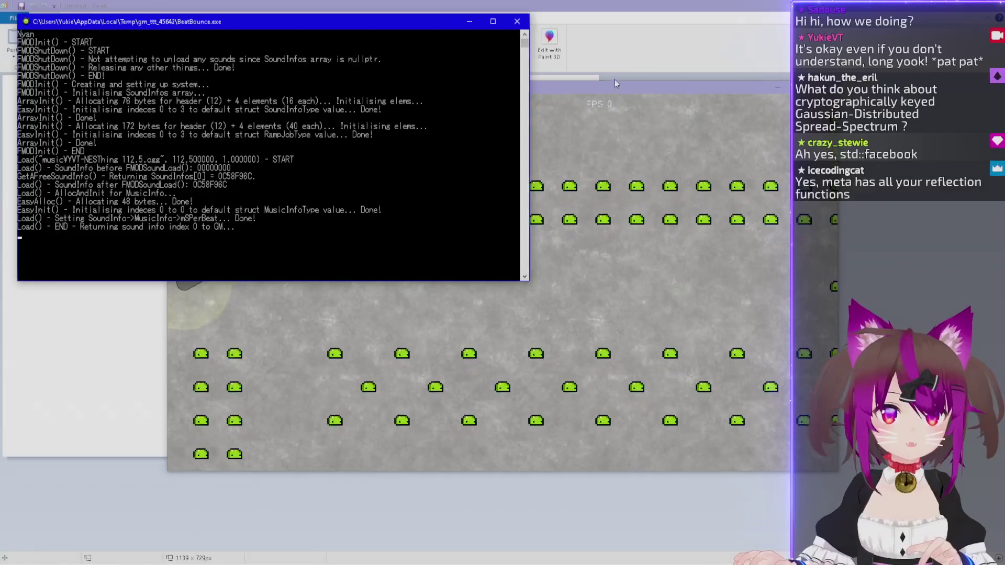
# Launch the ball in the BeatBounce test run to watch its rainbow trail.
pyautogui.click(607, 88)
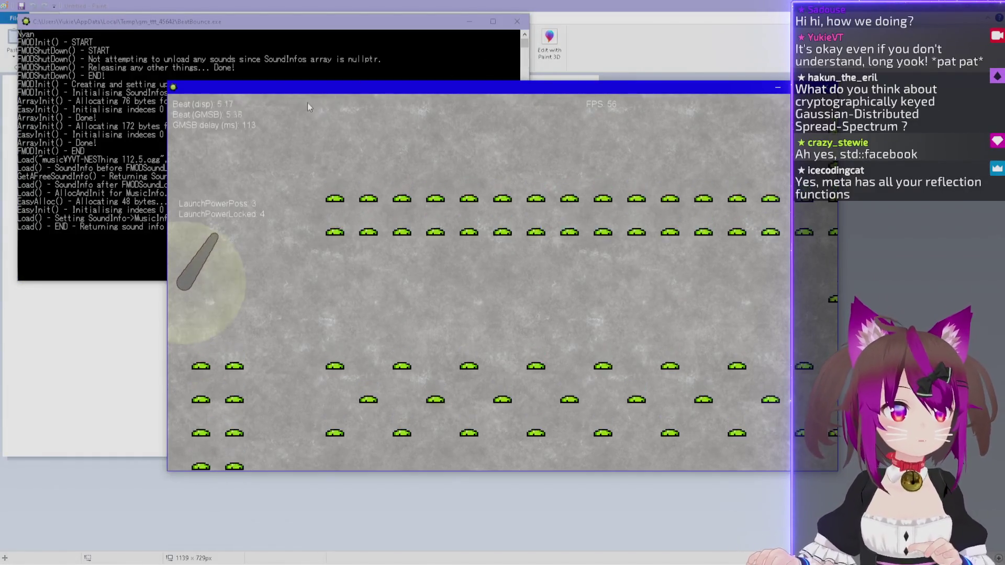
pyautogui.click(322, 106)
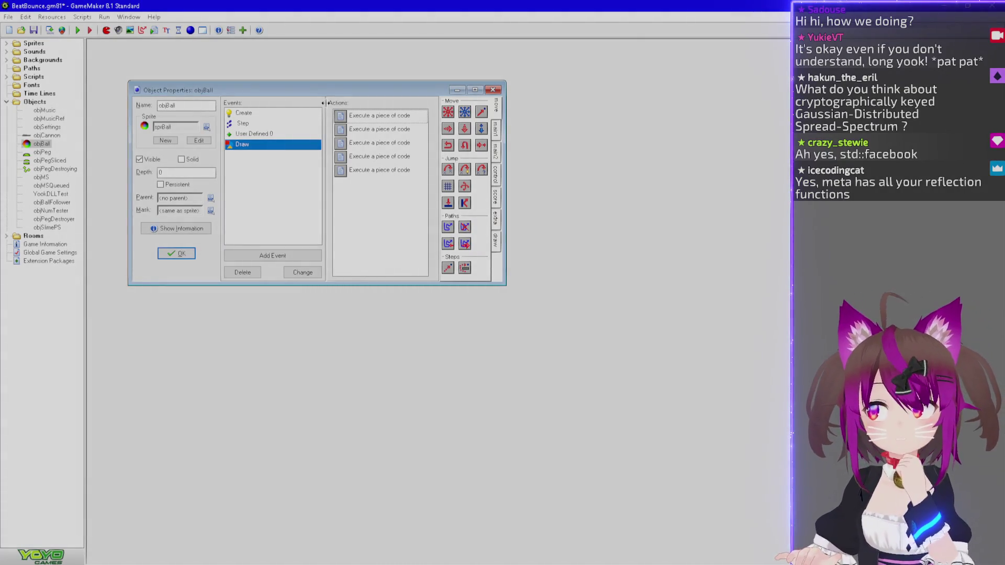
# Reopen the trajectory-drawing code action from objBall's Draw event.
pyautogui.click(365, 156)
pyautogui.doubleClick(366, 143)
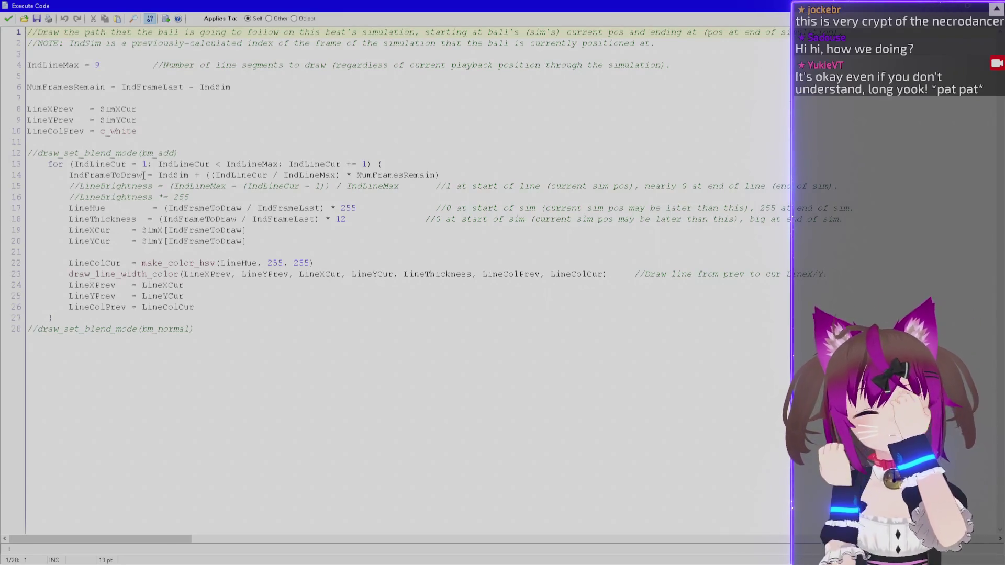
# Uncomment the bm_add and bm_normal blend lines, apply, and test the ball's trail.
pyautogui.click(202, 153)
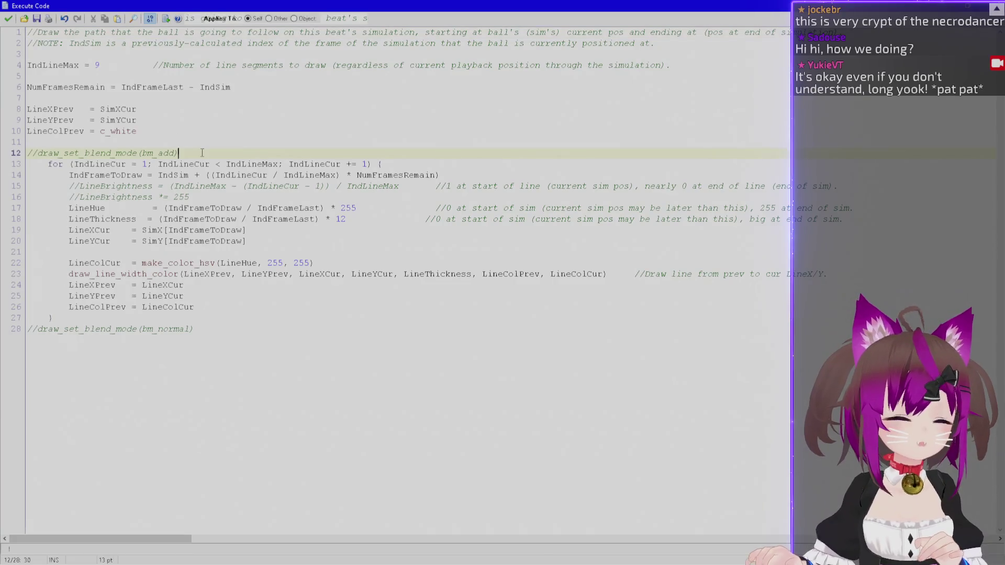
pyautogui.press('Home')
pyautogui.press('Delete')
pyautogui.press('Delete')
pyautogui.click(41, 330)
pyautogui.press('Home')
pyautogui.press('Delete')
pyautogui.press('Delete')
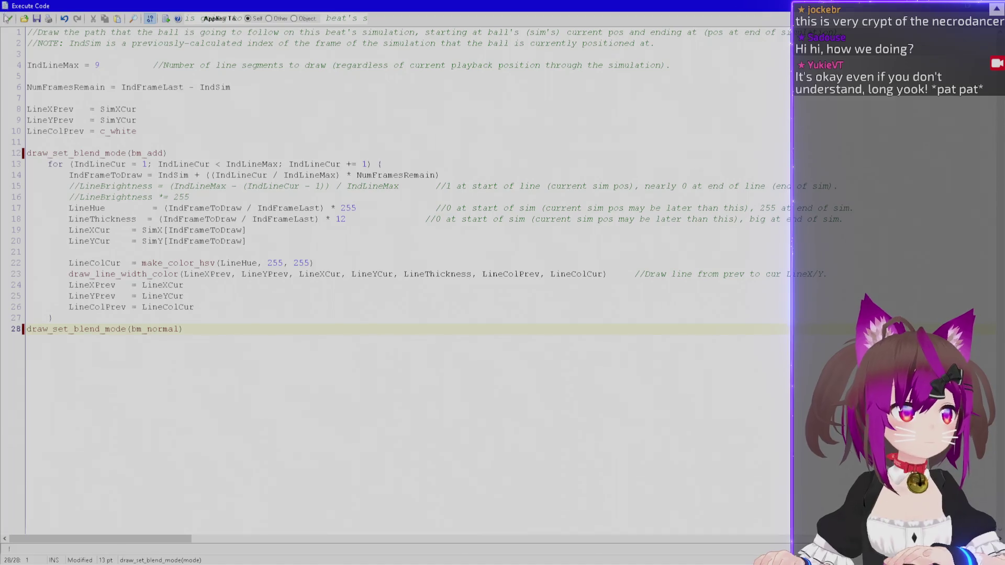
pyautogui.click(9, 19)
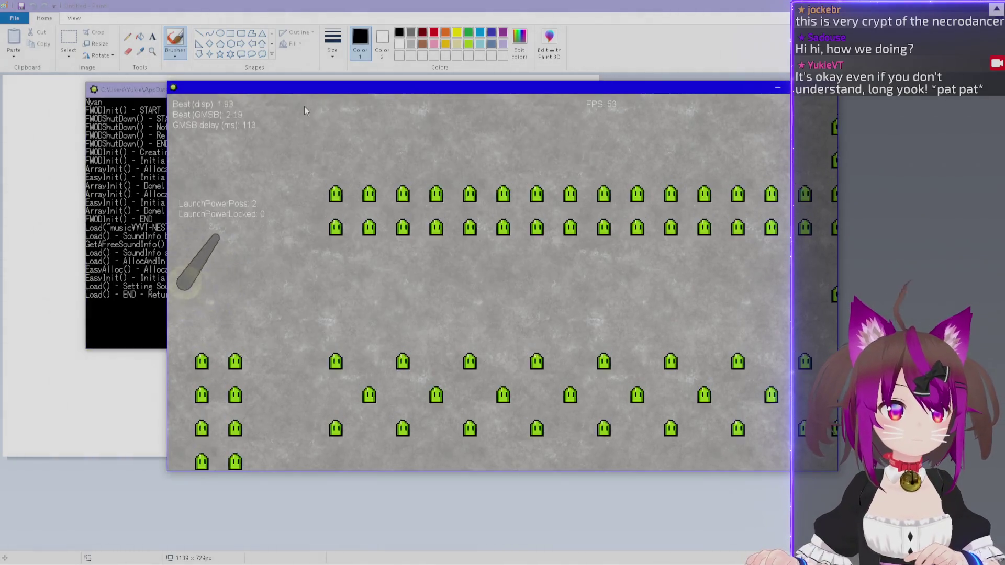
pyautogui.click(297, 109)
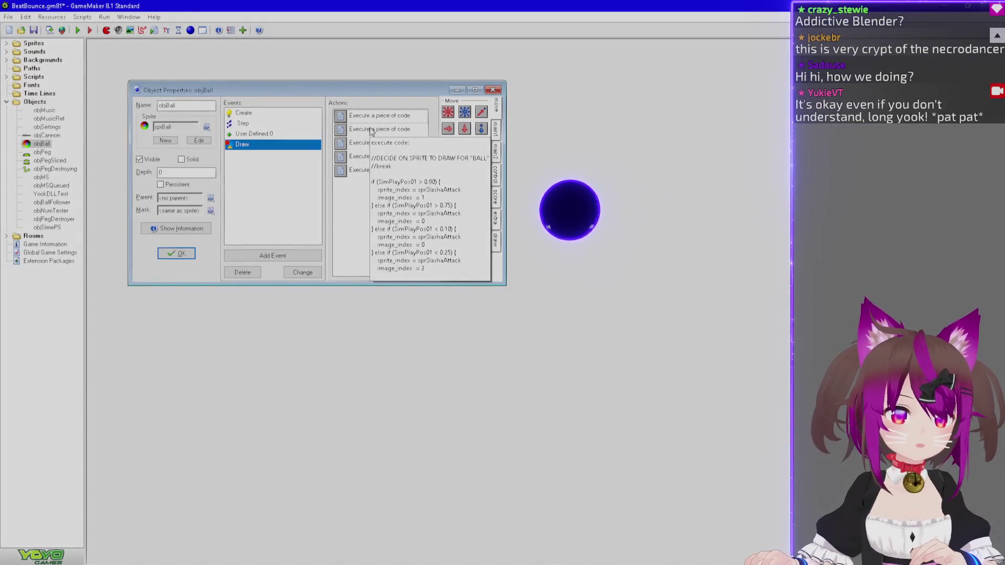
# Comment out the bm_add and bm_normal blend lines again and apply the code.
pyautogui.doubleClick(366, 143)
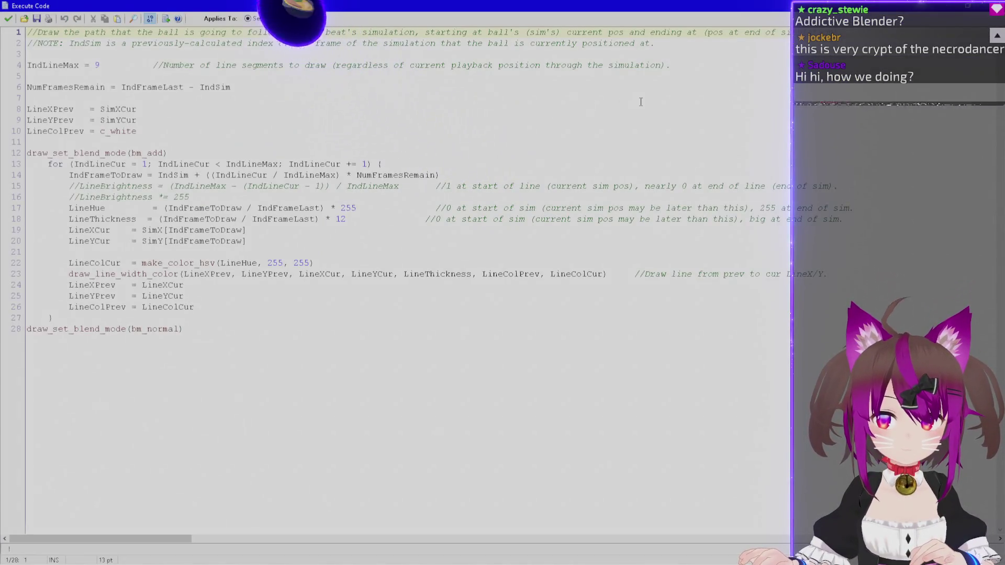
pyautogui.click(203, 155)
pyautogui.press('Home')
pyautogui.write('//')
pyautogui.hotkey('ctrl', 'End')
pyautogui.press('Home')
pyautogui.write('//')
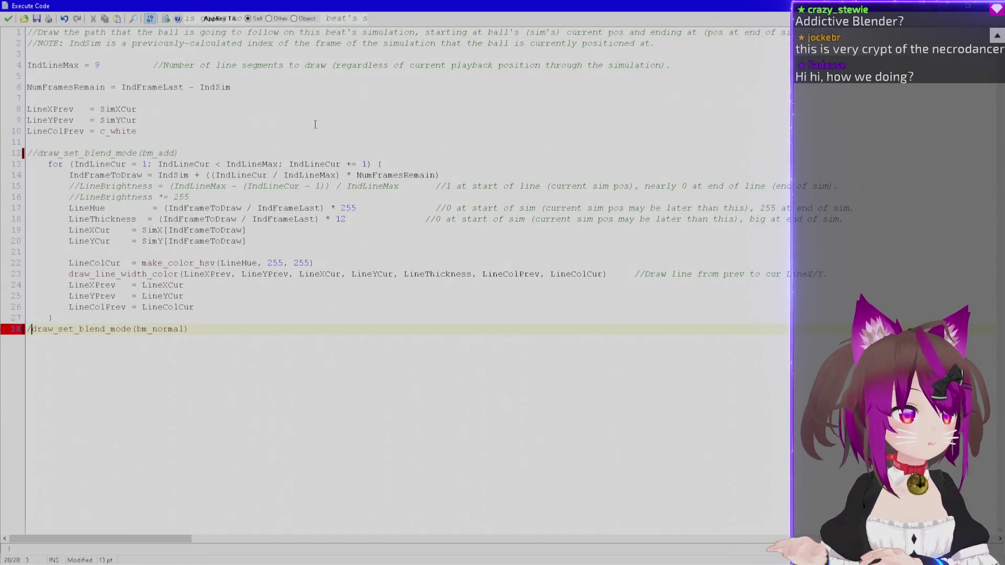
pyautogui.click(12, 19)
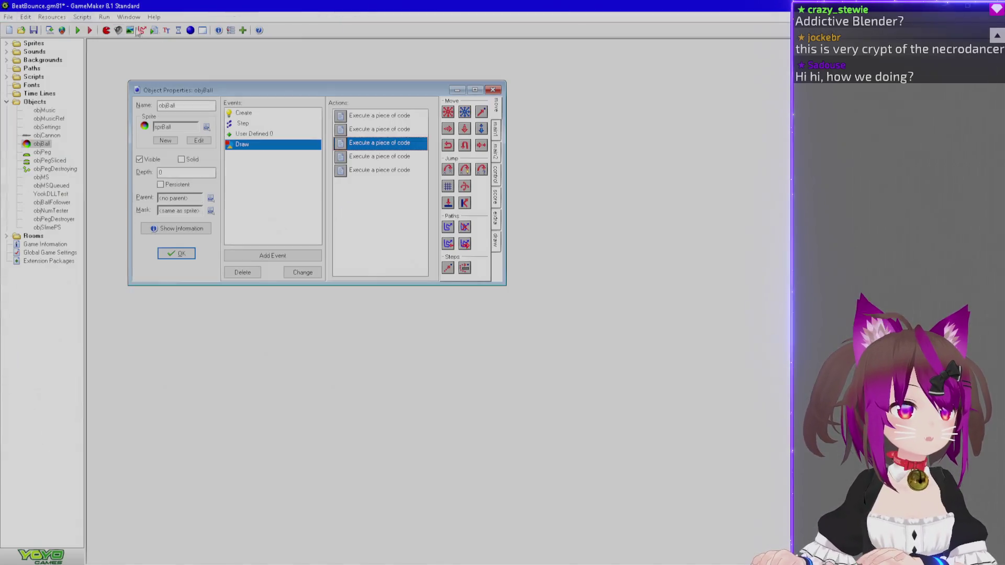
# Search the help for the keyword 'bloom'.
pyautogui.press('F1')
pyautogui.click(77, 48)
pyautogui.write('bloom')
pyautogui.press('Return')
pyautogui.press('Return')
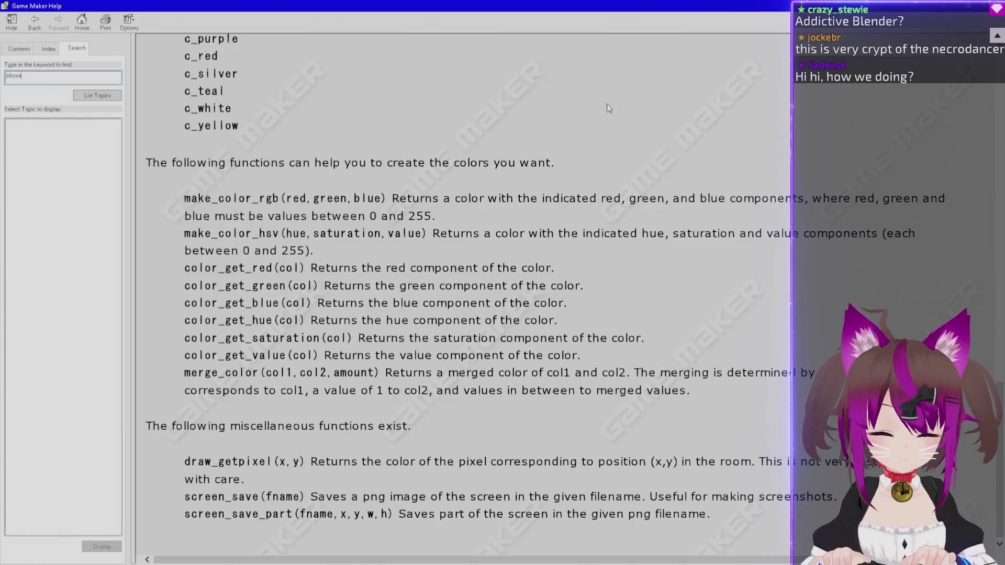
# Search the help for 'blur', then return to objBall's trajectory code.
pyautogui.hotkey('ctrl', 'a')
pyautogui.write('blur')
pyautogui.press('Return')
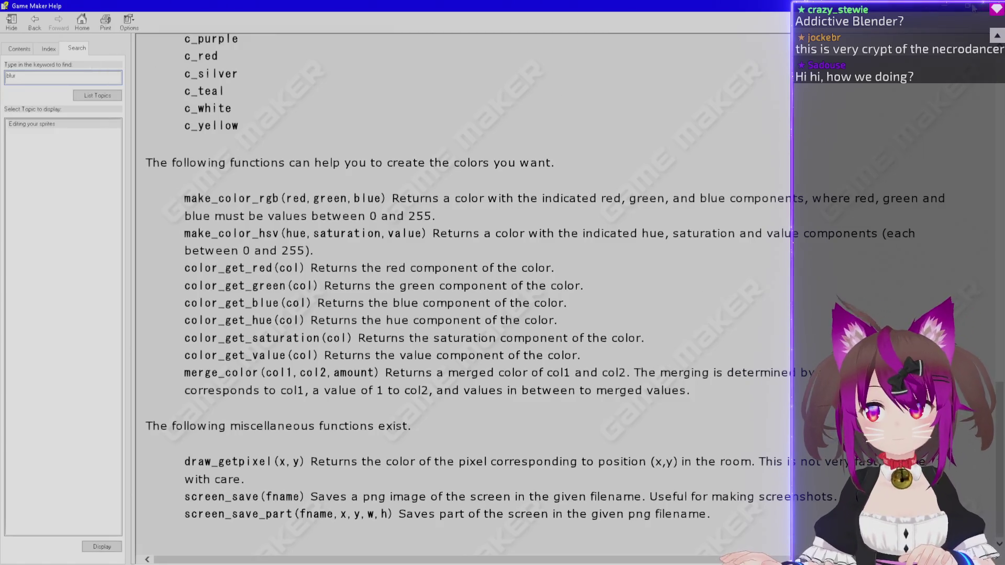
pyautogui.hotkey('alt', 'Tab')
pyautogui.doubleClick(366, 143)
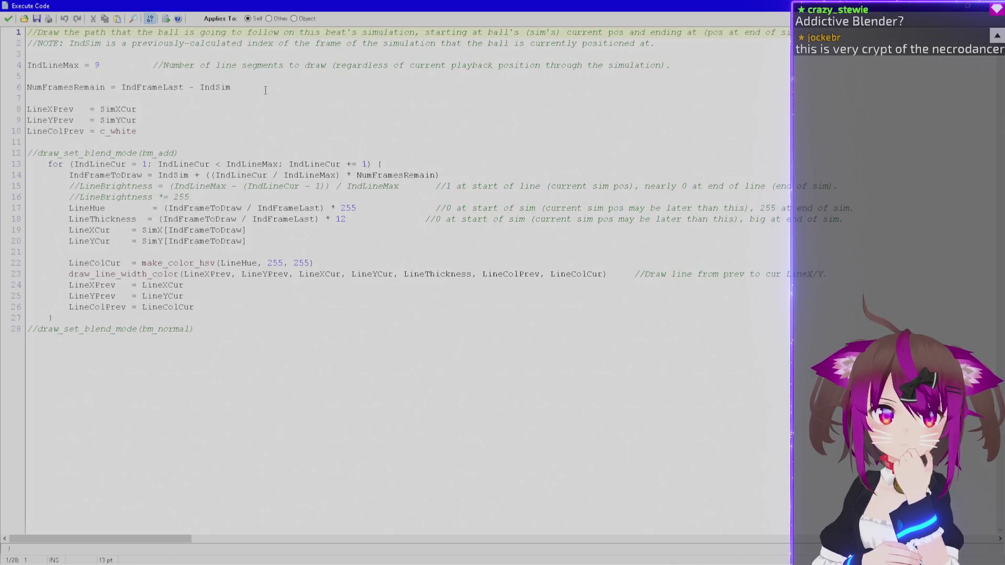
# Close the code editor and look up surface_create() in the help index.
pyautogui.click(8, 18)
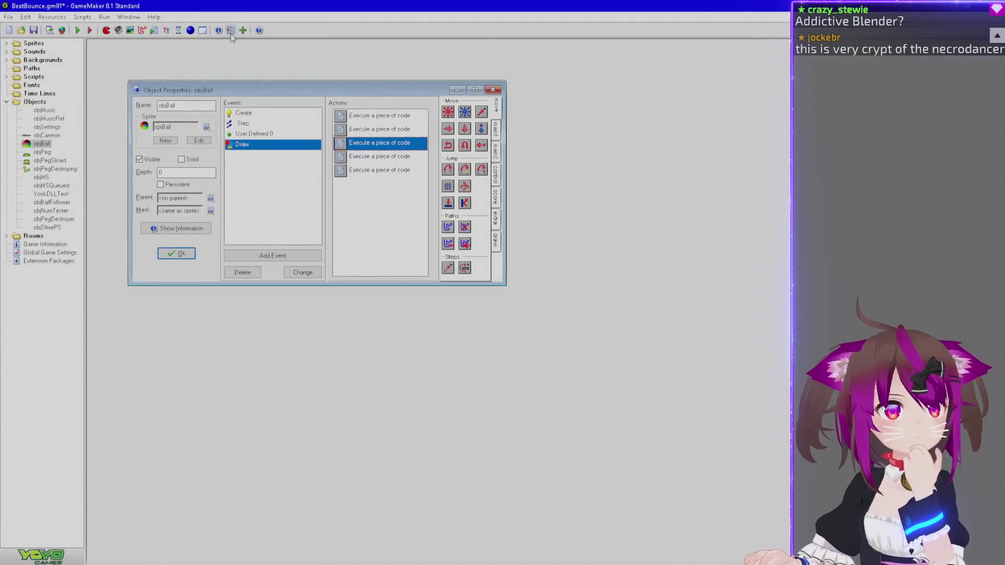
pyautogui.click(258, 30)
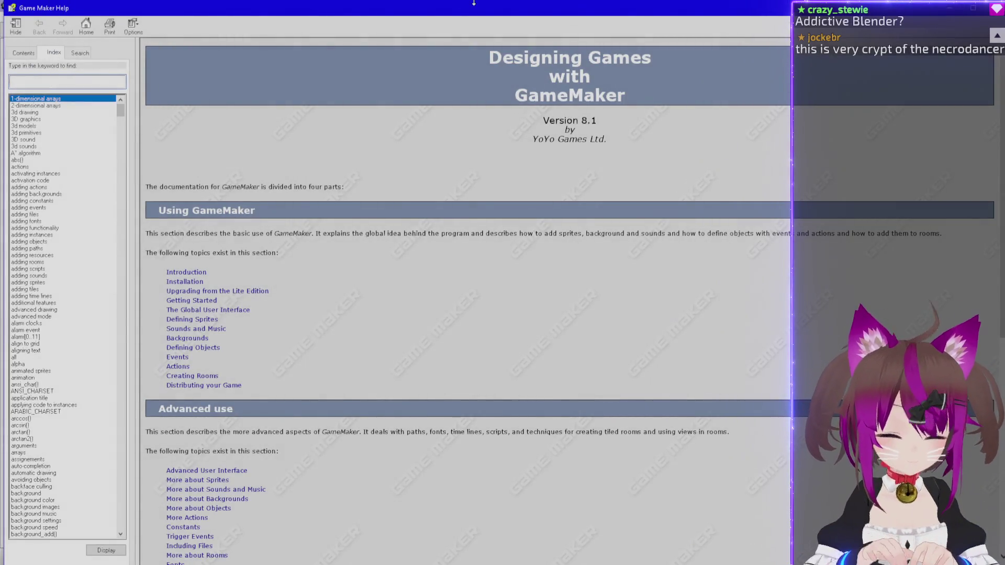
pyautogui.write('surf')
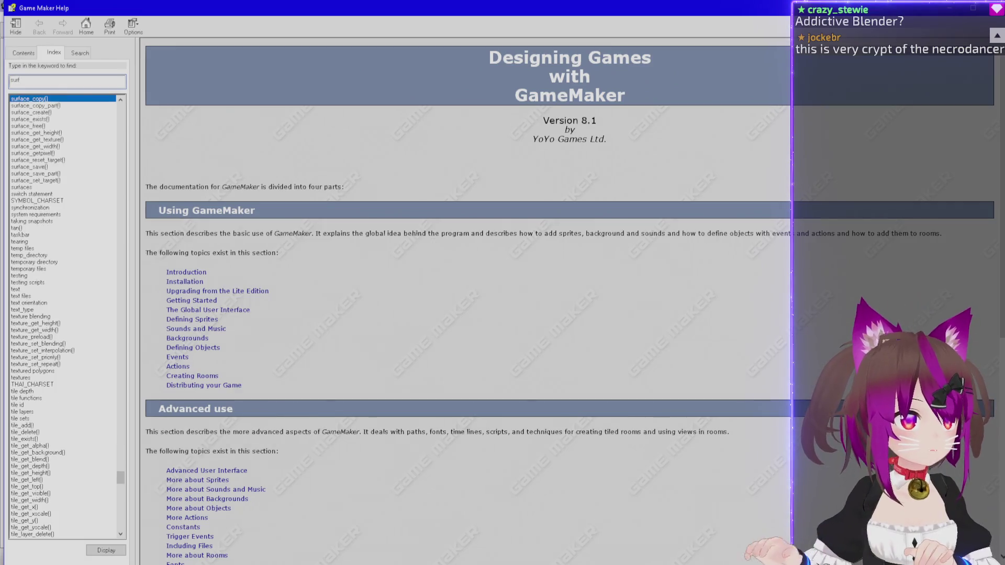
pyautogui.doubleClick(62, 112)
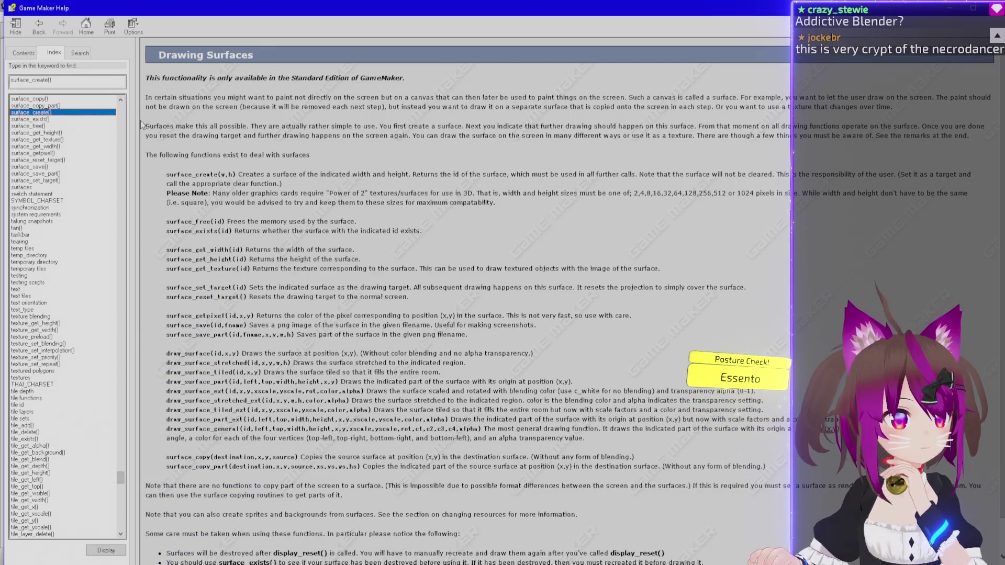
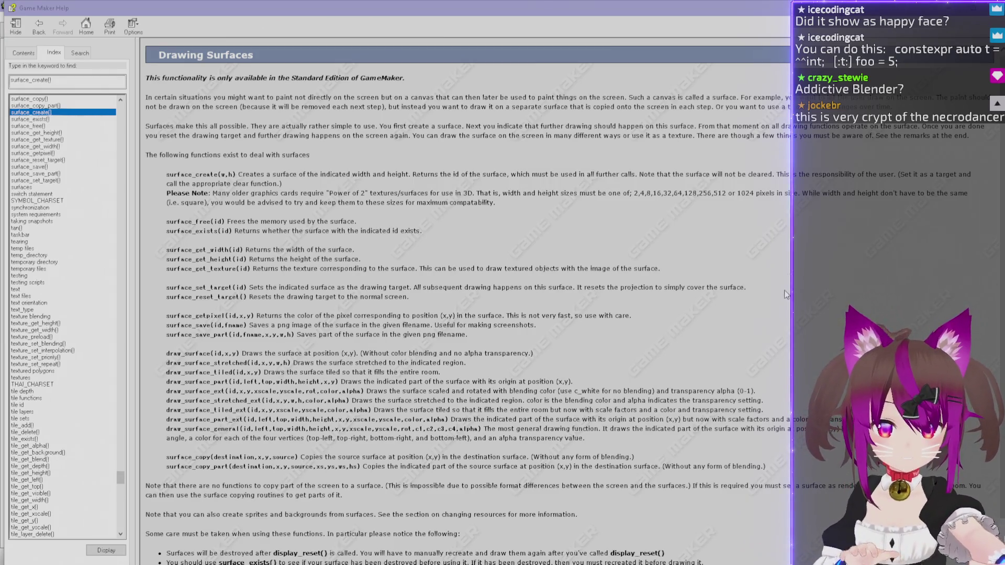
# Close the scratch note window without saving it.
pyautogui.write('^^')
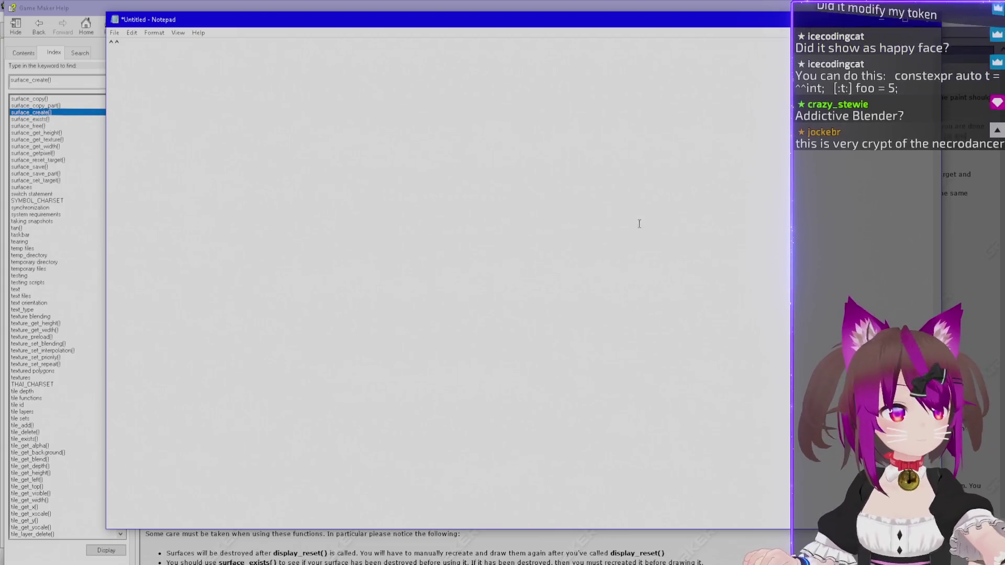
pyautogui.hotkey('alt', 'F4')
pyautogui.press('n')
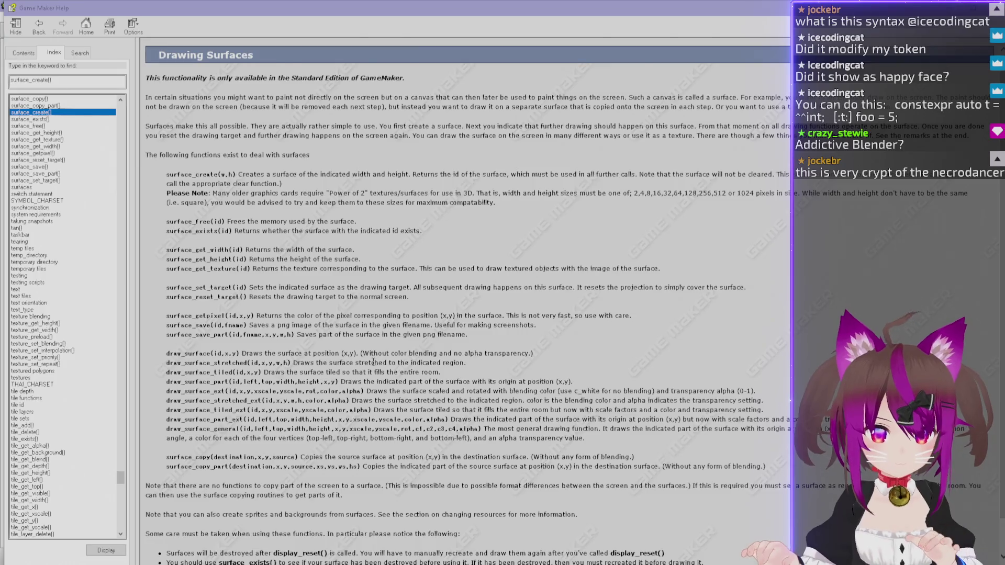
# Enlarge the Drawing Surfaces help text and highlight the surface_getpixel(id,x,y) signature while reading.
pyautogui.keyDown('ctrl'); pyautogui.scroll(3, 374, 362); pyautogui.keyUp('ctrl')
pyautogui.keyDown('ctrl'); pyautogui.scroll(2, 373, 363); pyautogui.keyUp('ctrl')
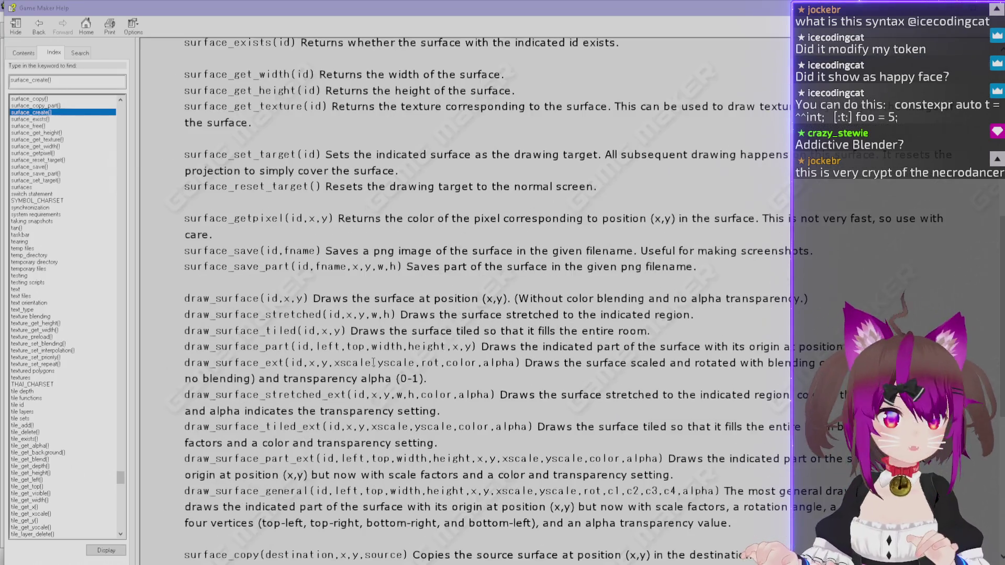
pyautogui.keyDown('ctrl'); pyautogui.scroll(1, 374, 363); pyautogui.keyUp('ctrl')
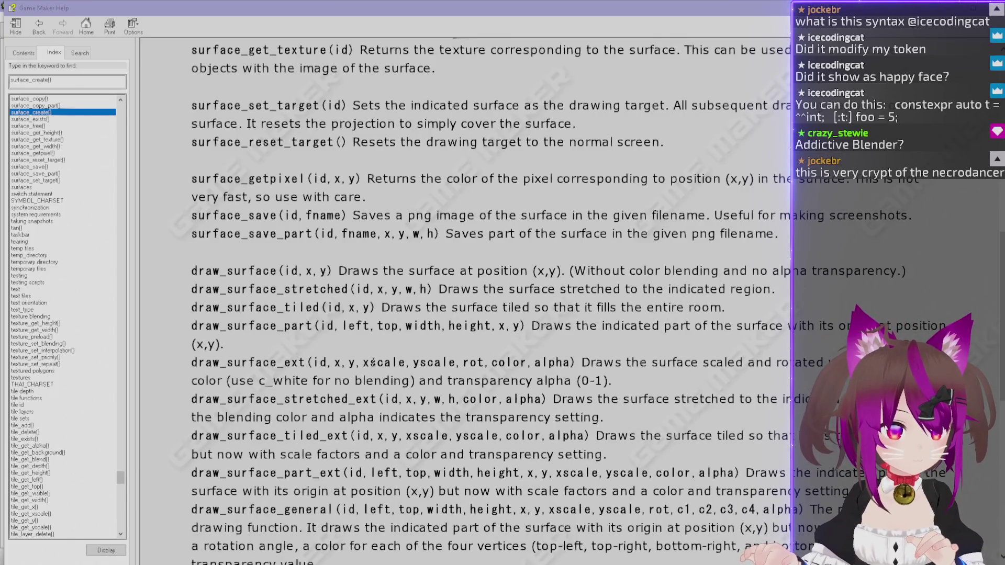
pyautogui.keyDown('ctrl'); pyautogui.scroll(-3, 373, 363); pyautogui.keyUp('ctrl')
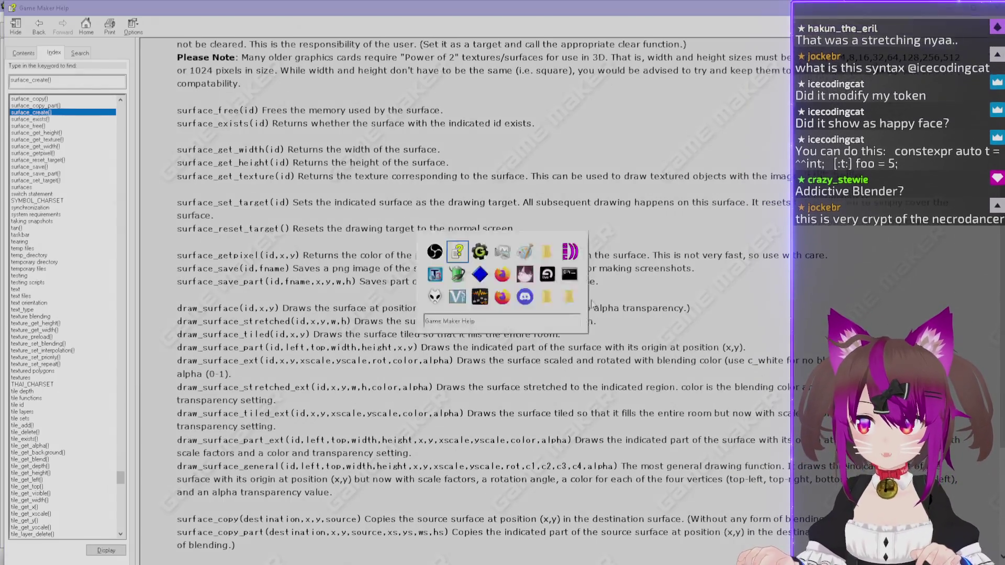
pyautogui.scroll(3, 404, 264)
pyautogui.scroll(-3, 404, 264)
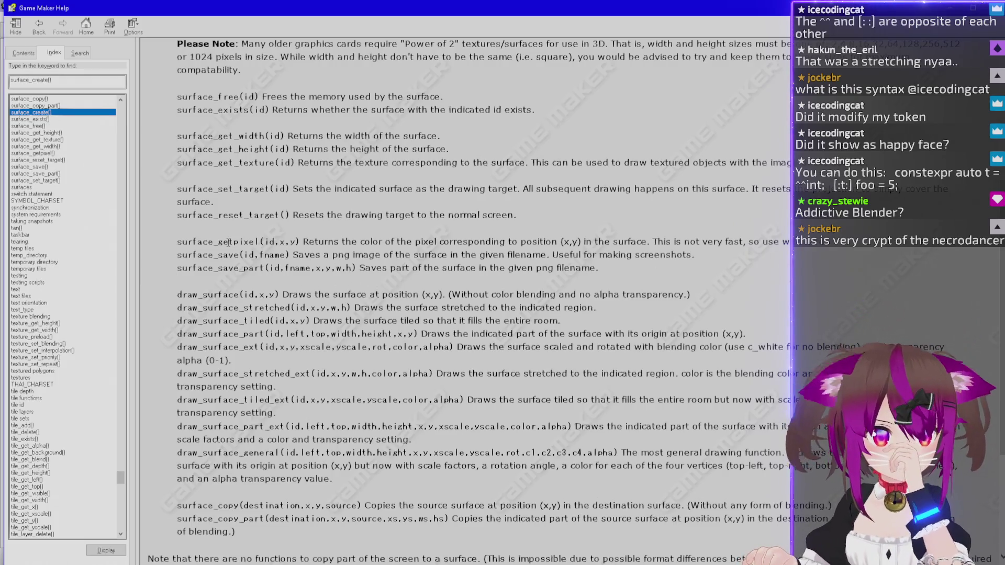
pyautogui.keyDown('ctrl'); pyautogui.scroll(-2, 246, 288); pyautogui.keyUp('ctrl')
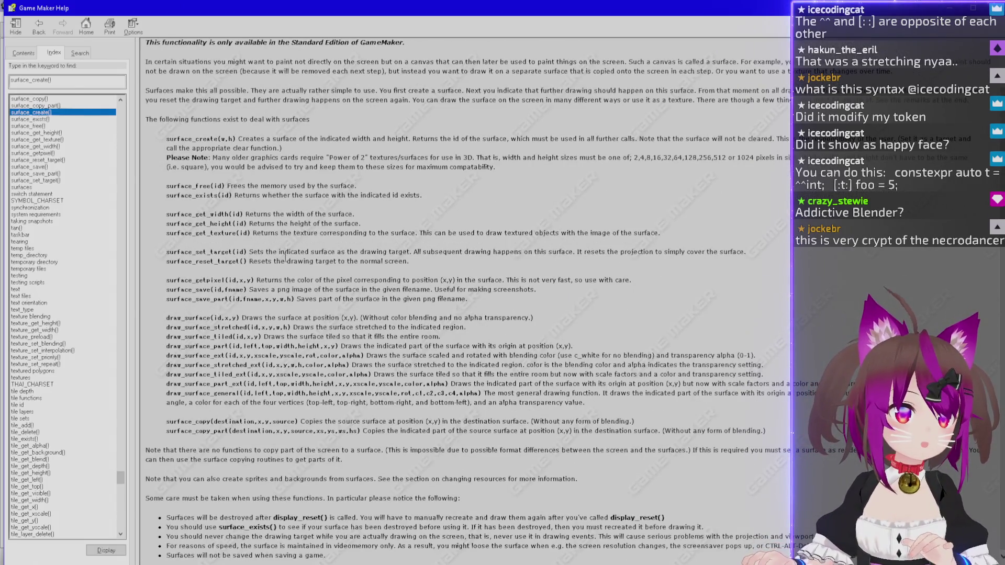
pyautogui.keyDown('ctrl'); pyautogui.scroll(2, 286, 261); pyautogui.keyUp('ctrl')
pyautogui.keyDown('ctrl'); pyautogui.scroll(3, 287, 259); pyautogui.keyUp('ctrl')
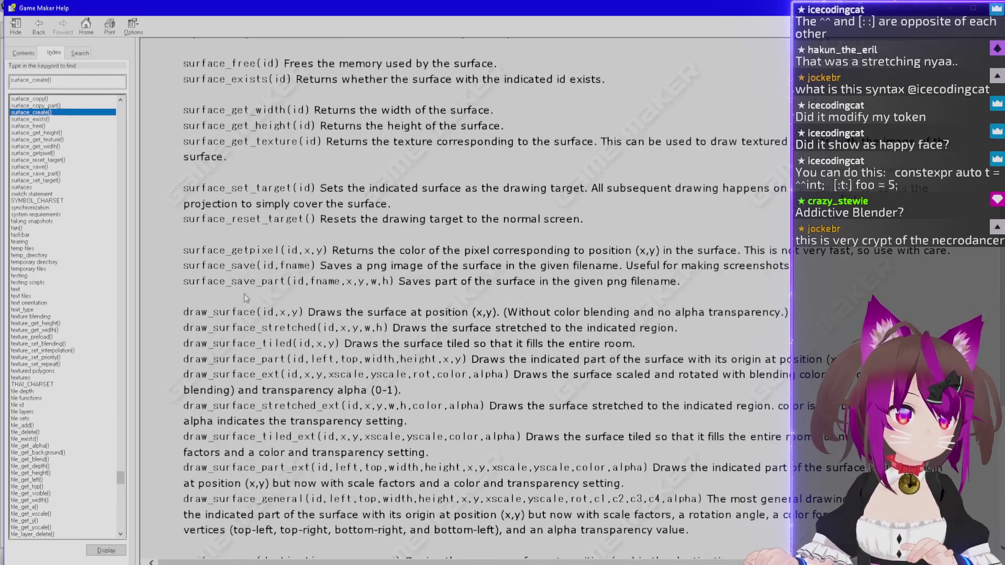
pyautogui.keyDown('ctrl'); pyautogui.scroll(-2, 275, 310); pyautogui.keyUp('ctrl')
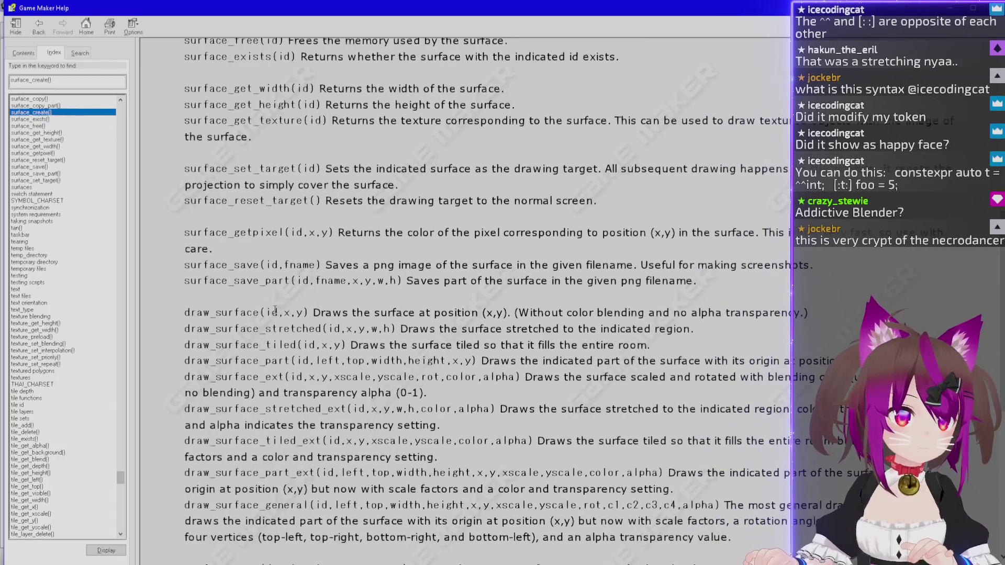
pyautogui.moveTo(335, 232); pyautogui.dragTo(184, 232)
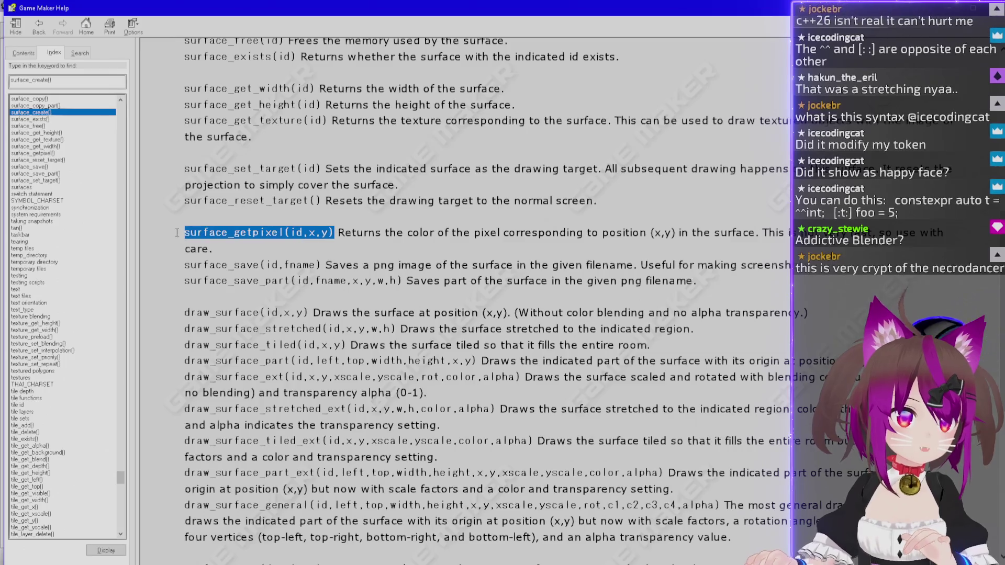
pyautogui.click(322, 242)
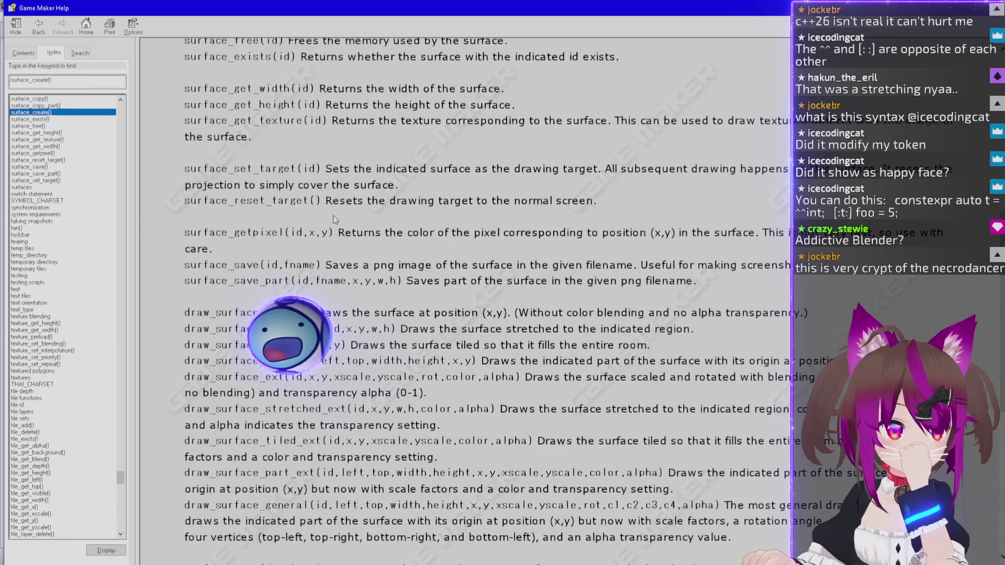
# Scroll down the page, highlighting the surface_create, surface_save and draw_surface descriptions.
pyautogui.scroll(-7, 276, 332)
pyautogui.scroll(15, 277, 333)
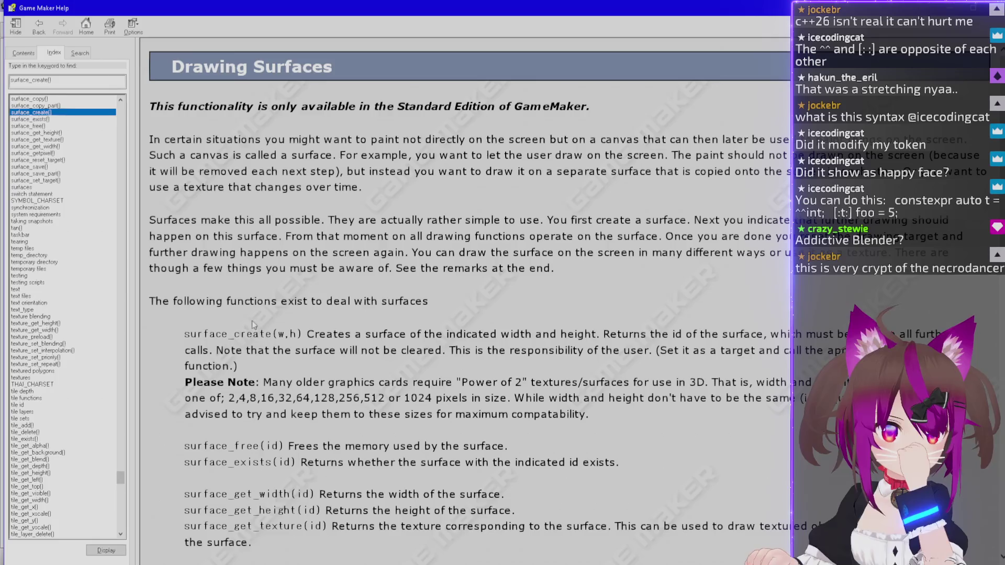
pyautogui.moveTo(307, 334)
pyautogui.mouseDown()
pyautogui.moveTo(534, 335)
pyautogui.moveTo(493, 350)
pyautogui.mouseUp()
pyautogui.scroll(-5, 393, 346)
pyautogui.scroll(-2, 374, 345)
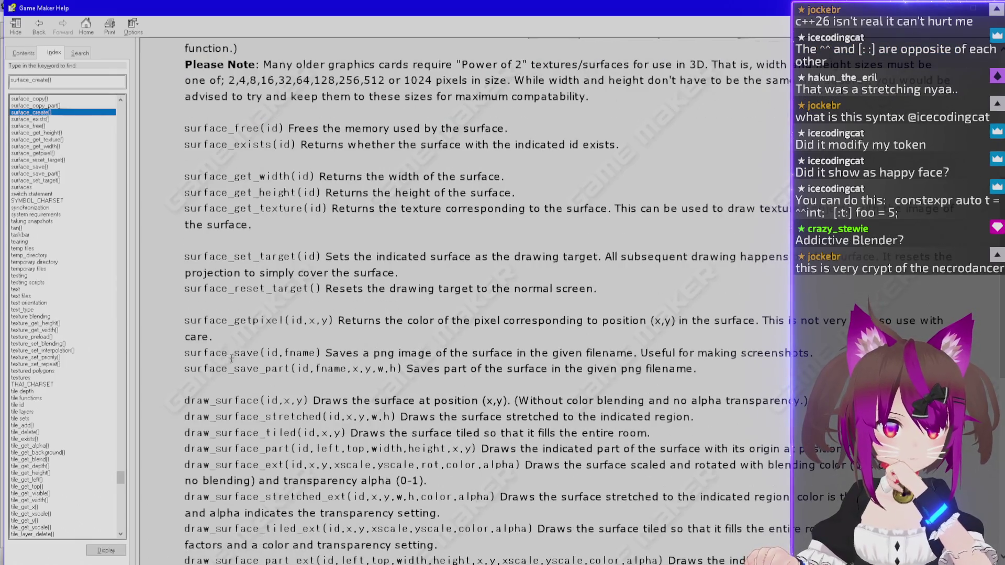
pyautogui.moveTo(230, 353); pyautogui.dragTo(435, 354)
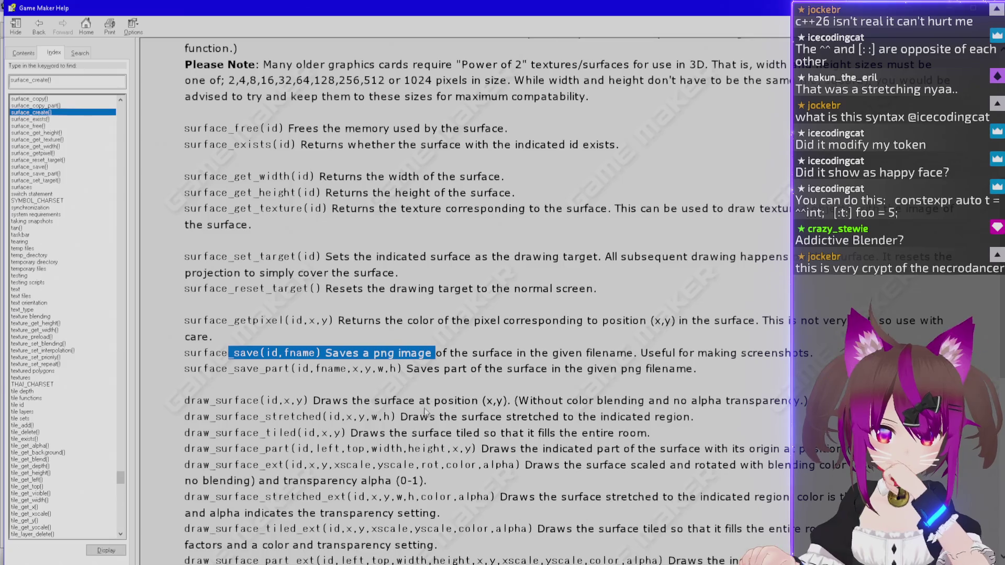
pyautogui.scroll(-2, 427, 413)
pyautogui.moveTo(545, 337)
pyautogui.mouseDown()
pyautogui.moveTo(561, 337)
pyautogui.moveTo(556, 354)
pyautogui.mouseUp()
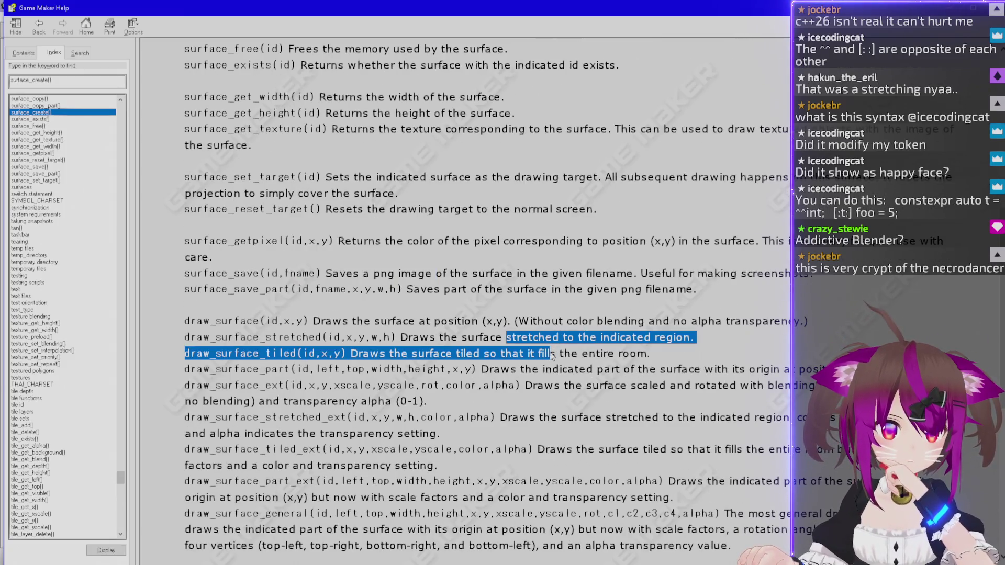
pyautogui.click(591, 358)
pyautogui.scroll(-2, 579, 375)
pyautogui.scroll(-2, 579, 375)
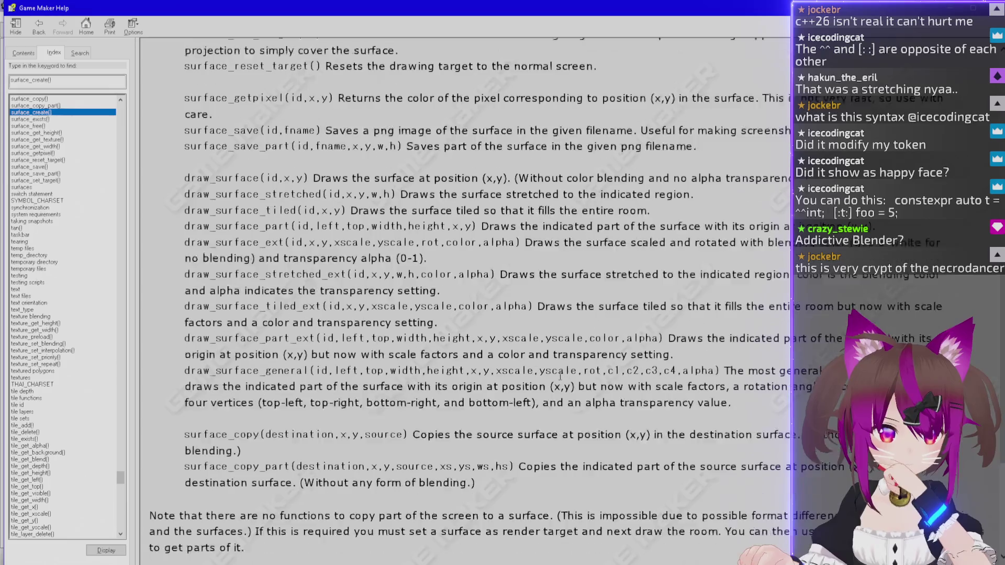
pyautogui.scroll(-5, 252, 353)
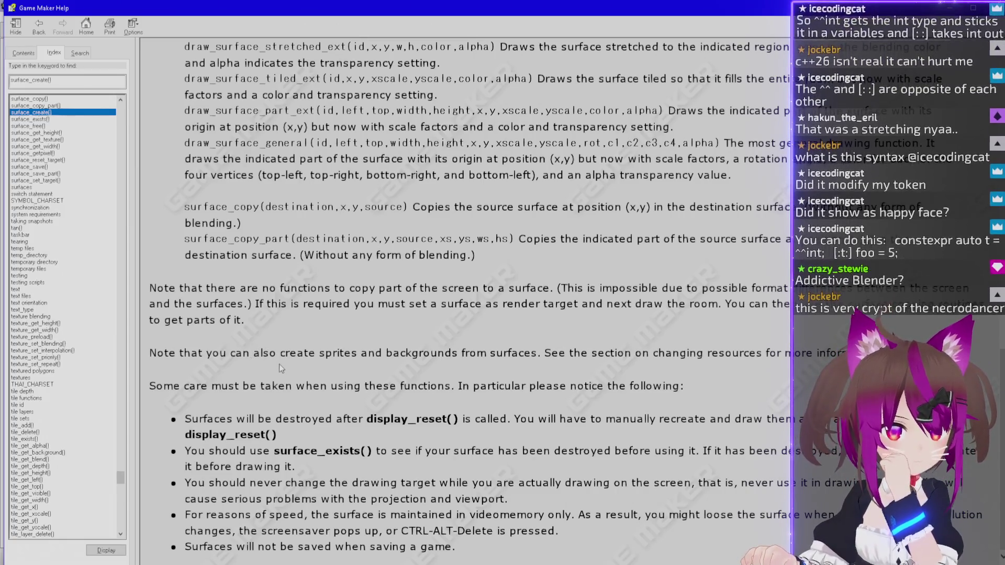
pyautogui.scroll(2, 278, 364)
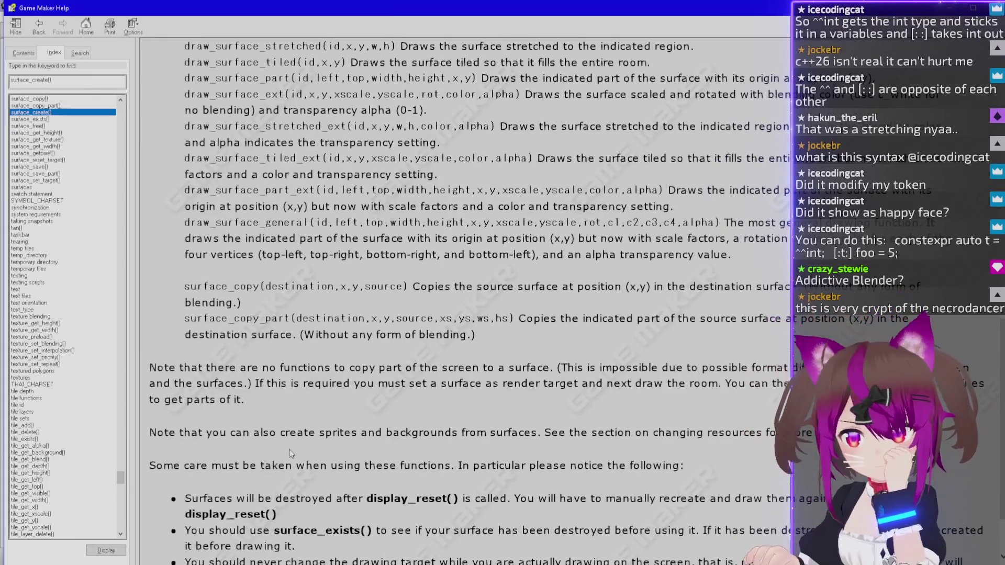
pyautogui.scroll(15, 289, 449)
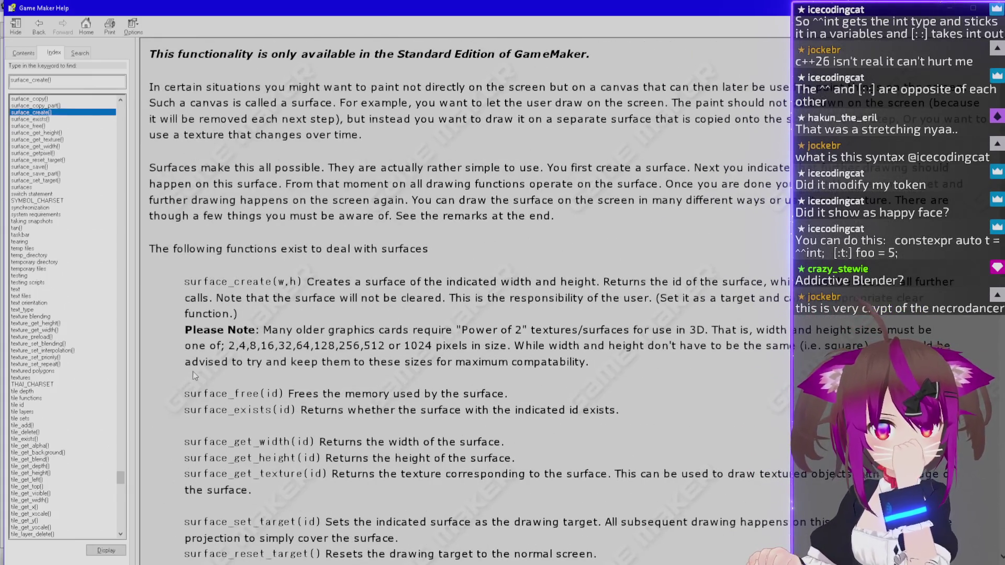
pyautogui.scroll(-3, 192, 372)
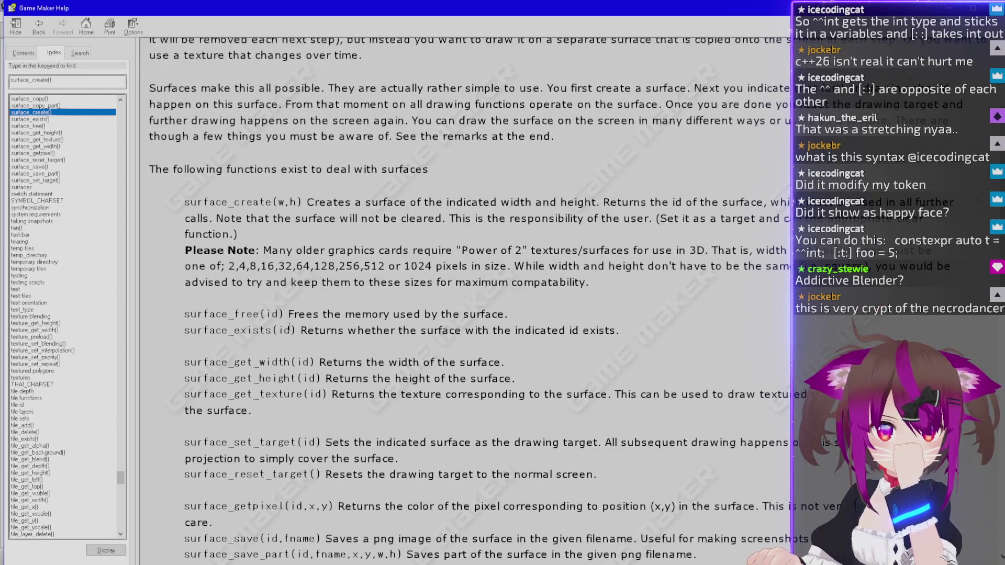
pyautogui.scroll(-3, 290, 333)
pyautogui.scroll(-3, 290, 335)
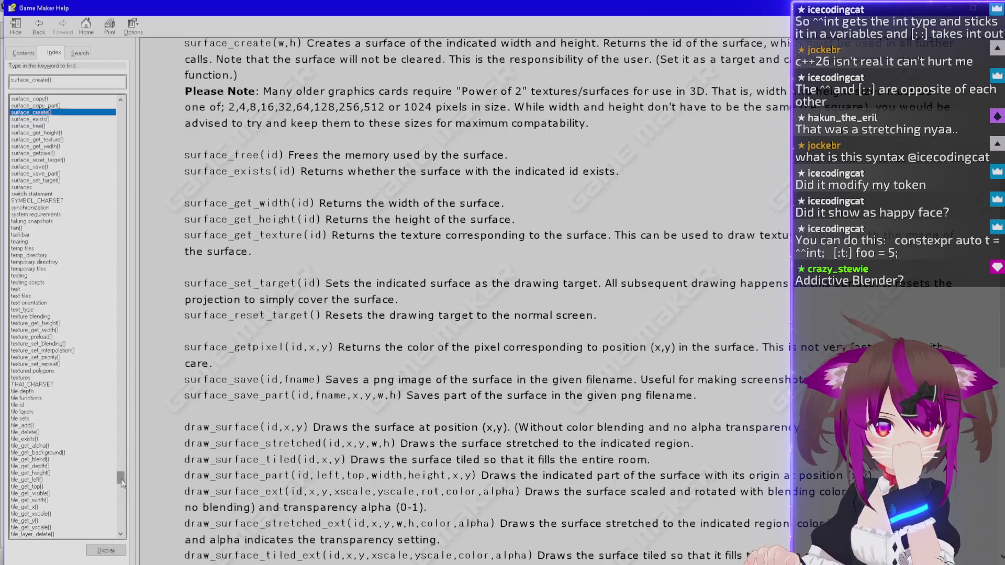
# Search the index for 'background' and select the background_create_from_screen() entry.
pyautogui.scroll(15, 111, 356)
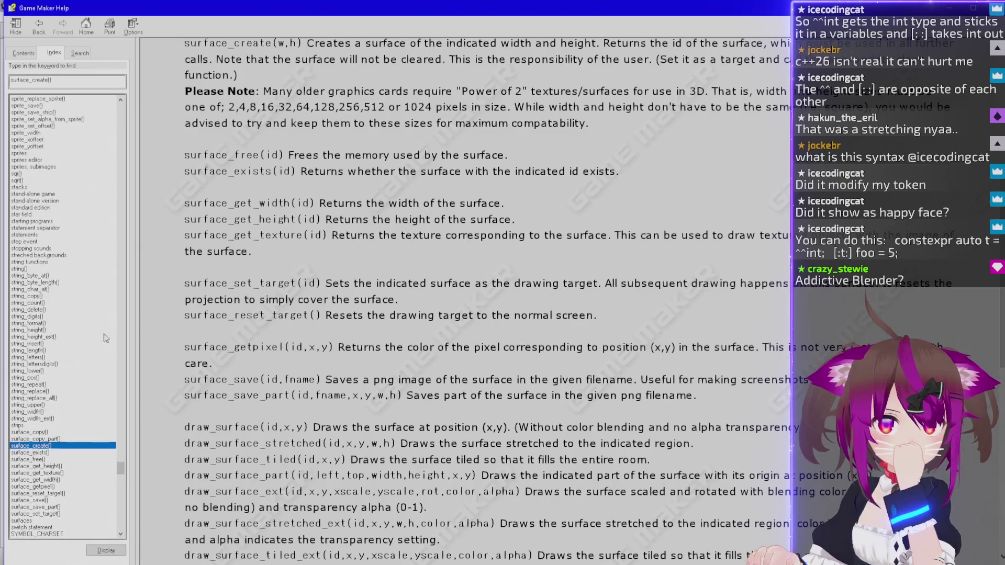
pyautogui.click(67, 82)
pyautogui.write('spl')
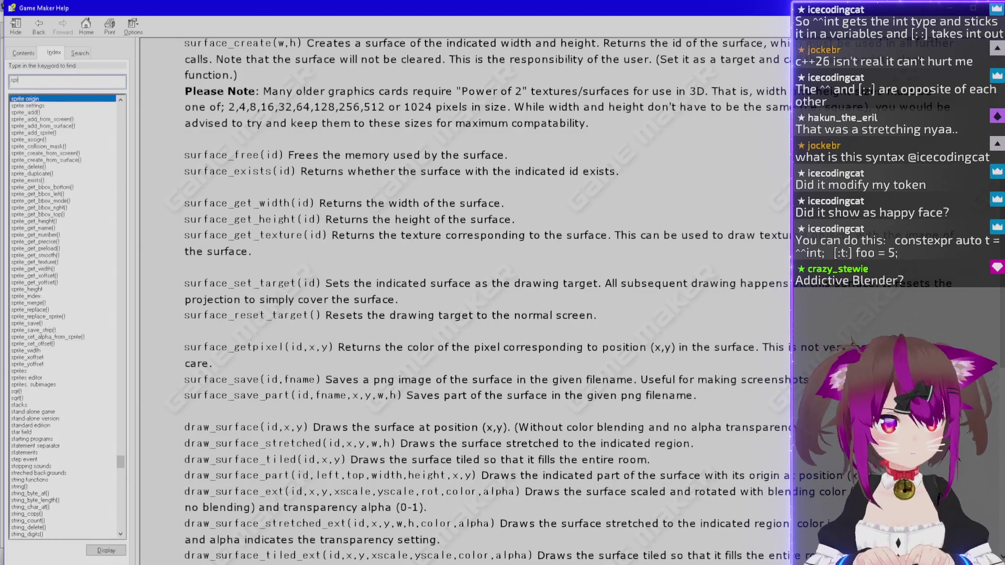
pyautogui.write('rite_')
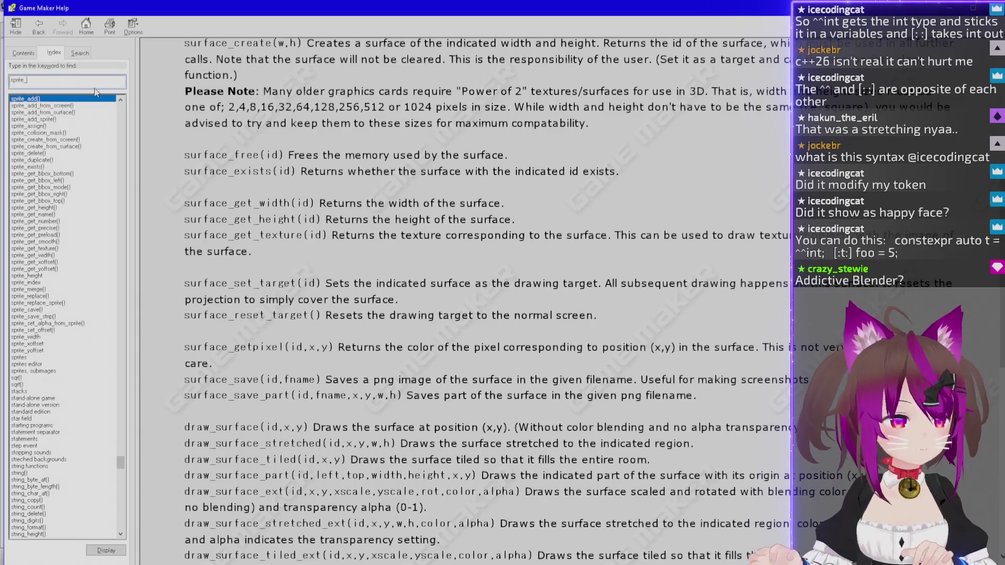
pyautogui.hotkey('ctrl', 'a')
pyautogui.write('Background')
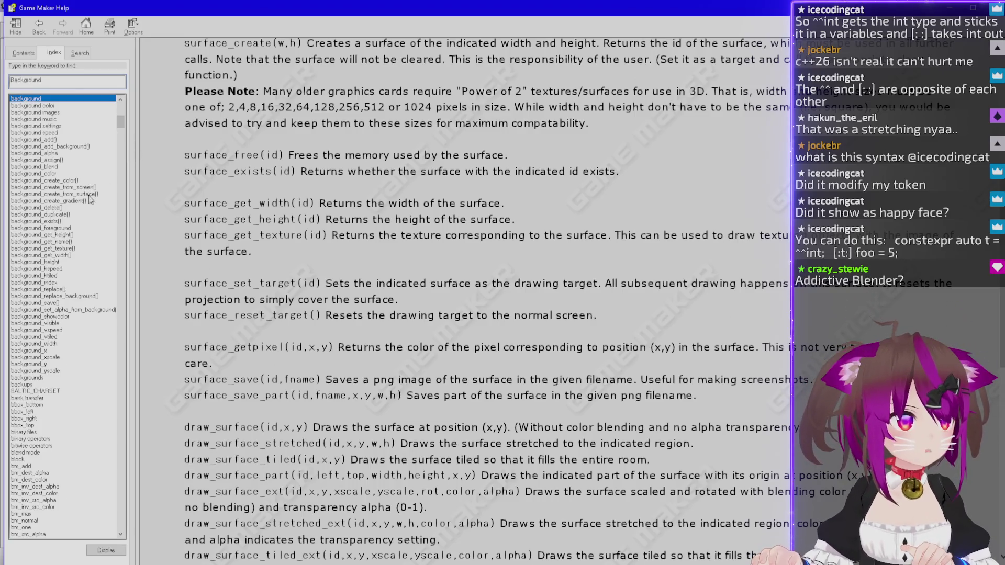
pyautogui.hotkey('ctrl', 'a')
pyautogui.press('BackSpace')
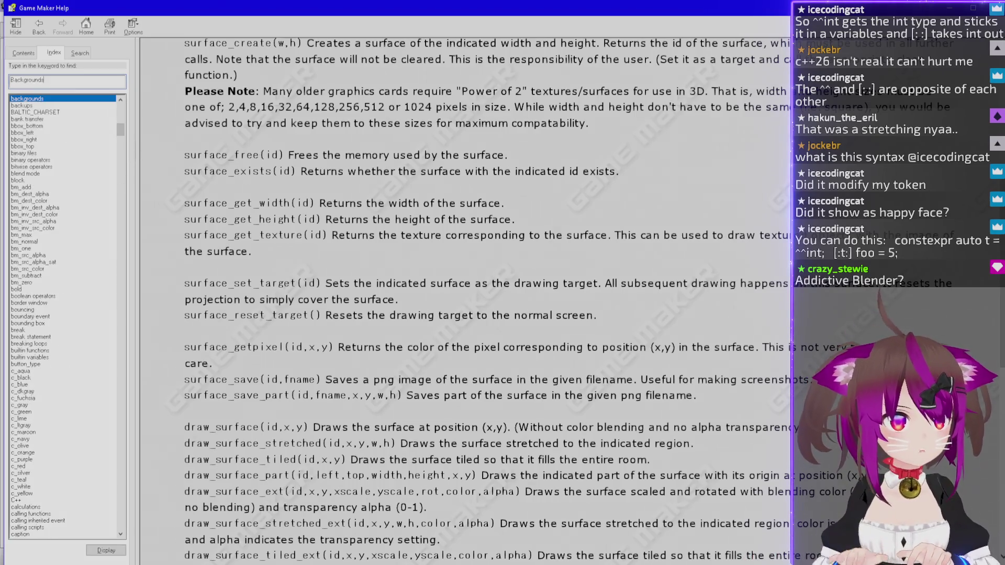
pyautogui.write('surface_cre')
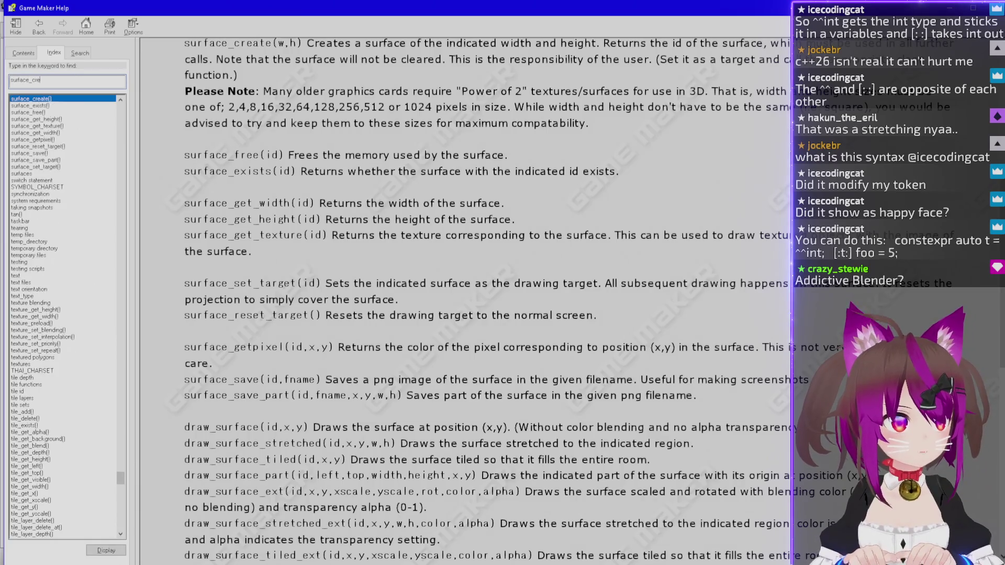
pyautogui.hotkey('ctrl', 'a')
pyautogui.write('background')
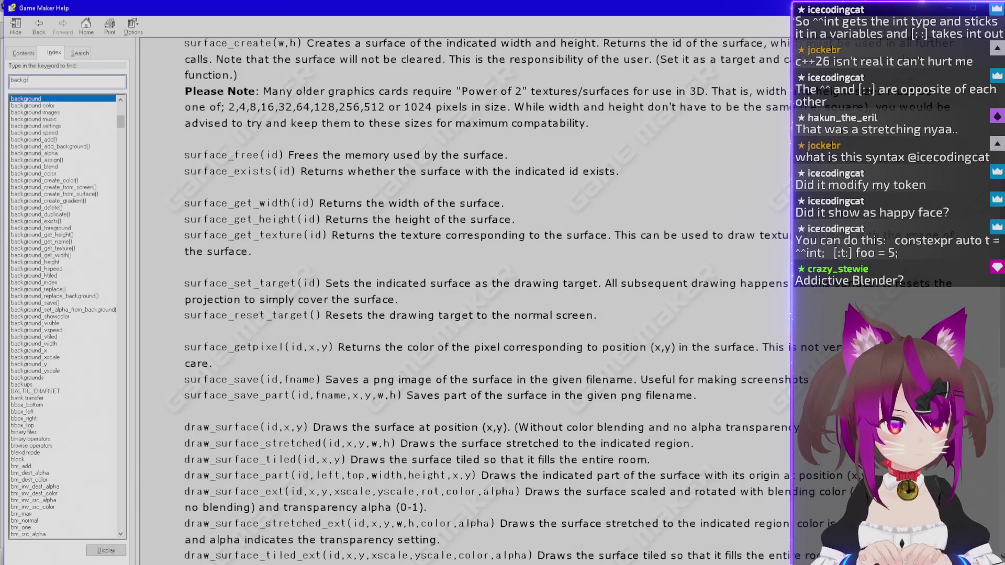
pyautogui.click(87, 188)
# Read the background_create_from_screen() help page, then select the background_alpha index entry.
pyautogui.doubleClick(66, 187)
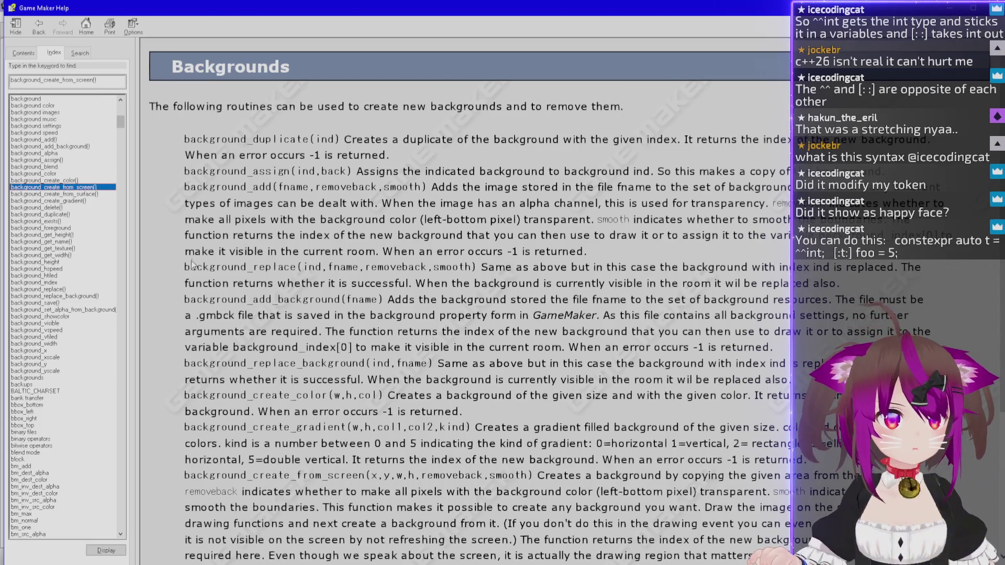
pyautogui.moveTo(297, 475); pyautogui.dragTo(366, 475)
pyautogui.scroll(-3, 214, 458)
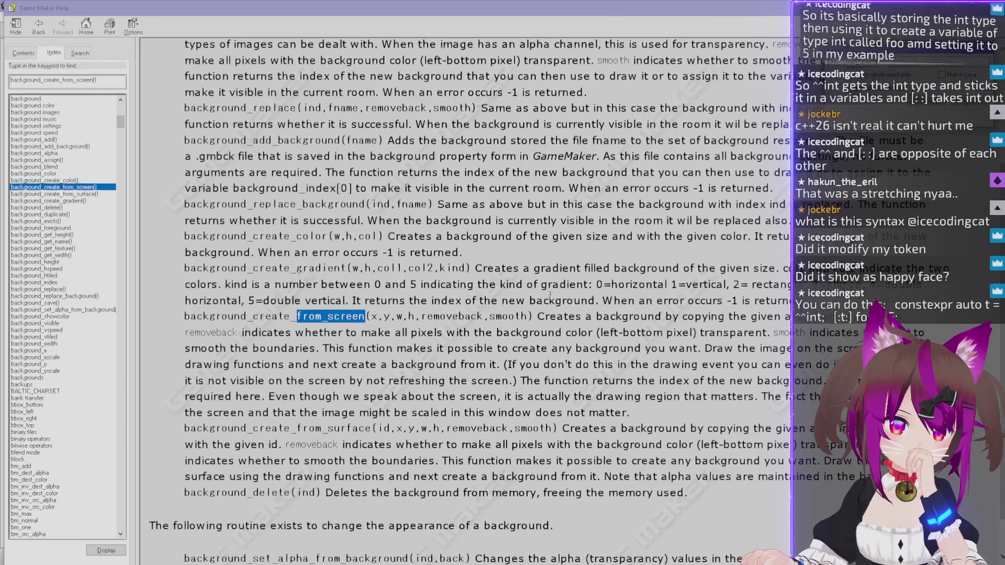
pyautogui.scroll(1, 313, 317)
pyautogui.scroll(4, 313, 317)
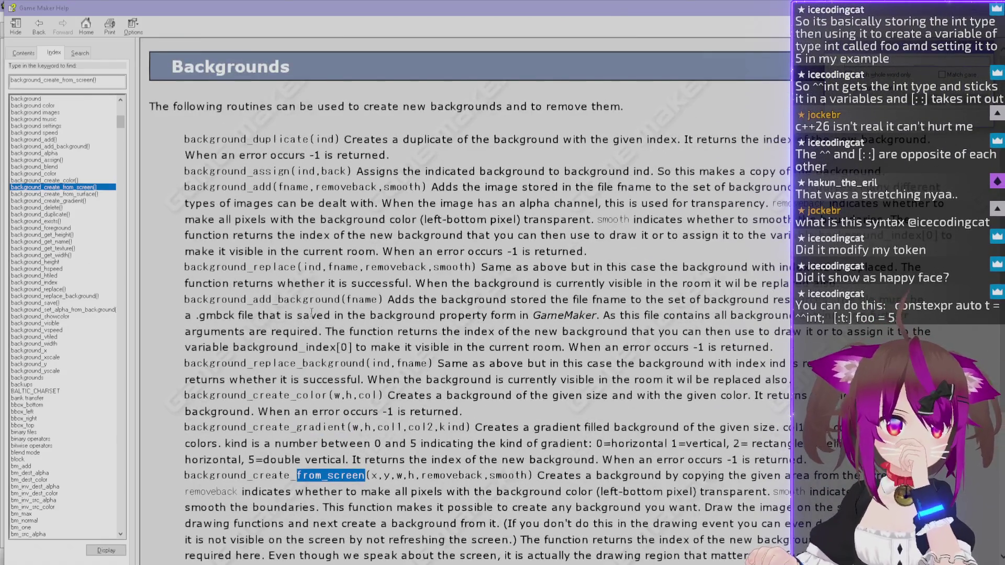
pyautogui.scroll(-6, 342, 303)
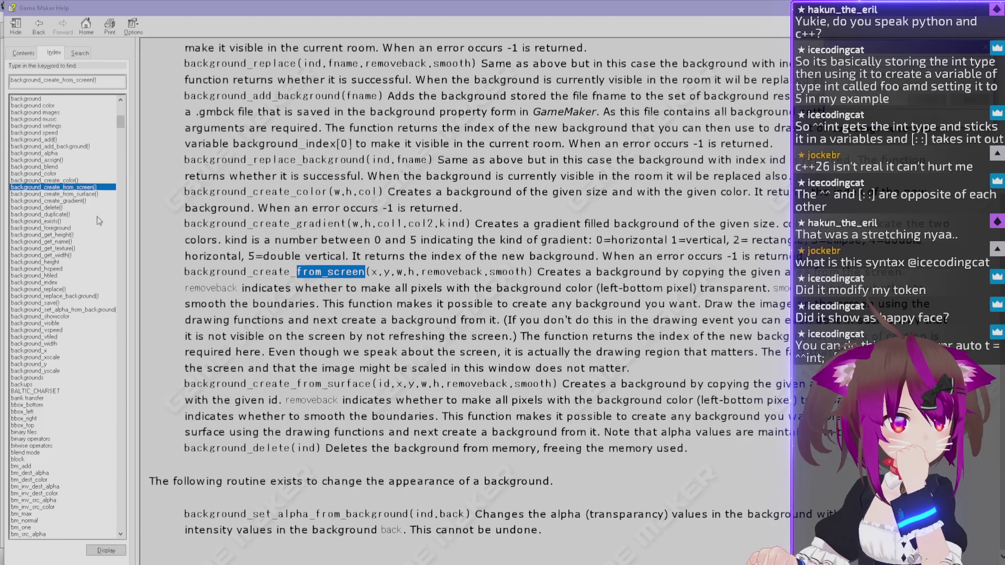
pyautogui.click(70, 153)
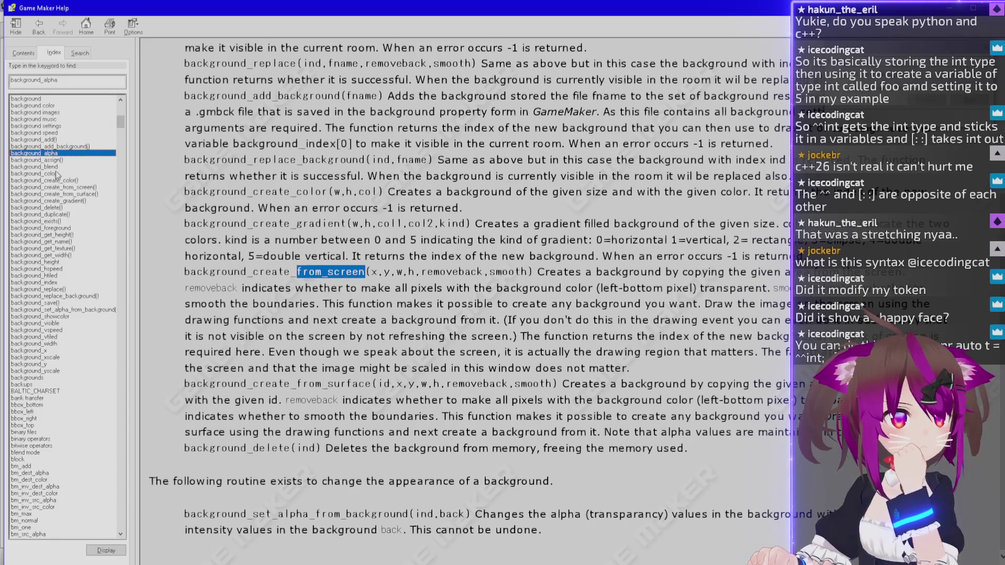
# Open the Backgrounds variables page and highlight the background_xscale and background_width descriptions.
pyautogui.doubleClick(61, 153)
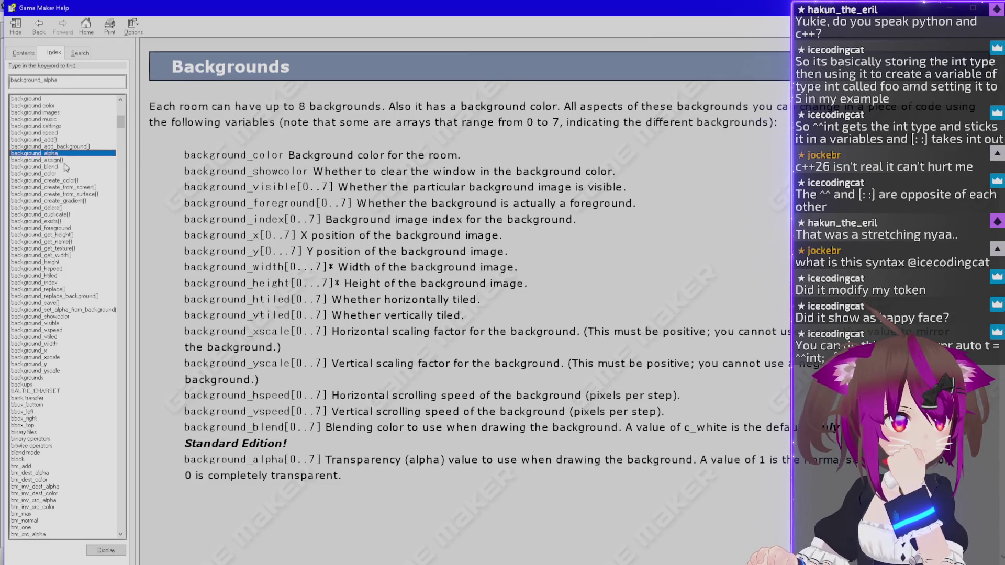
pyautogui.click(46, 358)
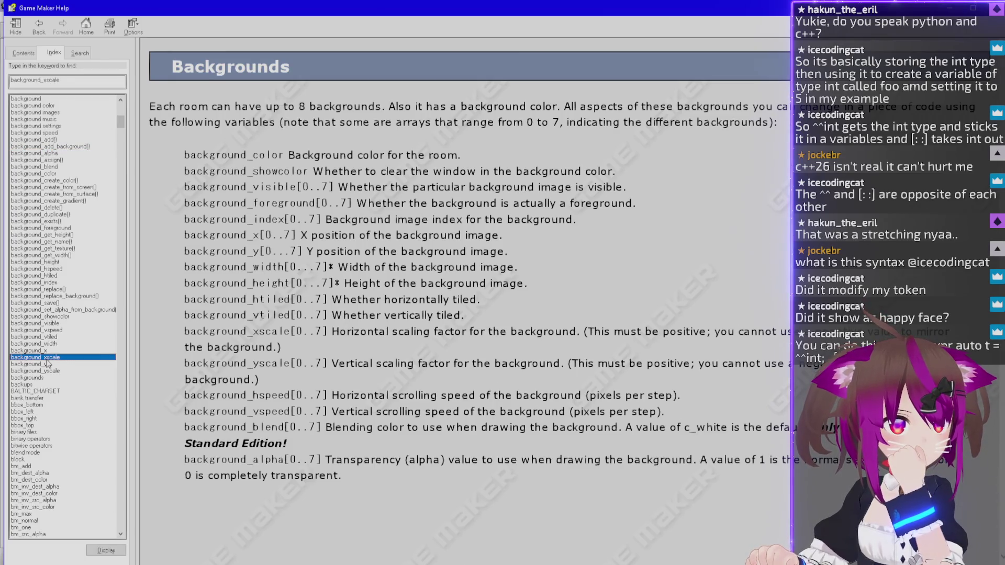
pyautogui.moveTo(184, 332); pyautogui.dragTo(406, 340)
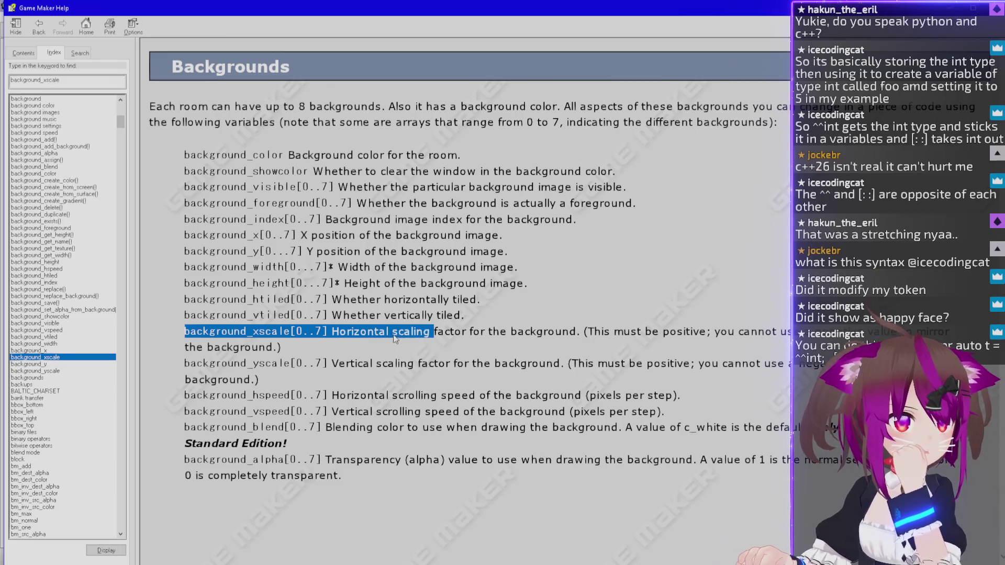
pyautogui.click(56, 262)
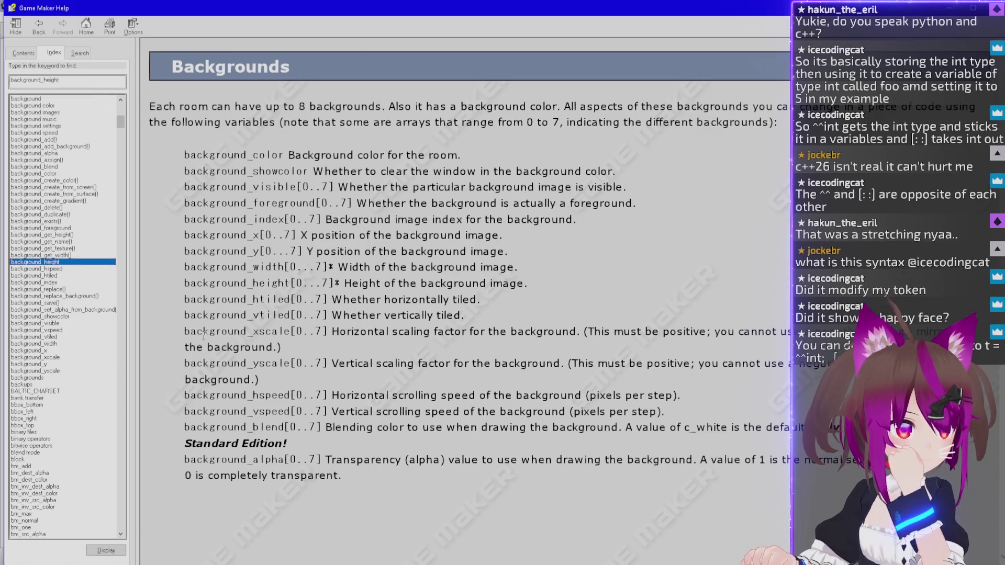
pyautogui.moveTo(185, 267); pyautogui.dragTo(347, 271)
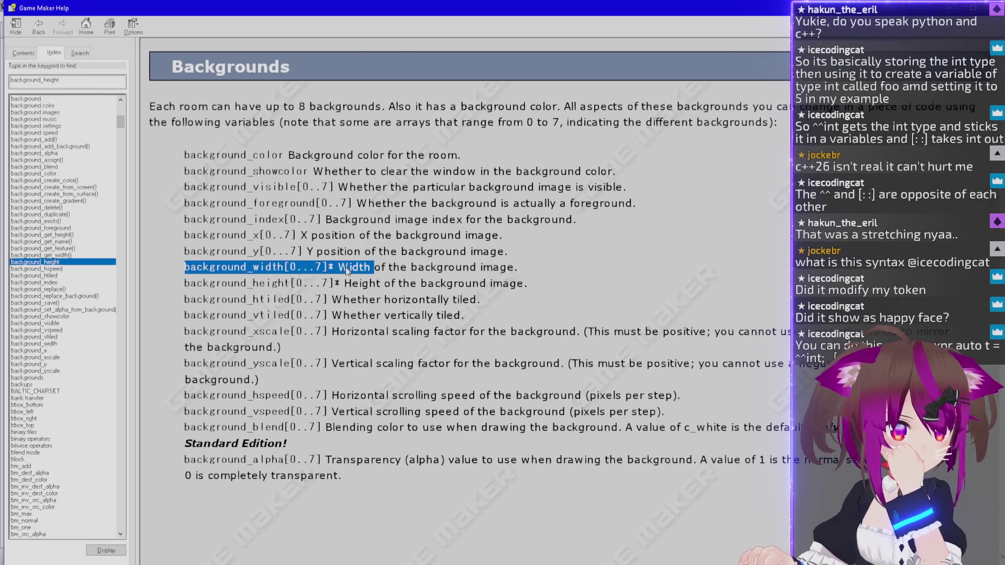
pyautogui.click(338, 268)
pyautogui.moveTo(338, 267); pyautogui.dragTo(329, 268)
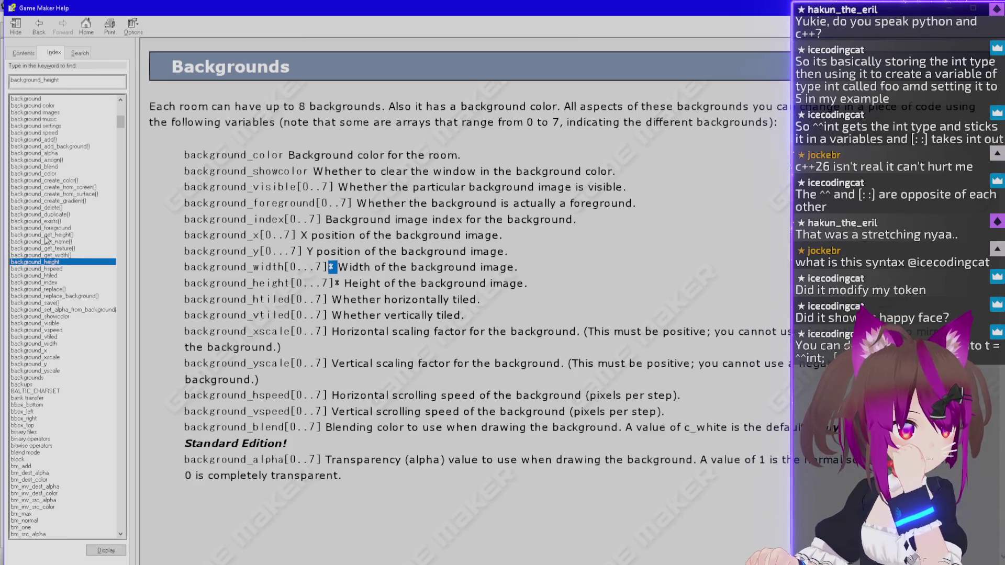
# Search the index for 'surface' and open the surface_create() help page.
pyautogui.scroll(11, 52, 238)
pyautogui.scroll(-20, 52, 239)
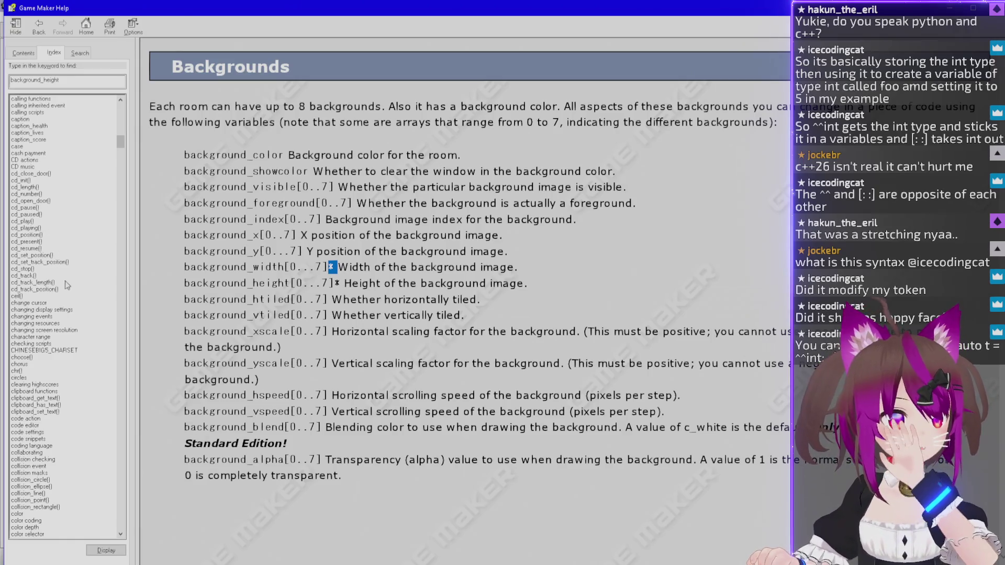
pyautogui.scroll(-4, 66, 290)
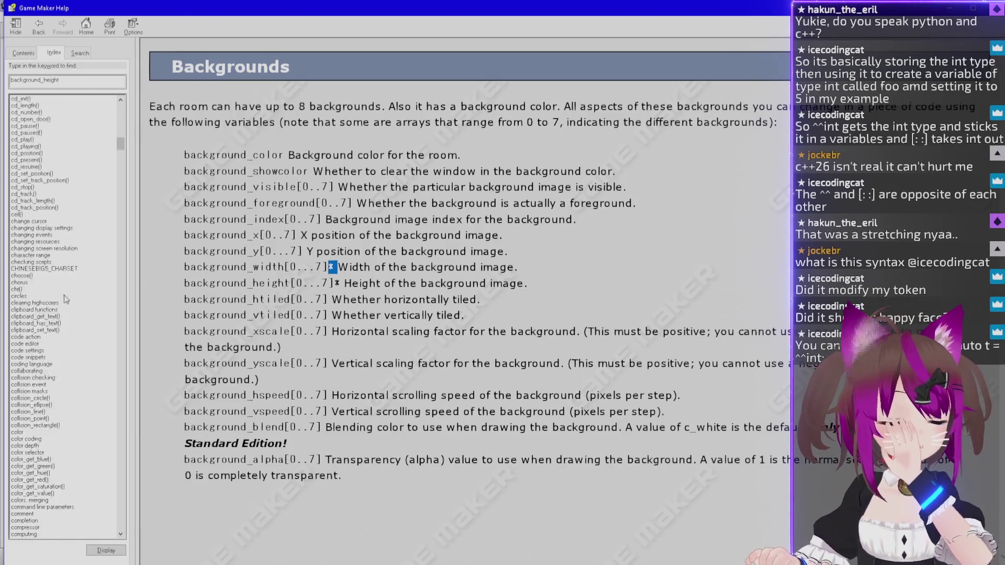
pyautogui.scroll(-1, 66, 299)
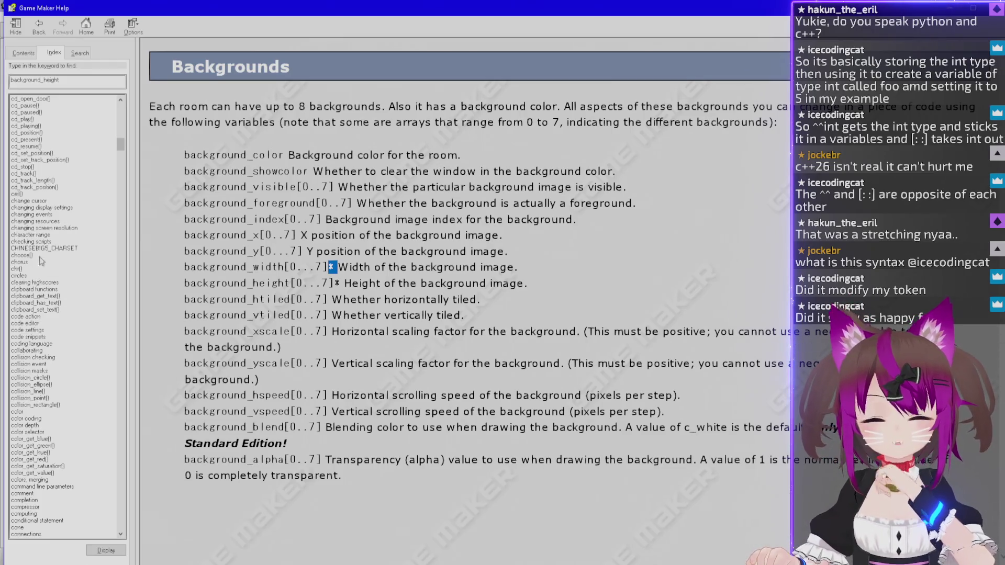
pyautogui.doubleClick(88, 86)
pyautogui.write('surface')
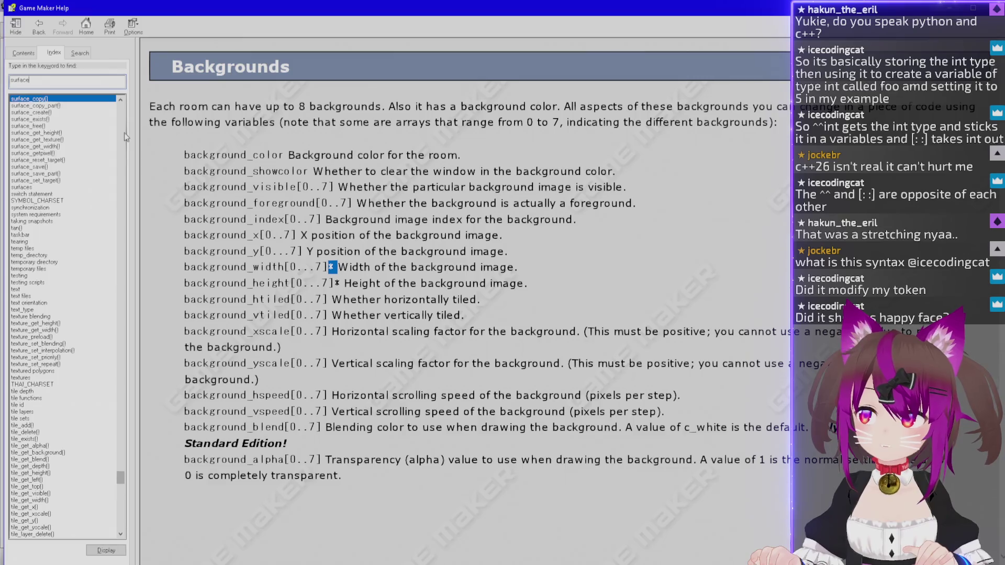
pyautogui.doubleClick(56, 112)
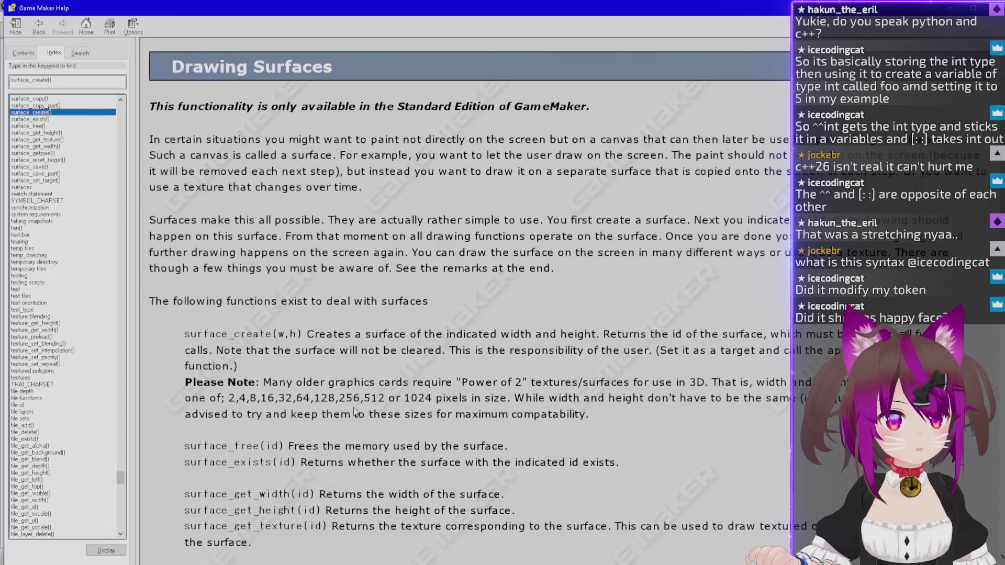
# Scroll down the Drawing Surfaces page and highlight the draw_surface_general description.
pyautogui.scroll(-3, 354, 412)
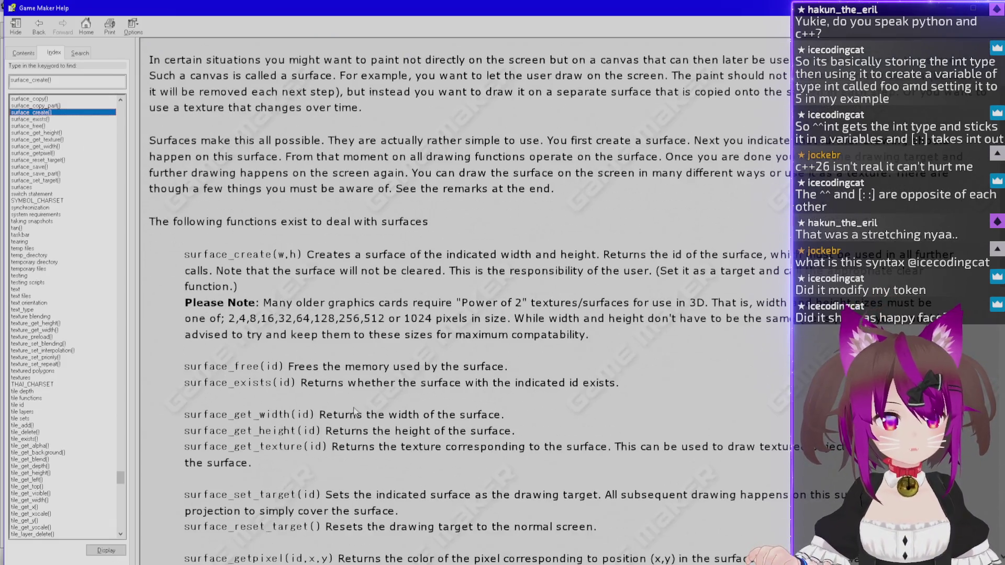
pyautogui.scroll(-10, 354, 412)
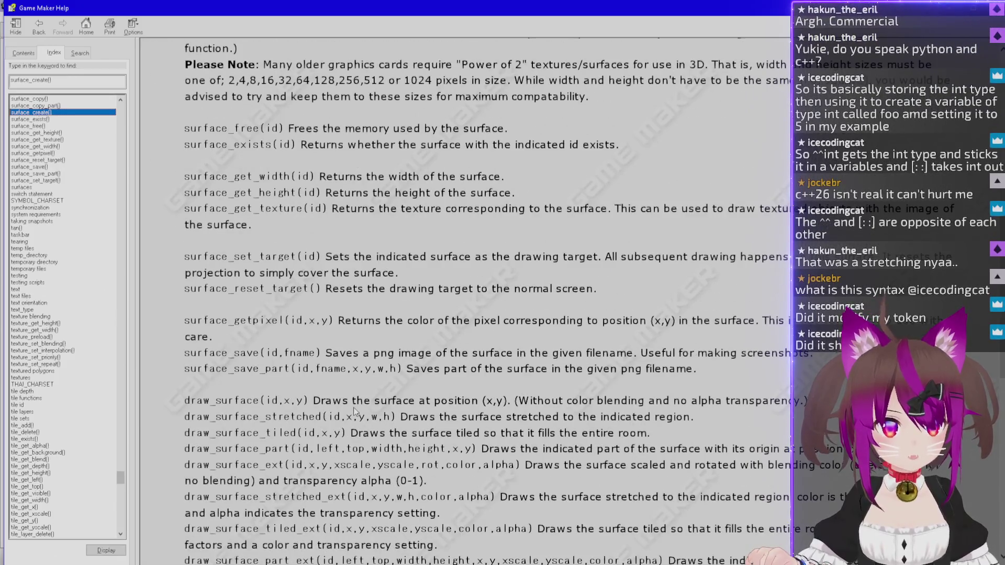
pyautogui.scroll(-3, 353, 412)
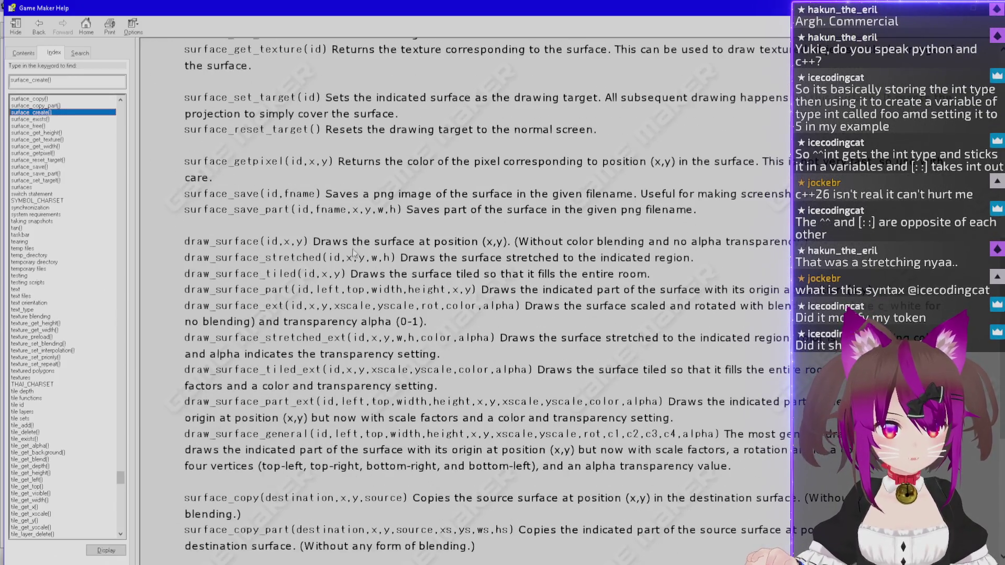
pyautogui.scroll(-3, 306, 302)
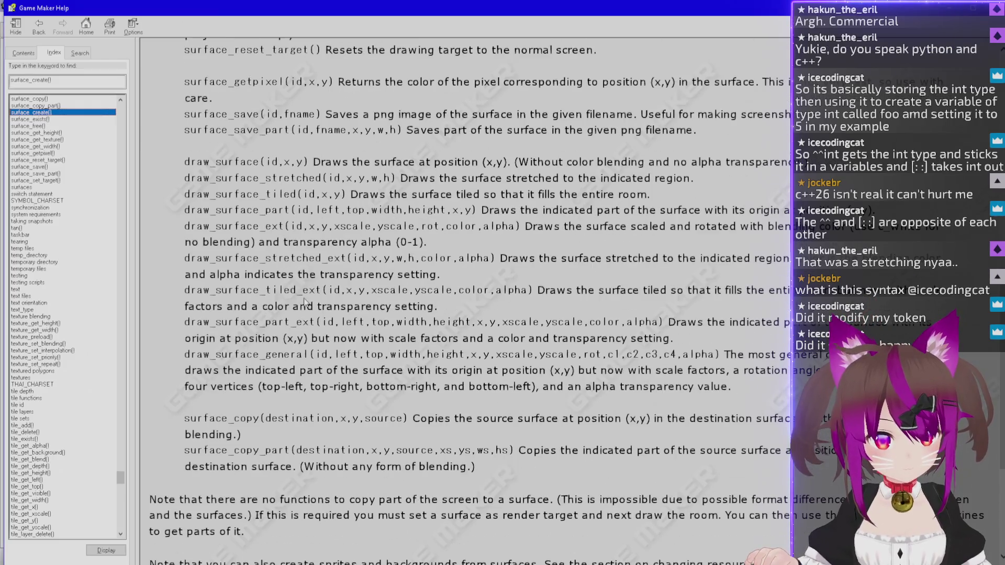
pyautogui.scroll(-5, 306, 302)
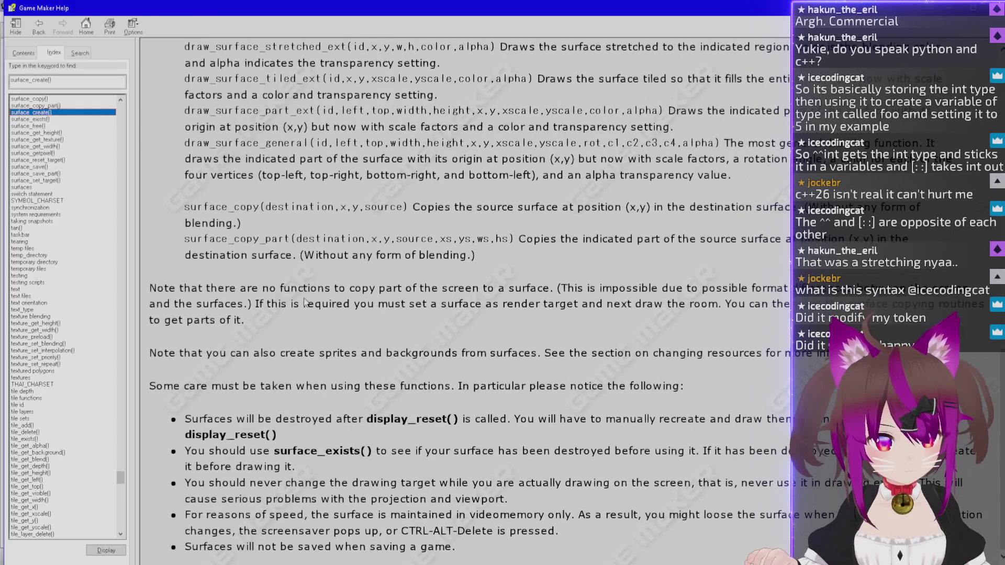
pyautogui.scroll(6, 305, 302)
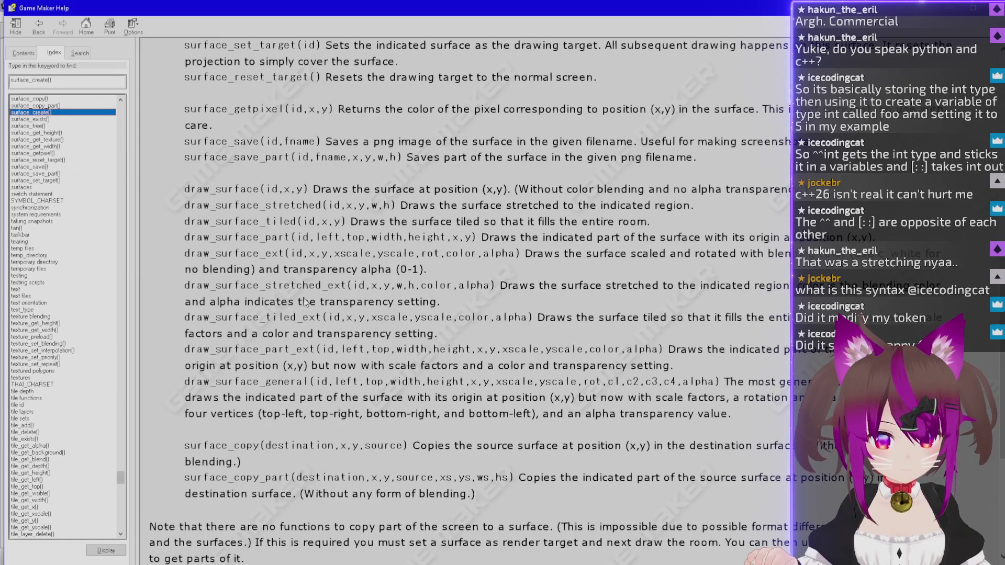
pyautogui.moveTo(185, 381)
pyautogui.mouseDown()
pyautogui.moveTo(534, 382)
pyautogui.moveTo(738, 399)
pyautogui.mouseUp()
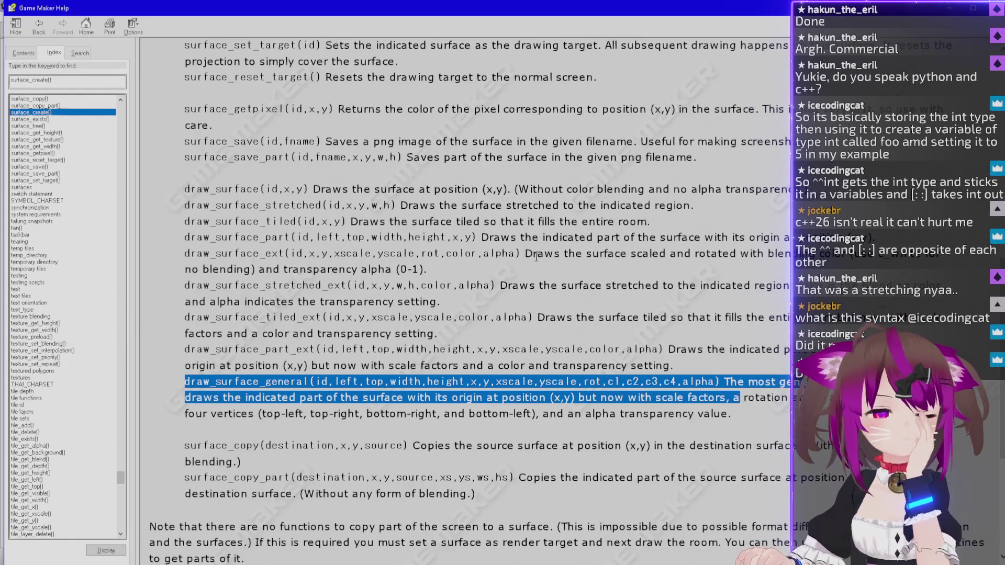
# Highlight the rest of the draw_surface_general description, then return to the page introduction.
pyautogui.scroll(5, 532, 256)
pyautogui.scroll(-3, 407, 279)
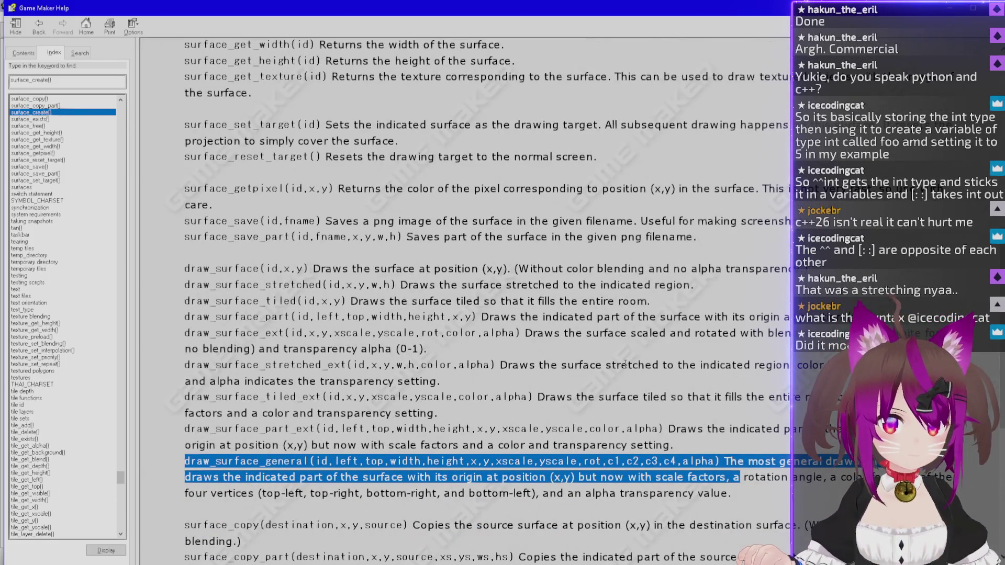
pyautogui.scroll(-2, 625, 365)
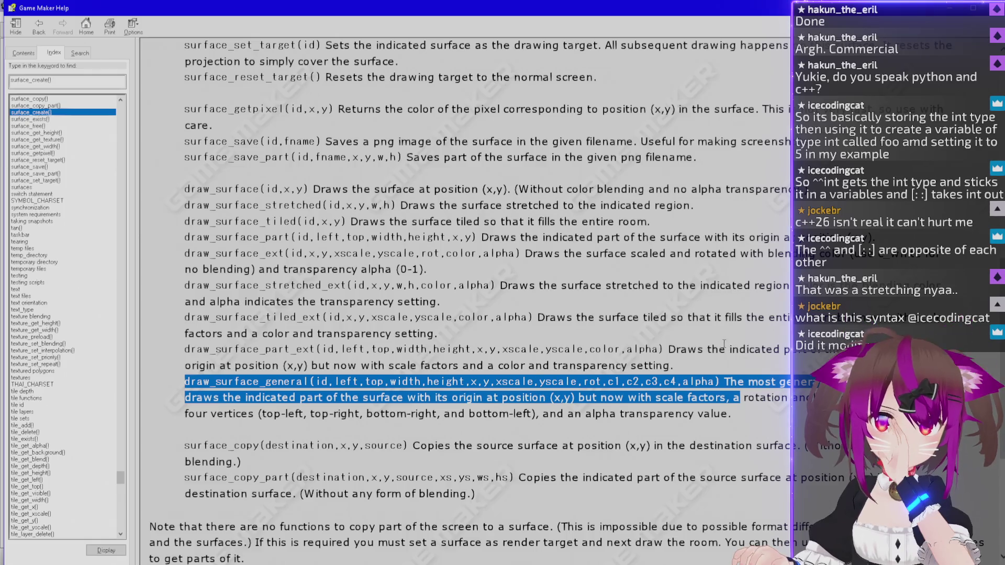
pyautogui.click(723, 354)
pyautogui.moveTo(724, 354)
pyautogui.mouseDown()
pyautogui.moveTo(742, 397)
pyautogui.moveTo(782, 416)
pyautogui.moveTo(334, 414)
pyautogui.moveTo(307, 396)
pyautogui.moveTo(333, 391)
pyautogui.mouseUp()
pyautogui.scroll(-5, 333, 394)
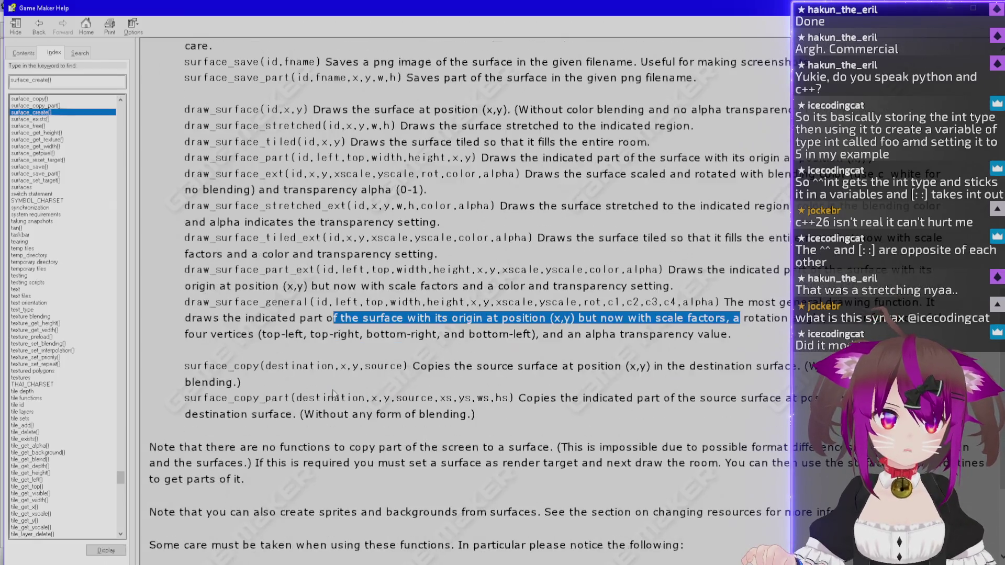
pyautogui.scroll(15, 277, 399)
pyautogui.scroll(-2, 252, 303)
pyautogui.scroll(3, 224, 210)
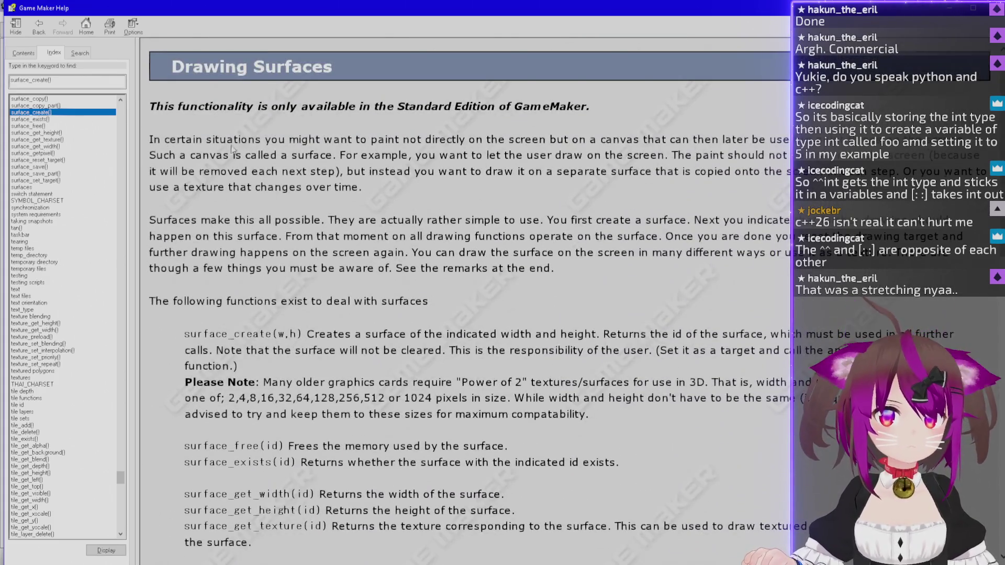
pyautogui.moveTo(207, 139)
pyautogui.mouseDown()
pyautogui.moveTo(809, 137)
pyautogui.moveTo(756, 153)
pyautogui.moveTo(314, 155)
pyautogui.moveTo(332, 155)
pyautogui.mouseUp()
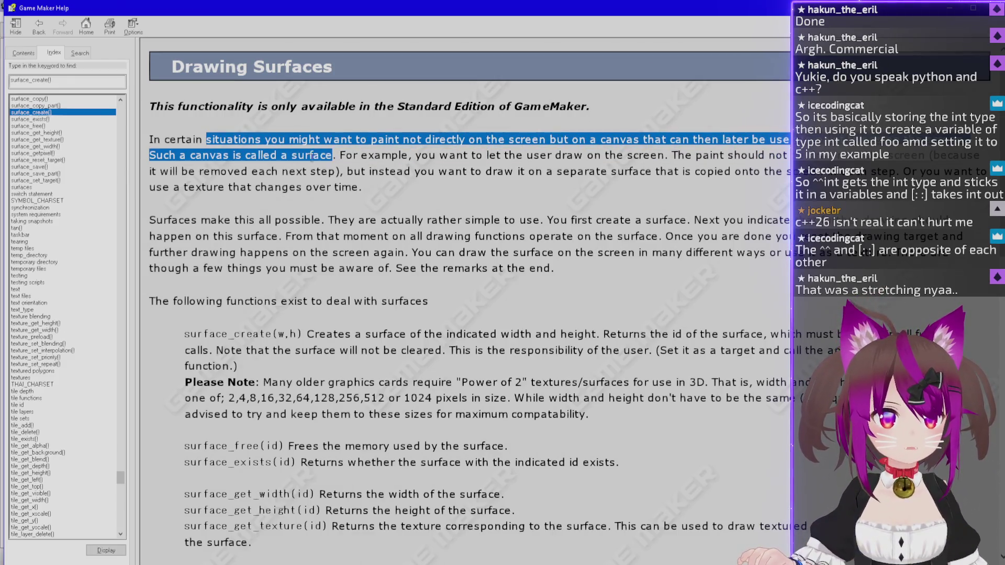
pyautogui.moveTo(568, 220)
pyautogui.mouseDown()
pyautogui.moveTo(794, 222)
pyautogui.moveTo(261, 236)
pyautogui.mouseUp()
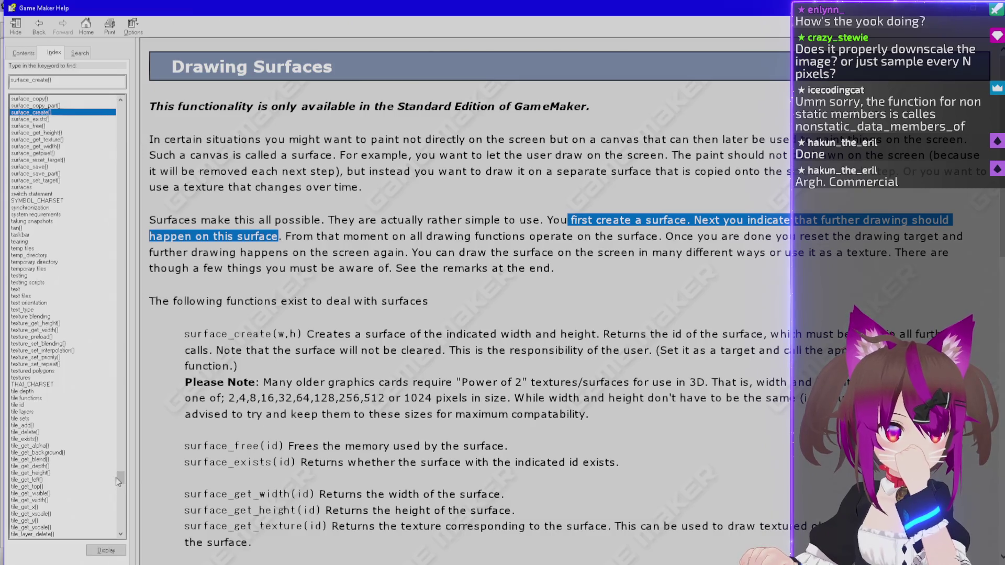
pyautogui.moveTo(118, 477)
pyautogui.mouseDown()
pyautogui.moveTo(127, 540)
pyautogui.moveTo(120, 484)
pyautogui.mouseUp()
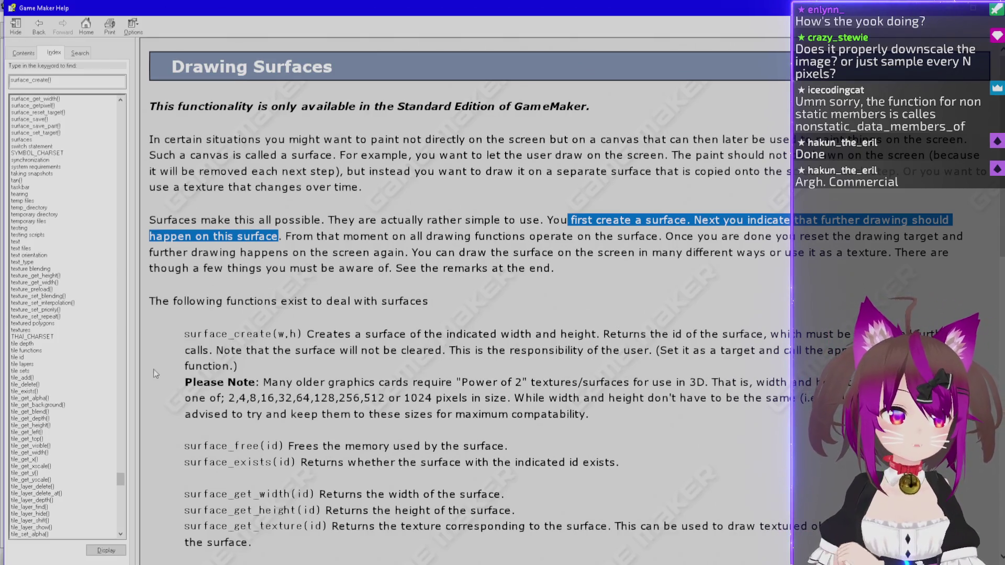
# Highlight the surface_get_texture explanation and the surface_getpixel signature on the Drawing Surfaces page.
pyautogui.moveTo(120, 480); pyautogui.dragTo(122, 454)
pyautogui.scroll(-7, 182, 419)
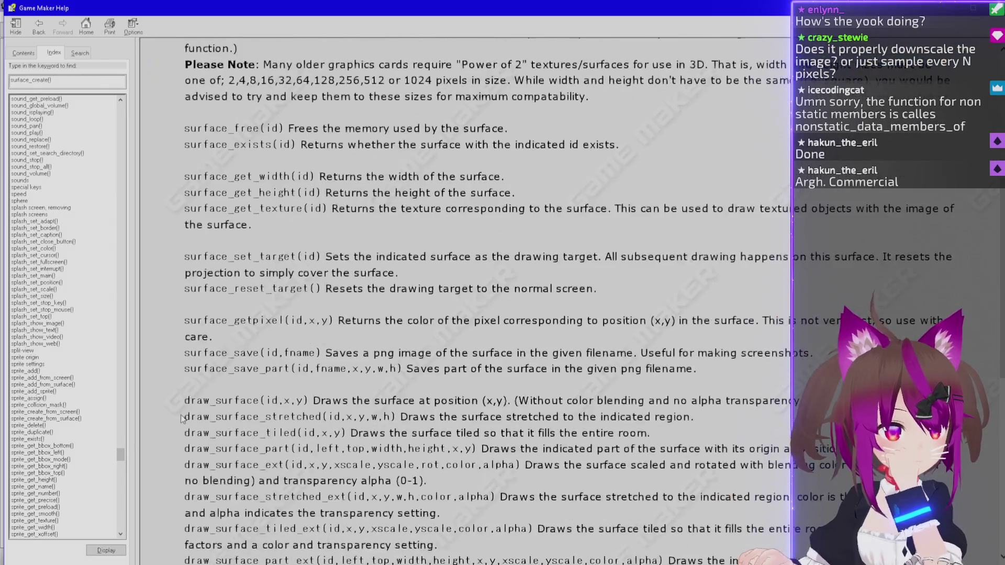
pyautogui.scroll(-2, 182, 419)
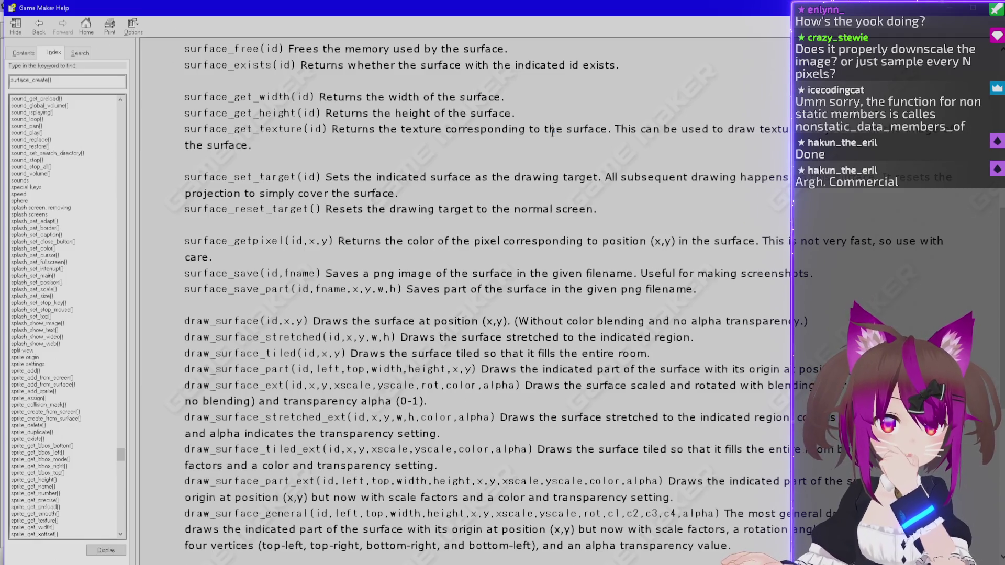
pyautogui.moveTo(547, 129); pyautogui.dragTo(548, 143)
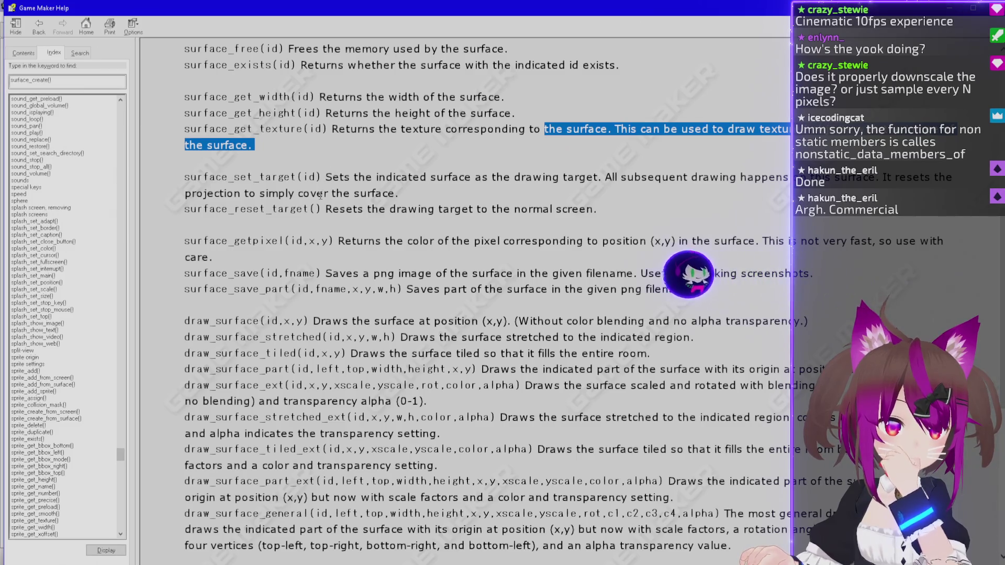
pyautogui.doubleClick(282, 241)
pyautogui.moveTo(286, 240); pyautogui.dragTo(353, 240)
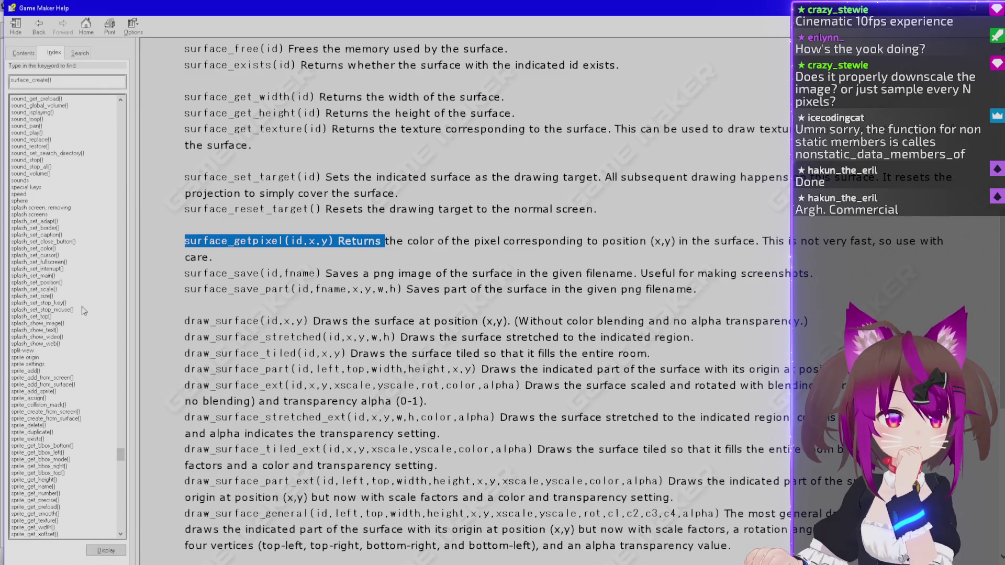
# Scroll the index list up and open the SHIFTJIS_CHARSET topic.
pyautogui.scroll(1, 84, 310)
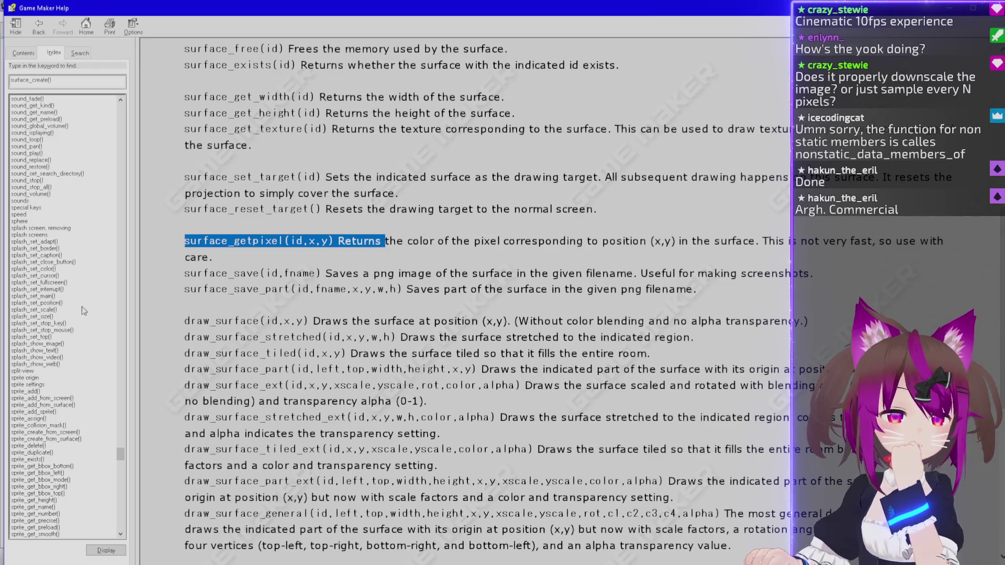
pyautogui.scroll(1, 63, 313)
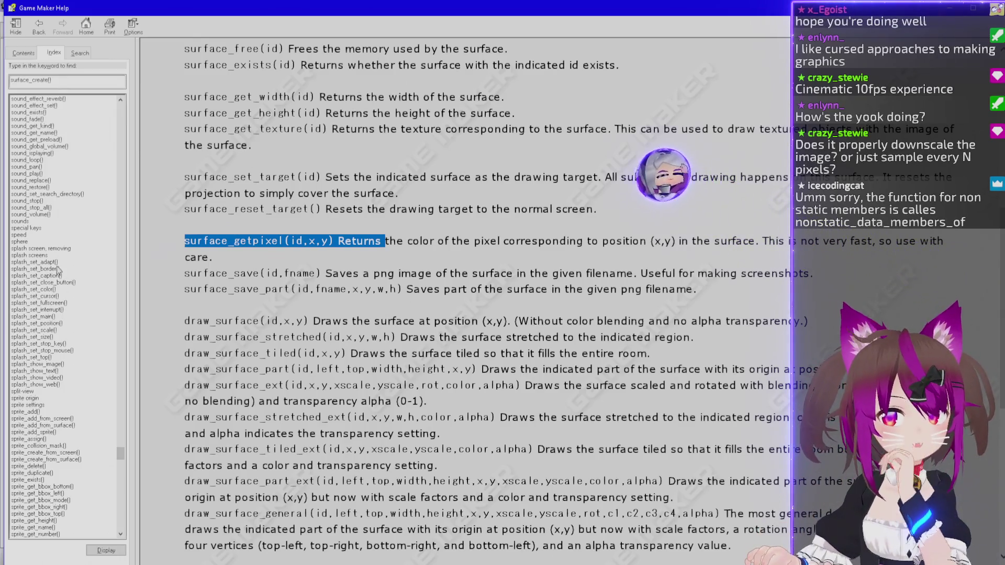
pyautogui.moveTo(121, 455); pyautogui.dragTo(121, 452)
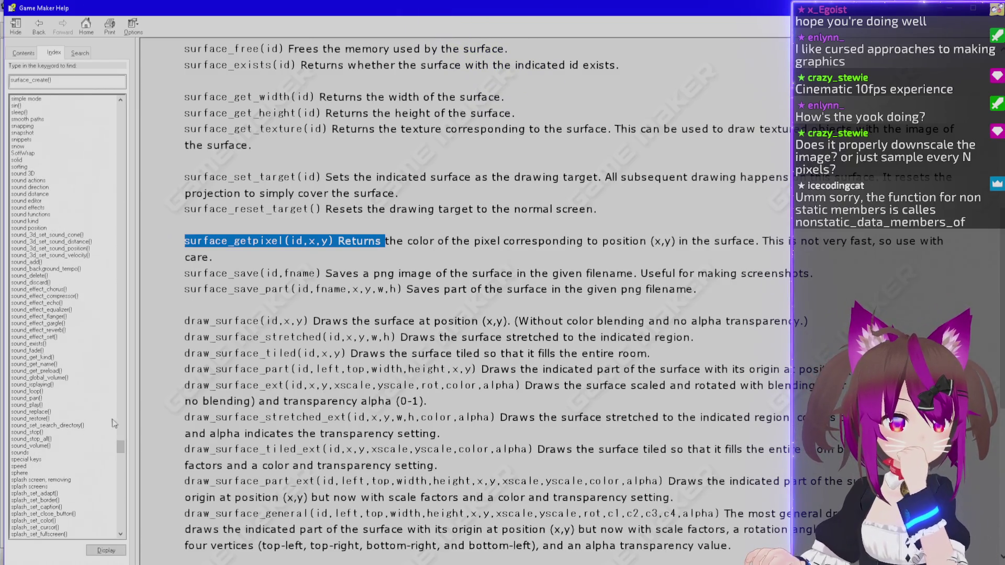
pyautogui.scroll(5, 78, 258)
pyautogui.scroll(16, 78, 262)
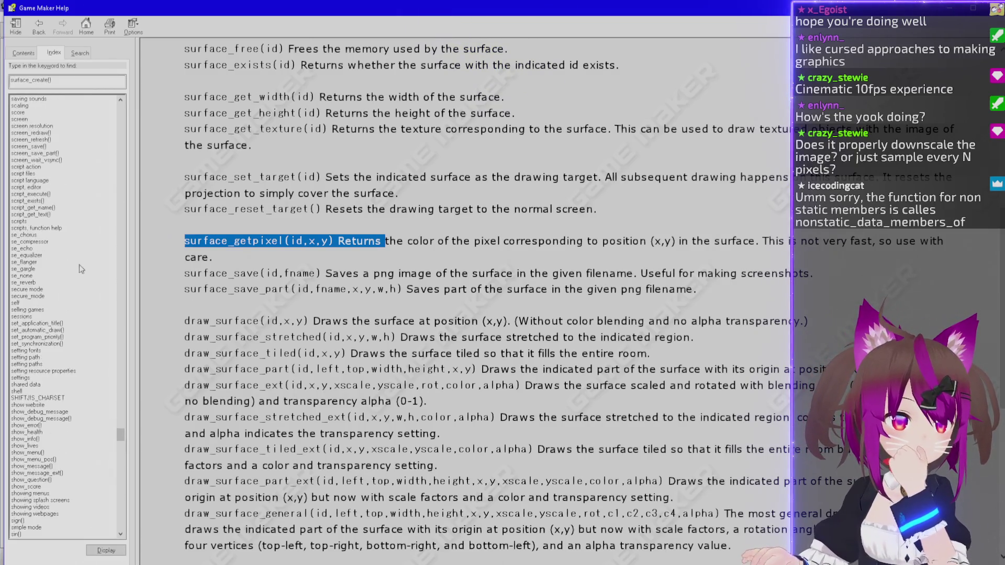
pyautogui.doubleClick(56, 400)
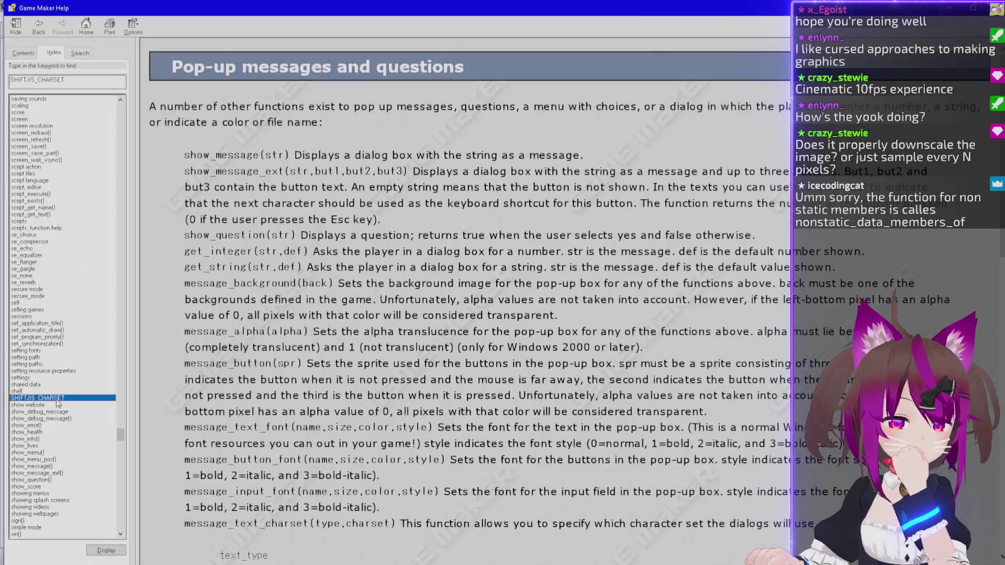
pyautogui.scroll(3, 158, 309)
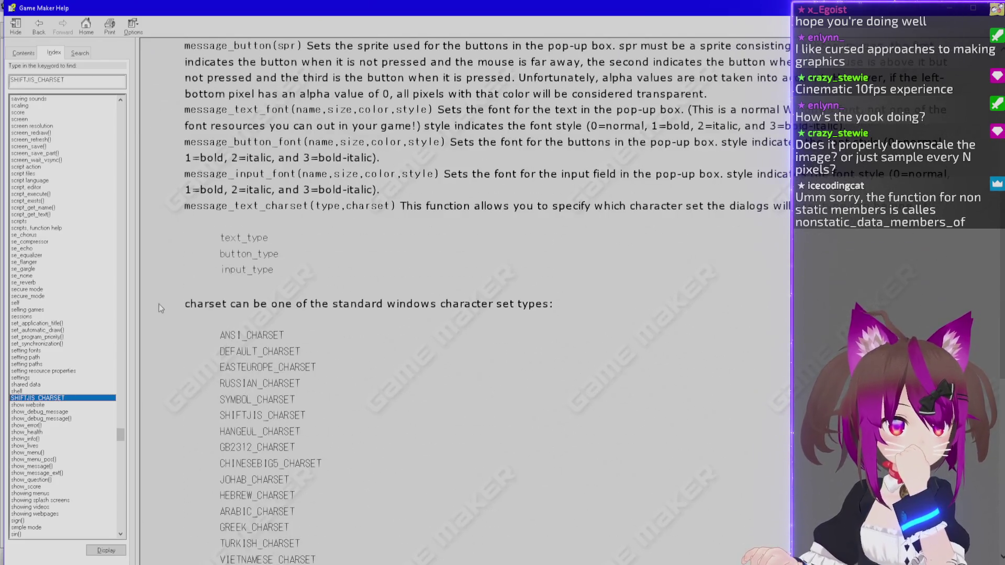
pyautogui.scroll(-3, 158, 304)
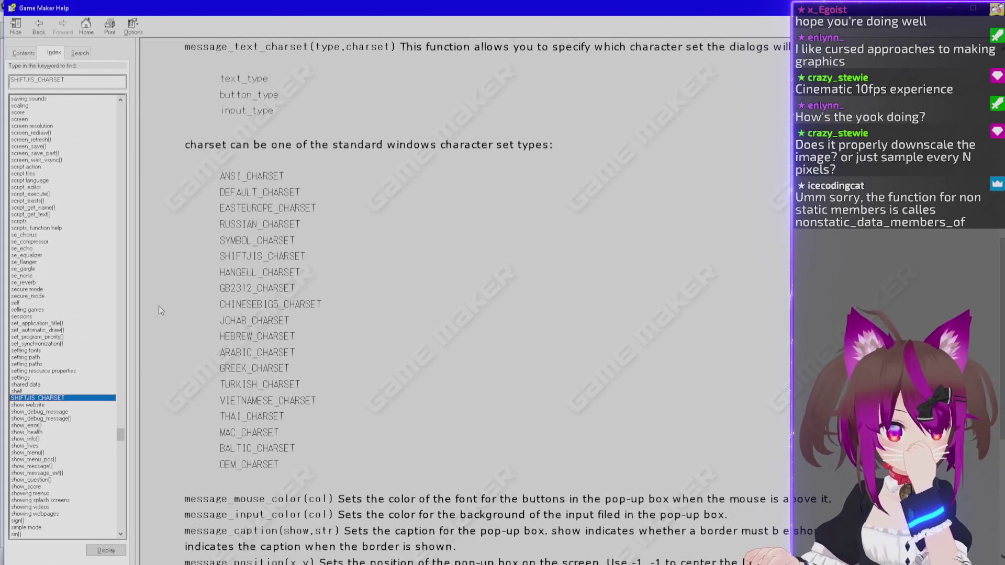
pyautogui.scroll(-5, 159, 305)
pyautogui.scroll(8, 157, 294)
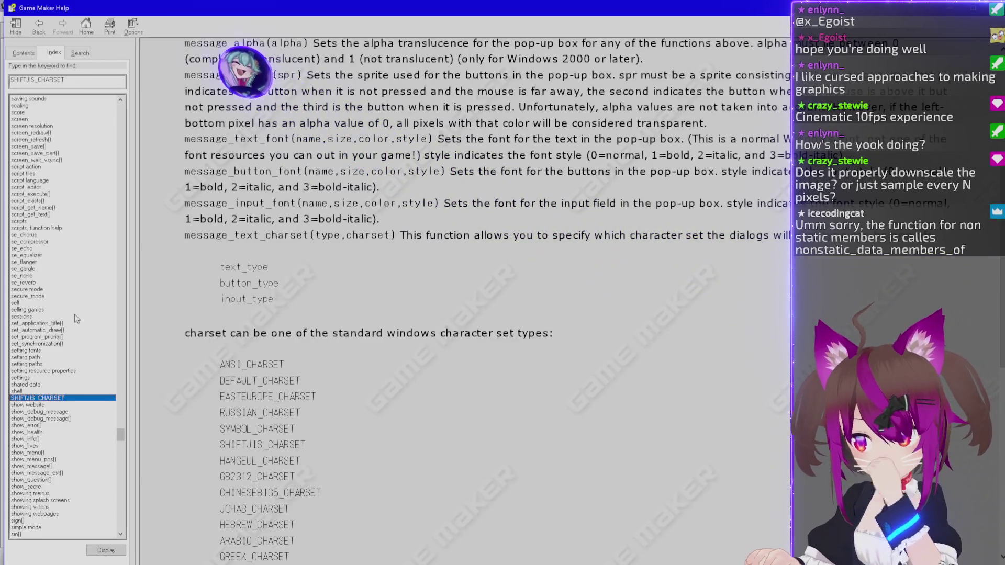
pyautogui.scroll(6, 89, 335)
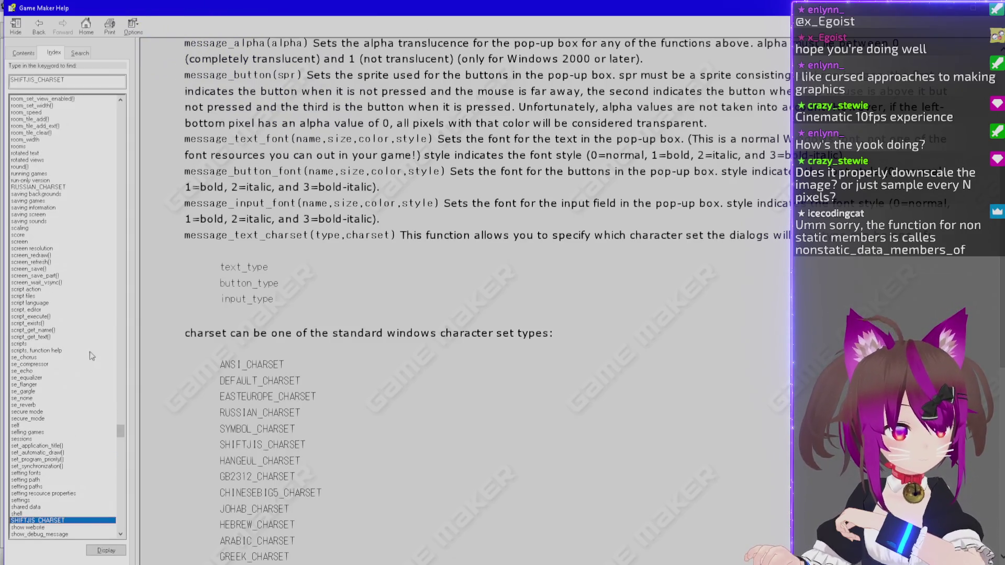
pyautogui.moveTo(120, 436); pyautogui.dragTo(124, 436)
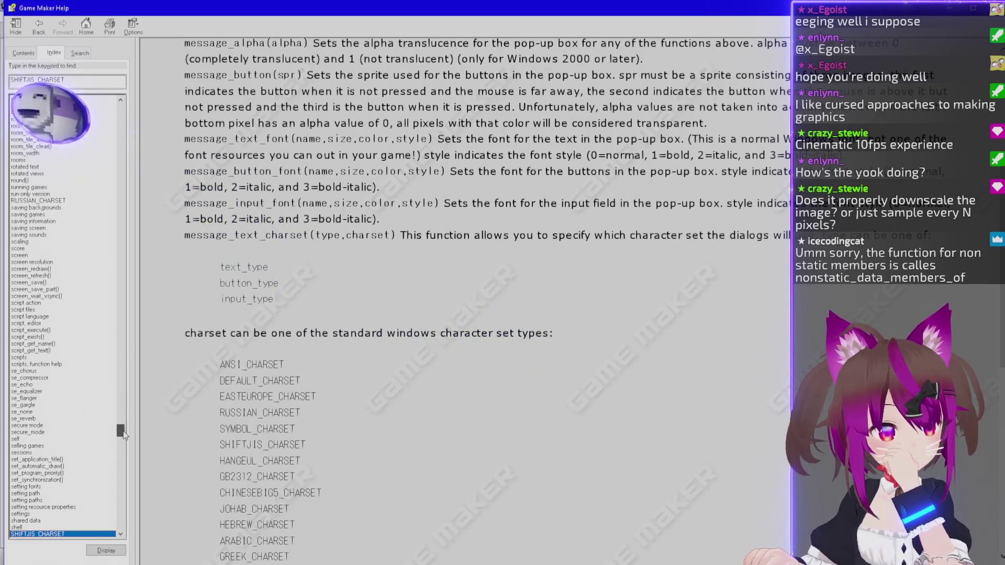
pyautogui.scroll(1, 124, 435)
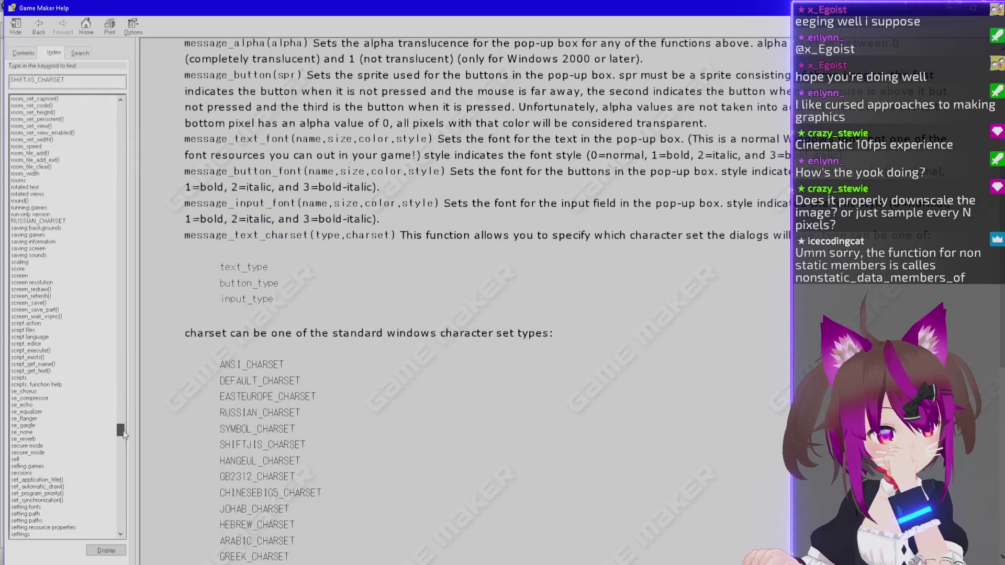
pyautogui.doubleClick(51, 399)
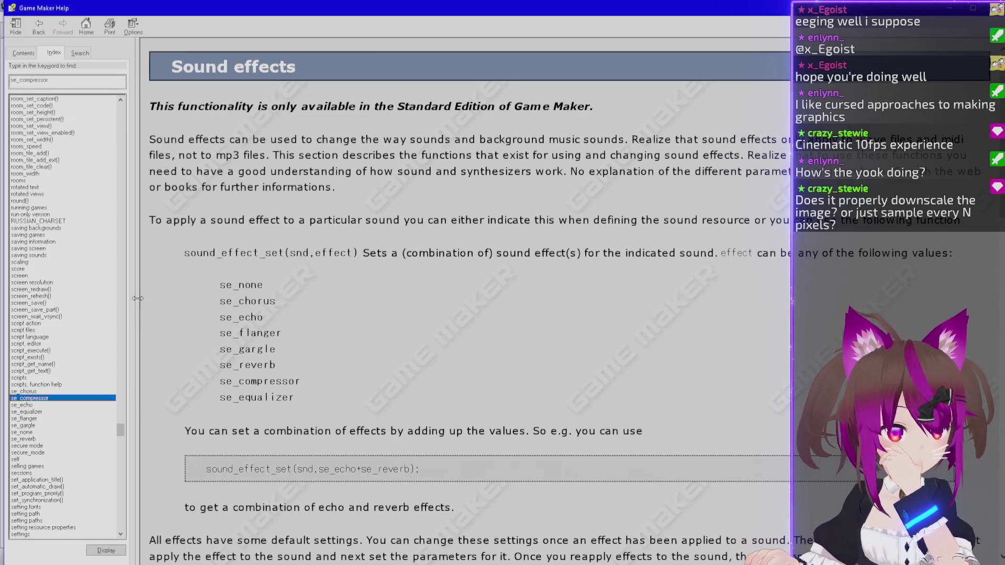
# Scroll down the index and open the se_equalizer Sound effects topic.
pyautogui.scroll(-6, 177, 302)
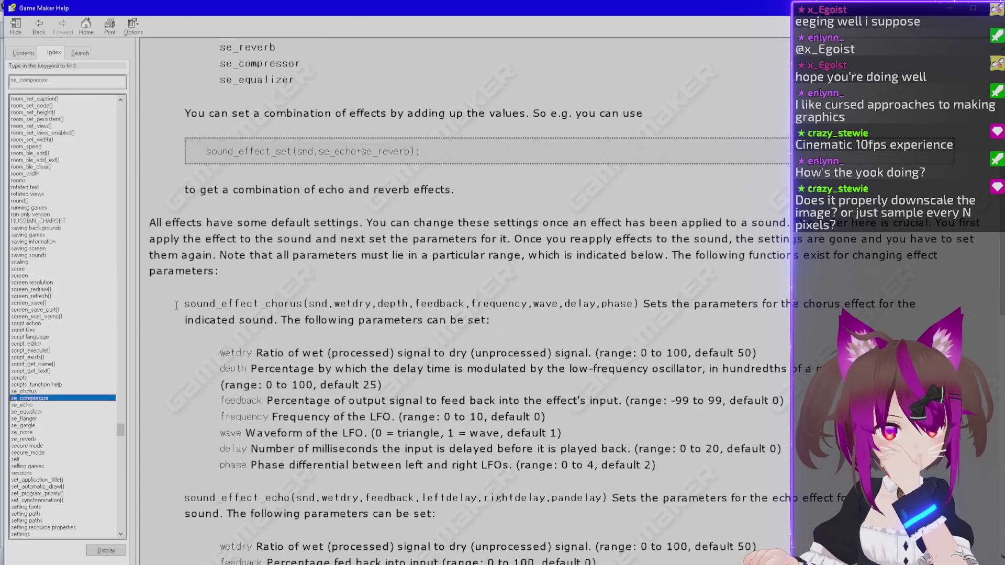
pyautogui.scroll(-5, 177, 305)
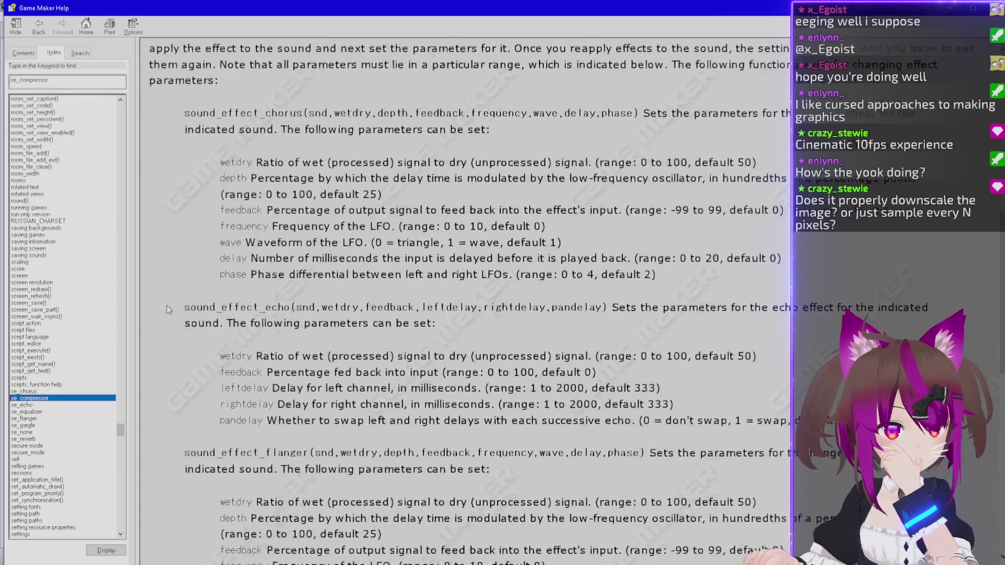
pyautogui.scroll(-5, 163, 305)
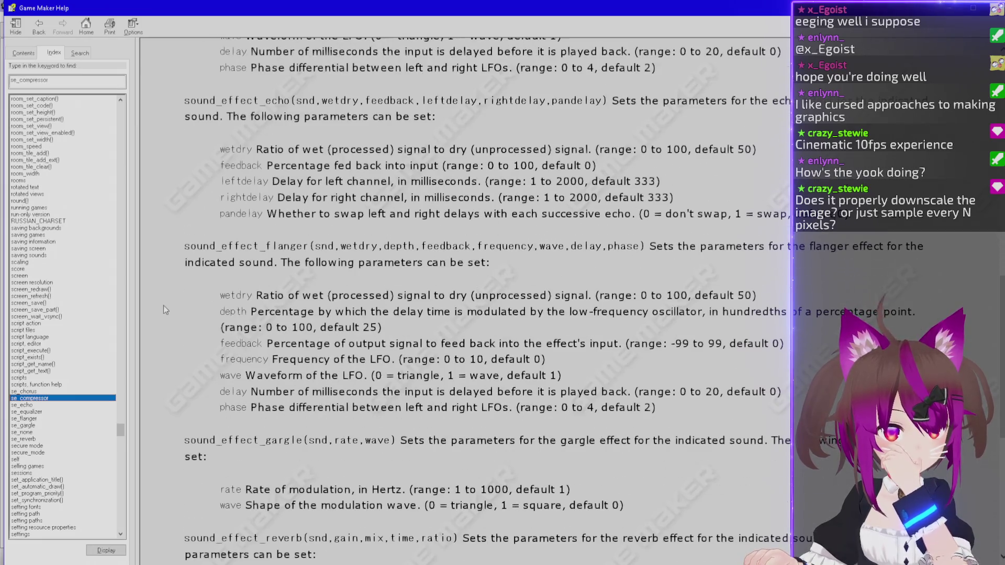
pyautogui.scroll(-5, 160, 303)
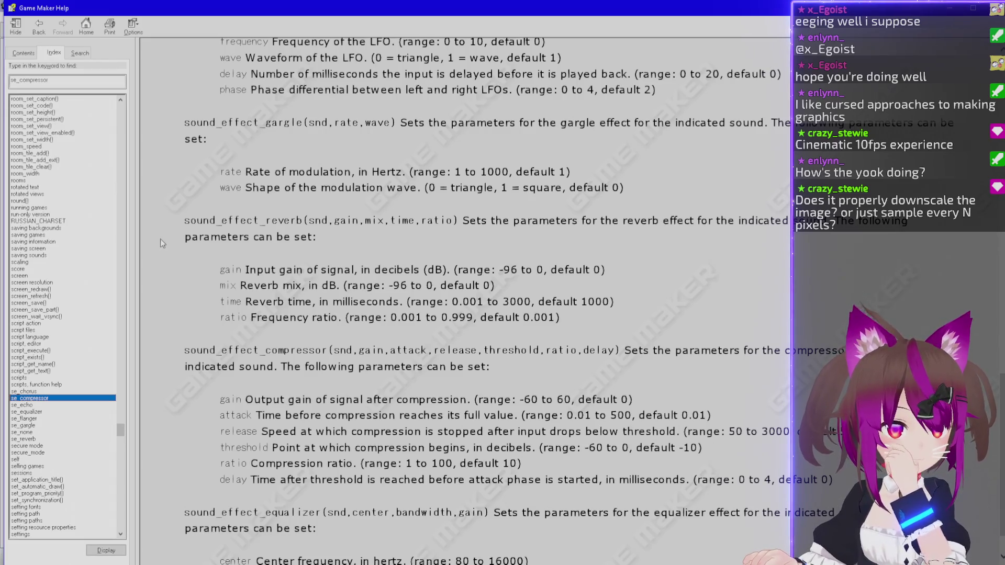
pyautogui.scroll(-1, 161, 240)
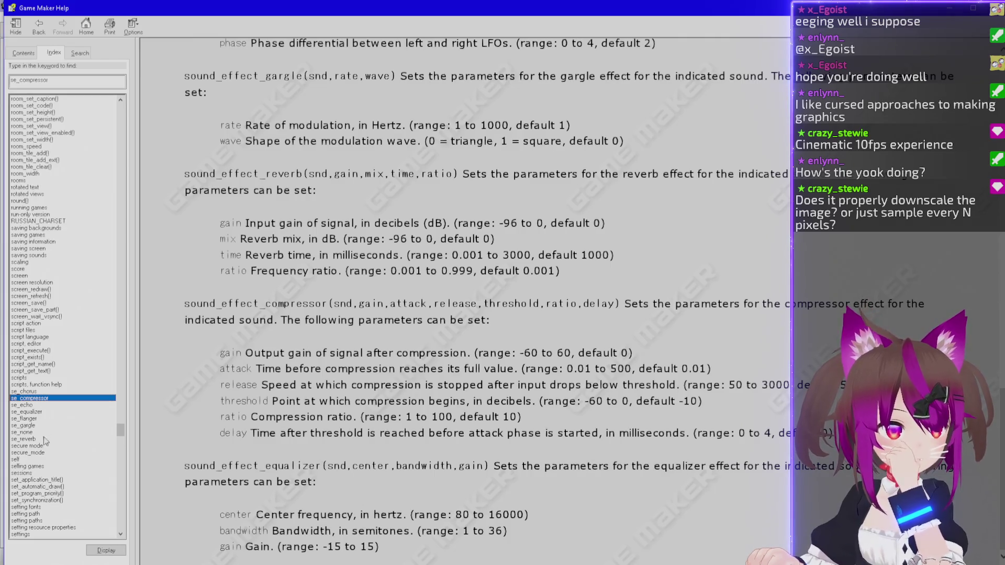
pyautogui.doubleClick(52, 412)
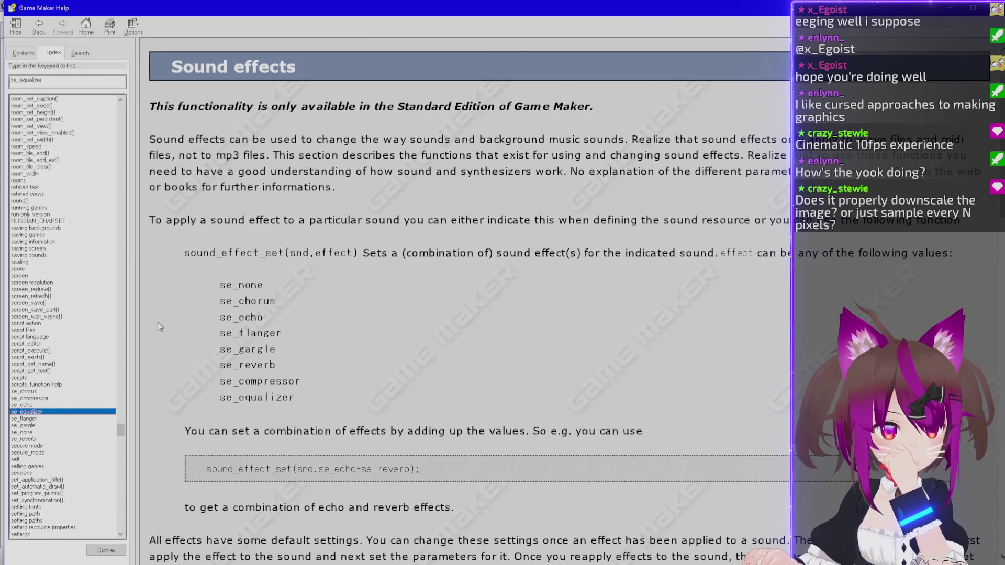
# Read through the Sound effects page and look up secure_mode in the index.
pyautogui.scroll(-10, 158, 323)
pyautogui.scroll(-11, 156, 325)
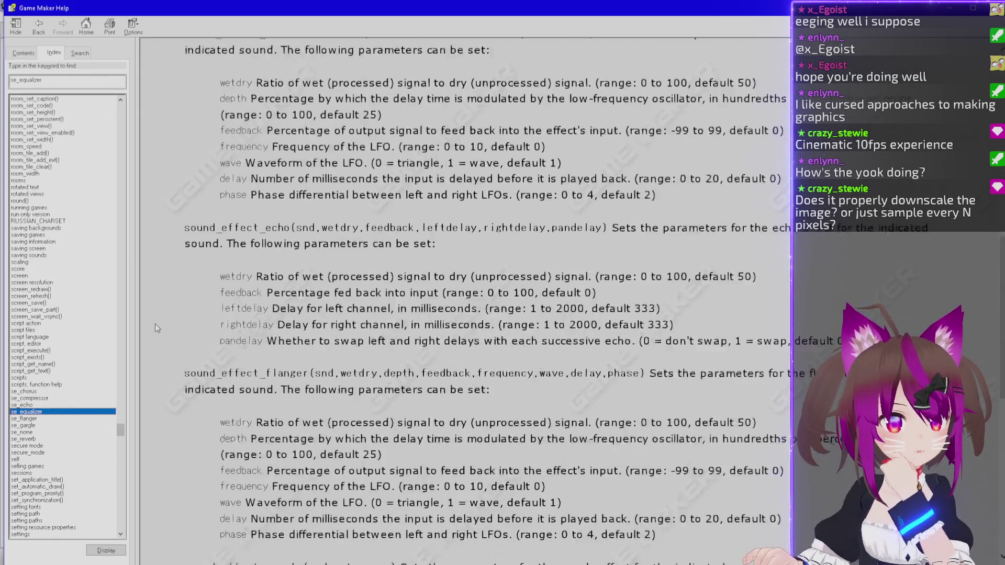
pyautogui.scroll(-1, 155, 325)
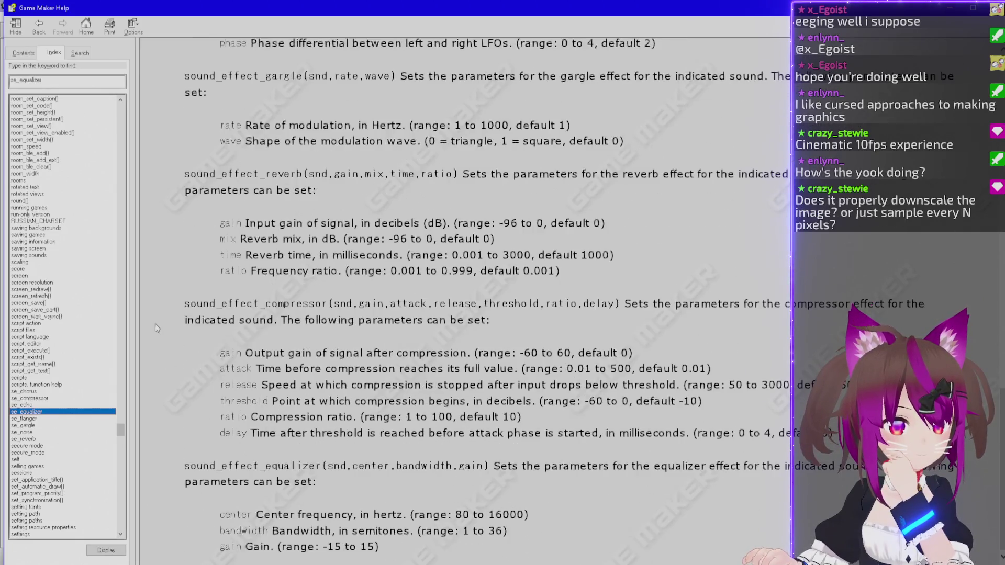
pyautogui.moveTo(220, 513)
pyautogui.mouseDown()
pyautogui.moveTo(278, 548)
pyautogui.moveTo(408, 550)
pyautogui.mouseUp()
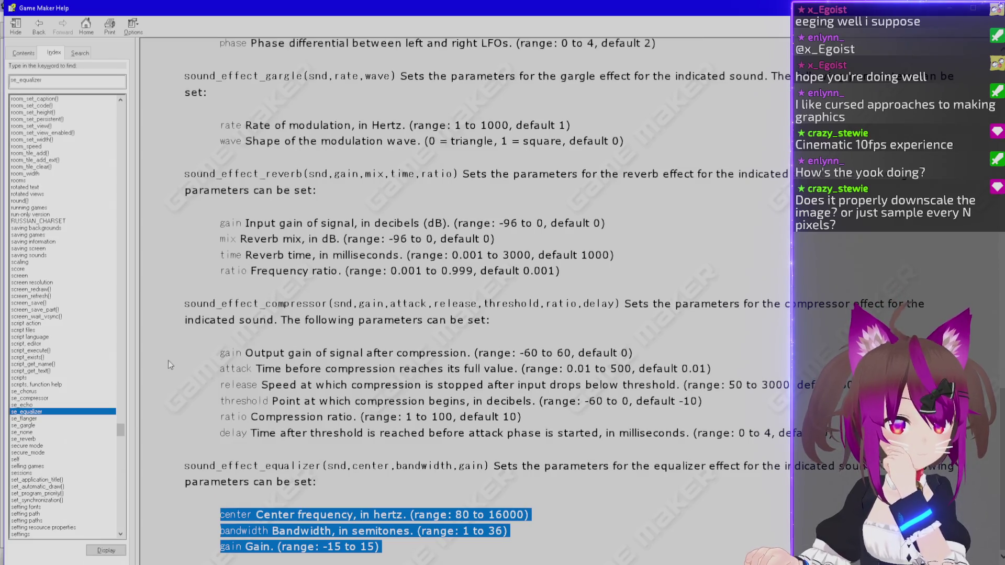
pyautogui.scroll(15, 168, 360)
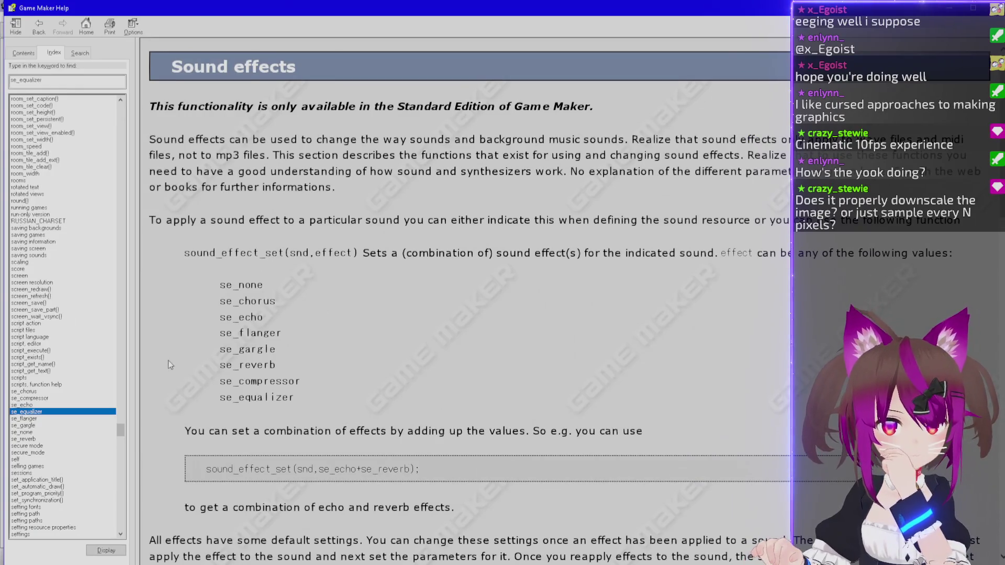
pyautogui.scroll(-15, 168, 360)
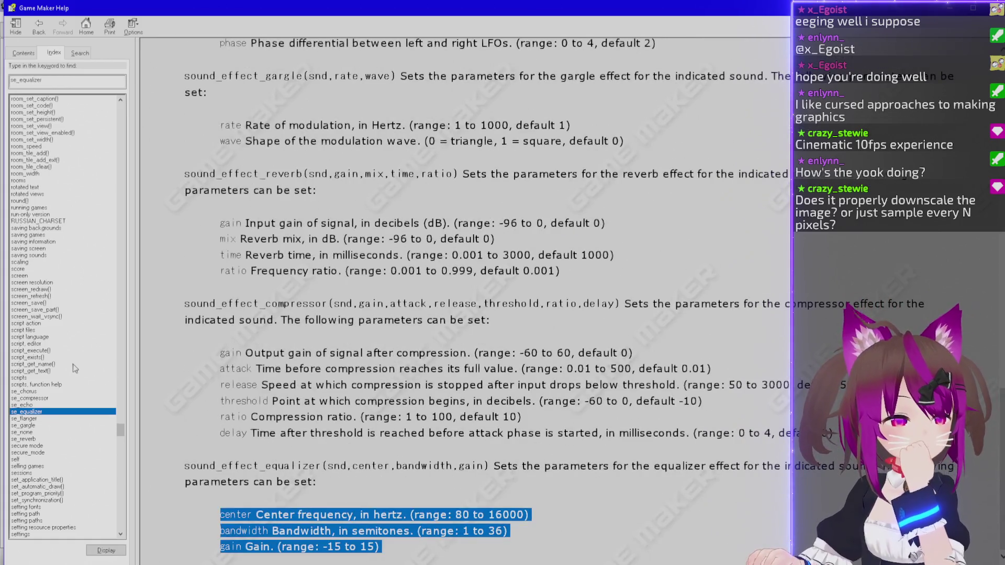
pyautogui.scroll(1, 75, 369)
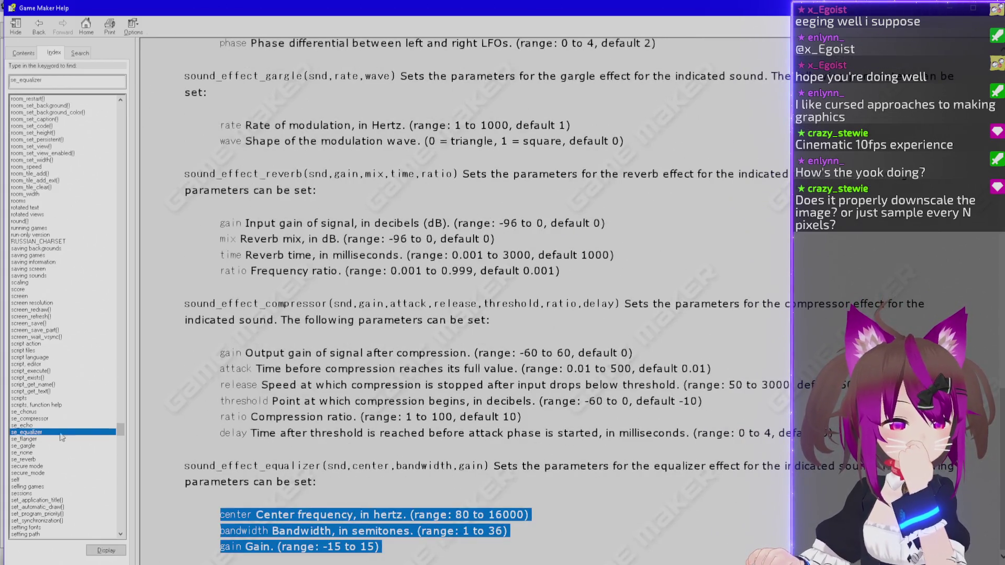
pyautogui.doubleClick(58, 473)
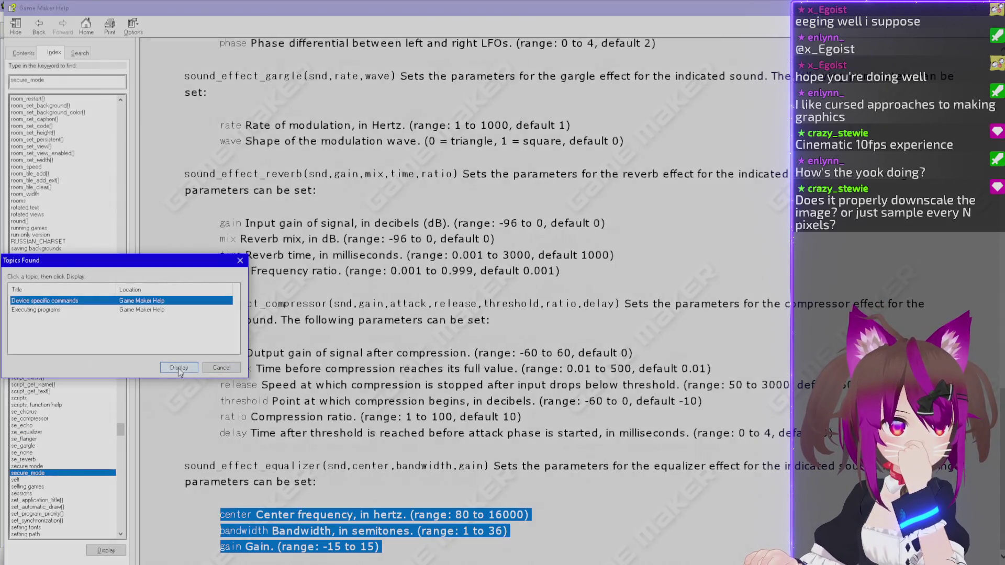
# Display the Device specific commands topic and highlight the os_psp Playstation portable entry.
pyautogui.click(197, 366)
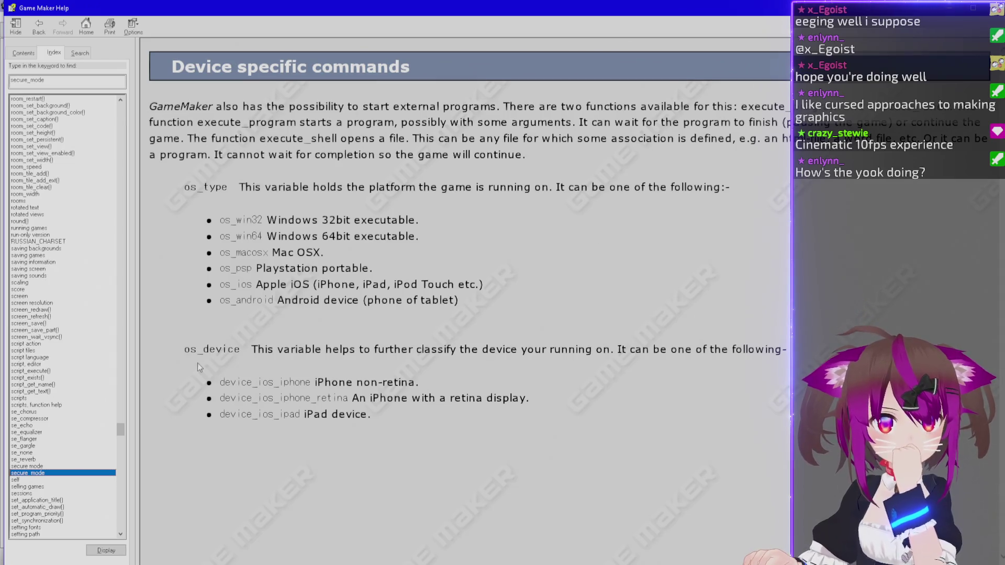
pyautogui.tripleClick(282, 271)
pyautogui.moveTo(281, 272); pyautogui.dragTo(220, 269)
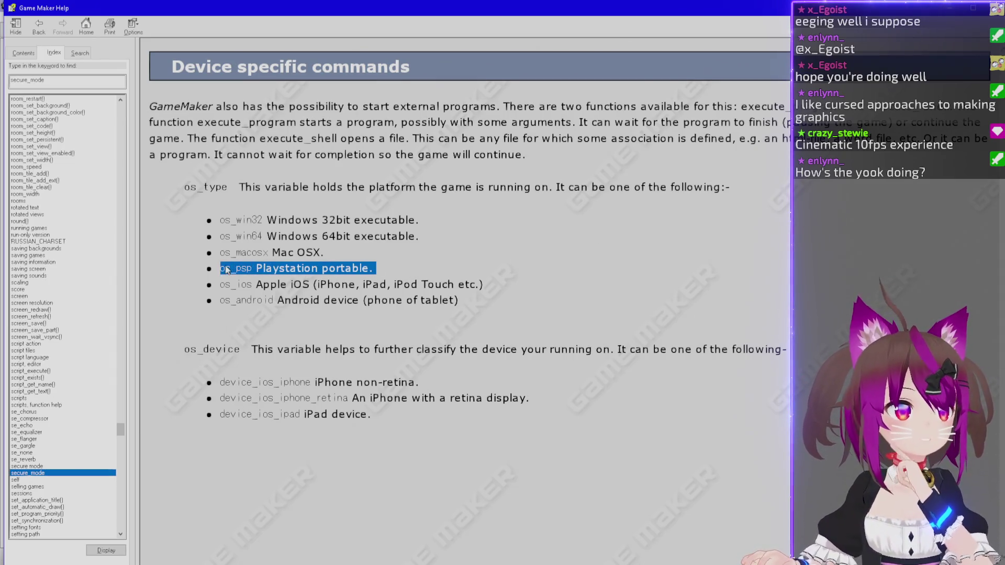
pyautogui.click(175, 322)
# Dismiss a repeated secure mode lookup and open the ds_grid_add() Grids topic.
pyautogui.click(55, 466)
pyautogui.doubleClick(55, 466)
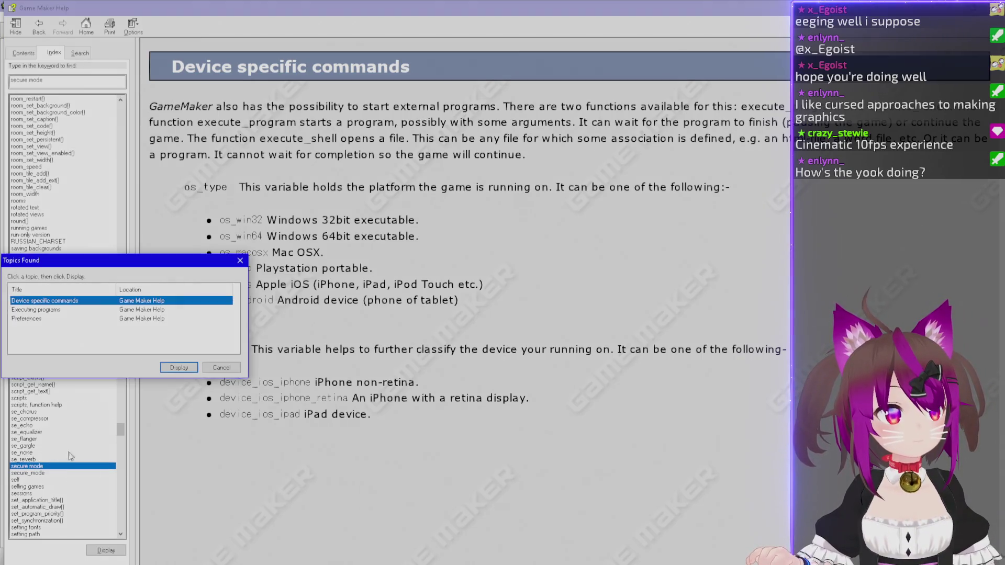
pyautogui.click(169, 368)
pyautogui.scroll(15, 86, 344)
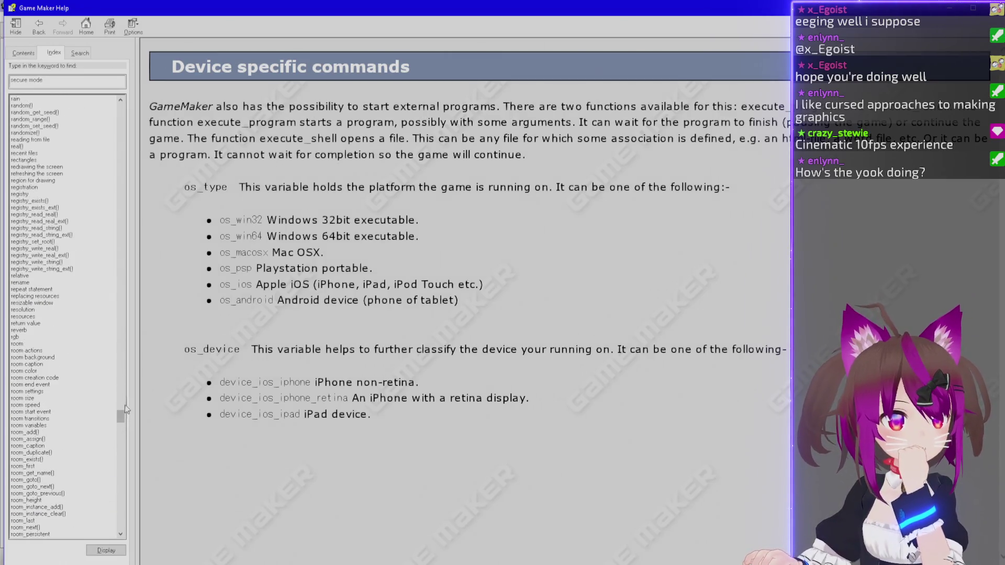
pyautogui.moveTo(122, 414); pyautogui.dragTo(137, 218)
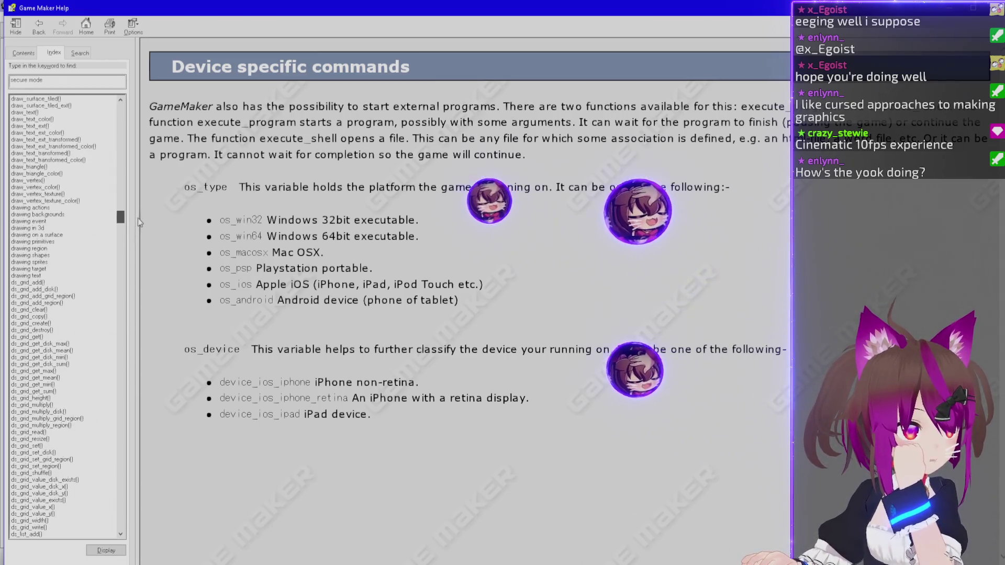
pyautogui.doubleClick(43, 282)
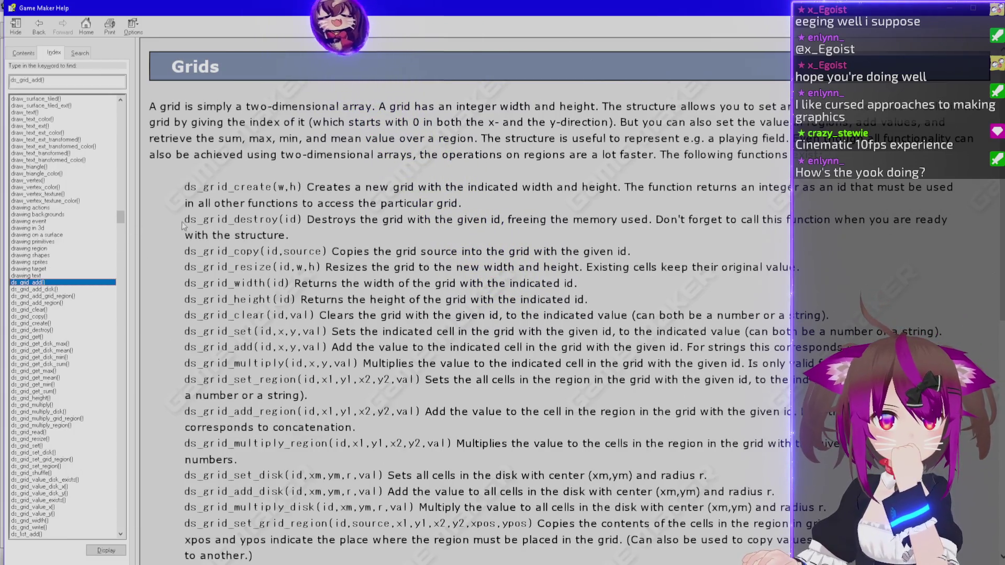
# Scroll the Grids page to the ds_grid_get functions, then select the draw_vertex_texture_color() index entry.
pyautogui.scroll(-10, 180, 250)
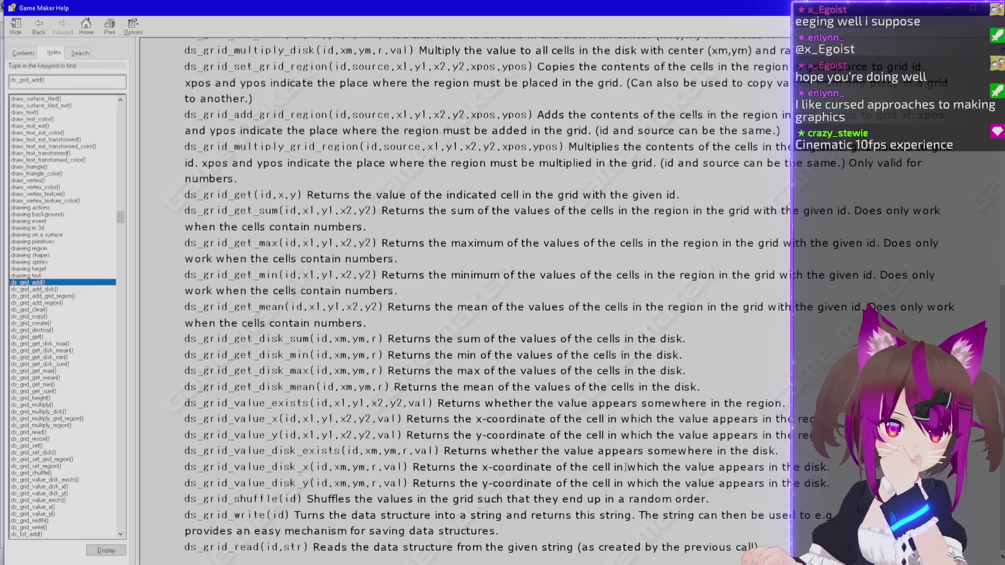
pyautogui.scroll(2, 563, 470)
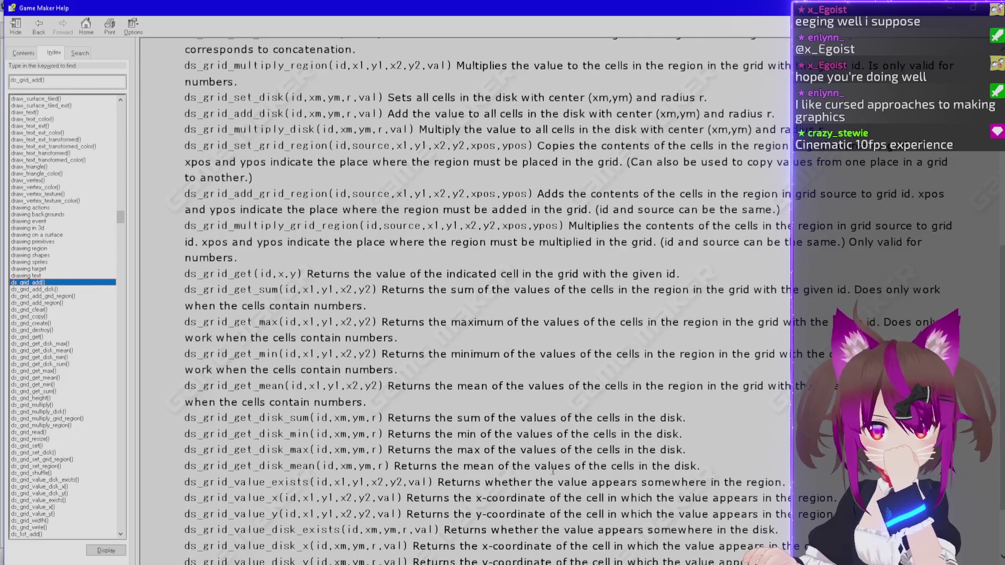
pyautogui.scroll(9, 554, 470)
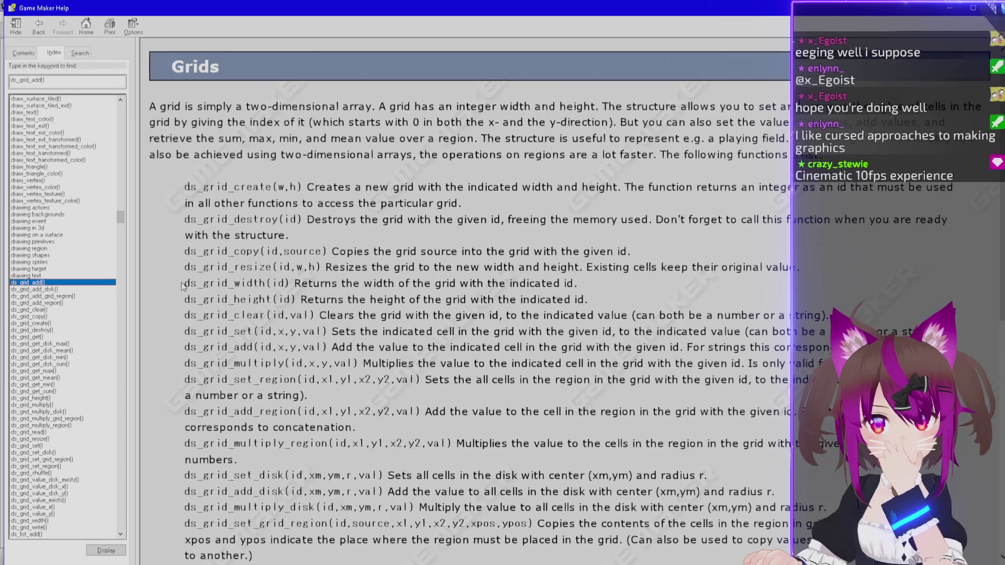
pyautogui.scroll(-1, 181, 286)
pyautogui.scroll(-4, 181, 287)
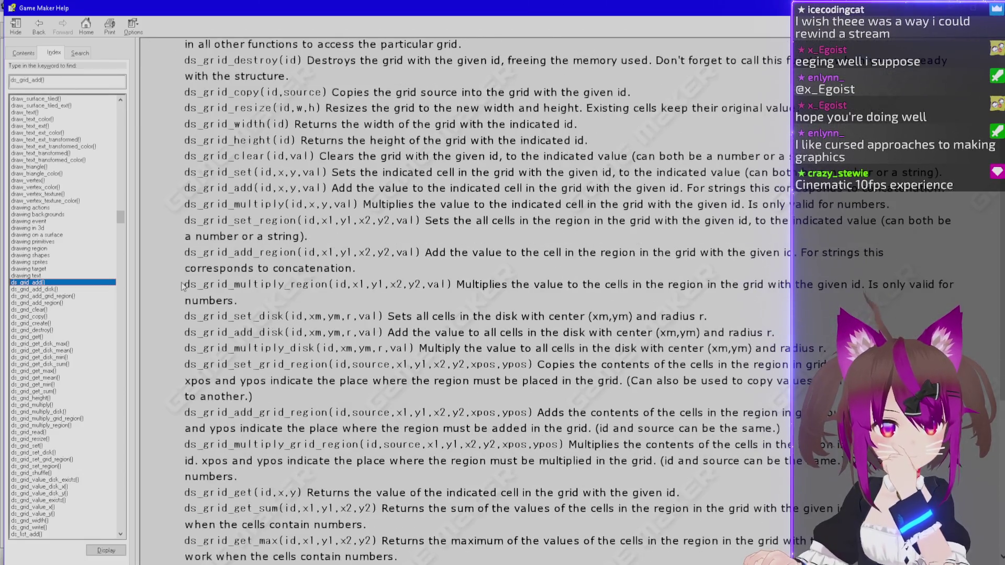
pyautogui.scroll(-5, 174, 284)
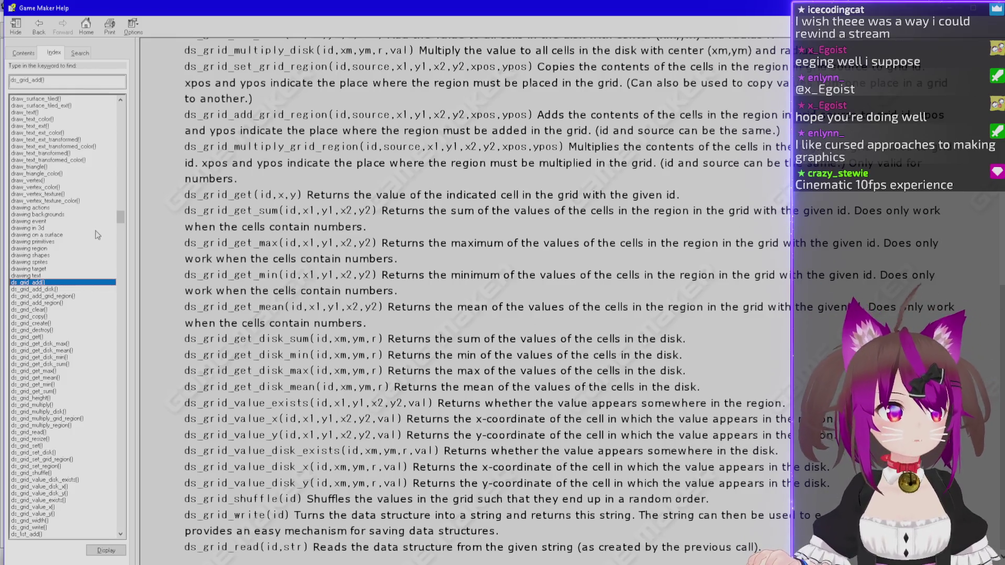
pyautogui.click(78, 201)
pyautogui.scroll(10, 56, 215)
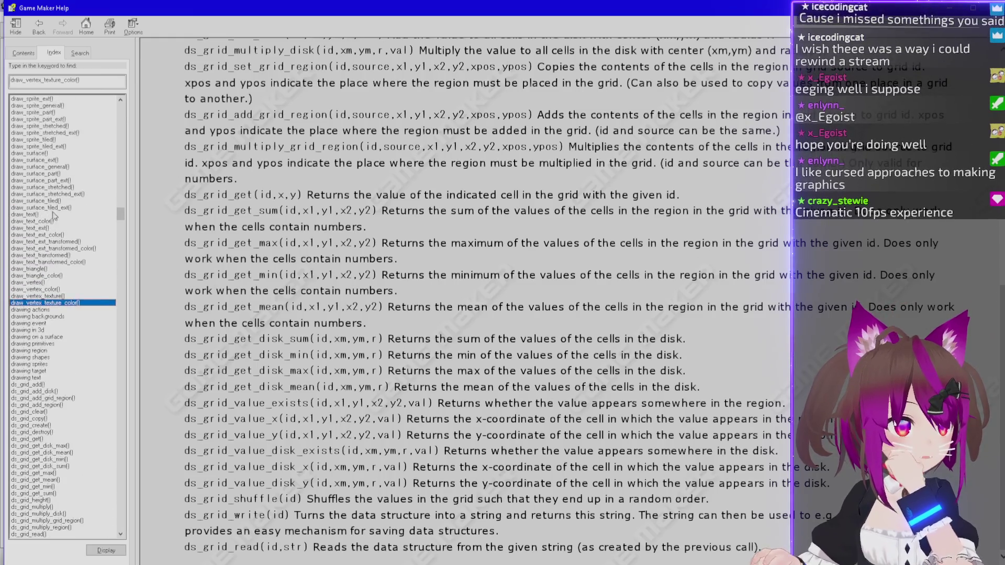
pyautogui.scroll(2, 78, 304)
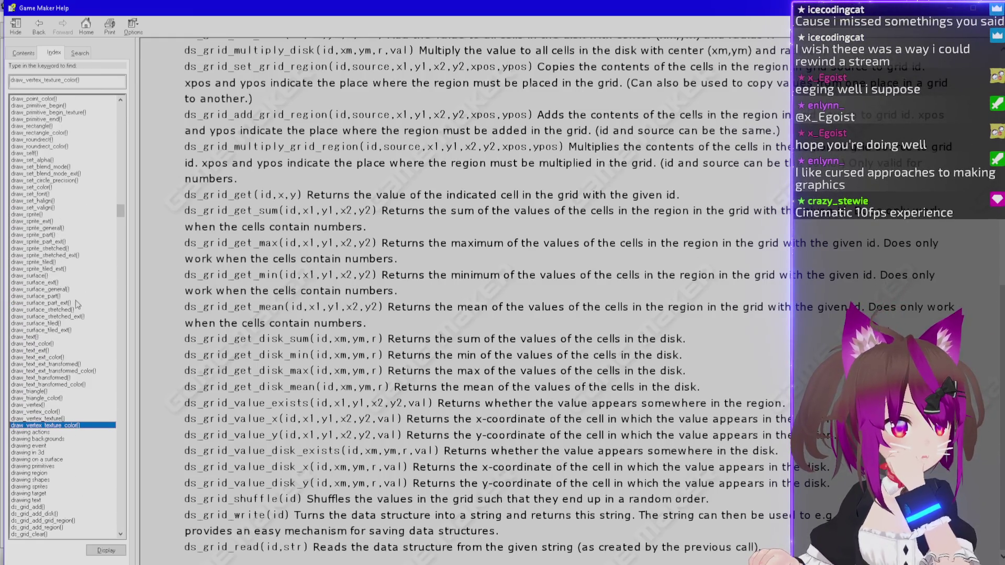
pyautogui.scroll(2, 78, 304)
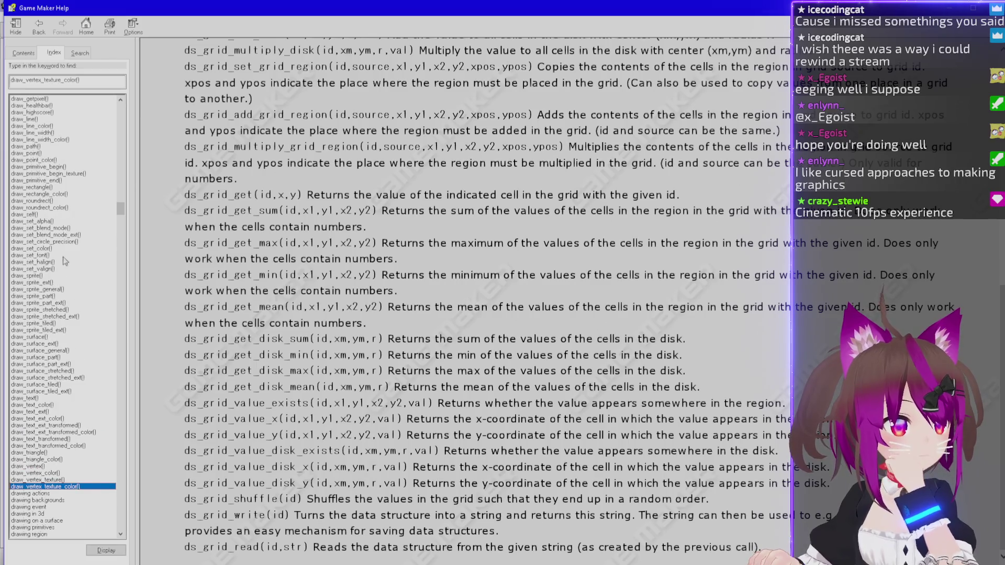
pyautogui.scroll(8, 62, 254)
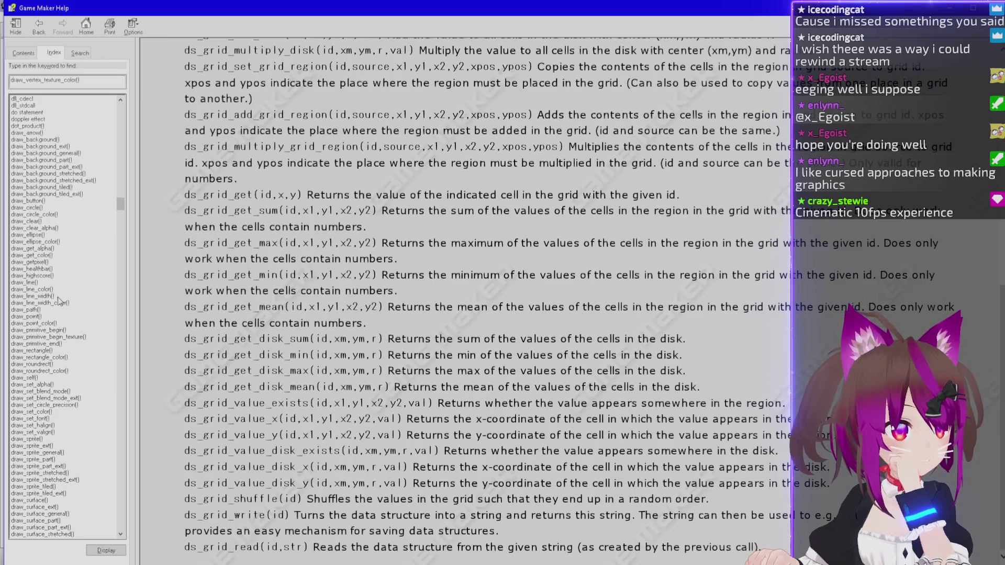
pyautogui.scroll(8, 73, 298)
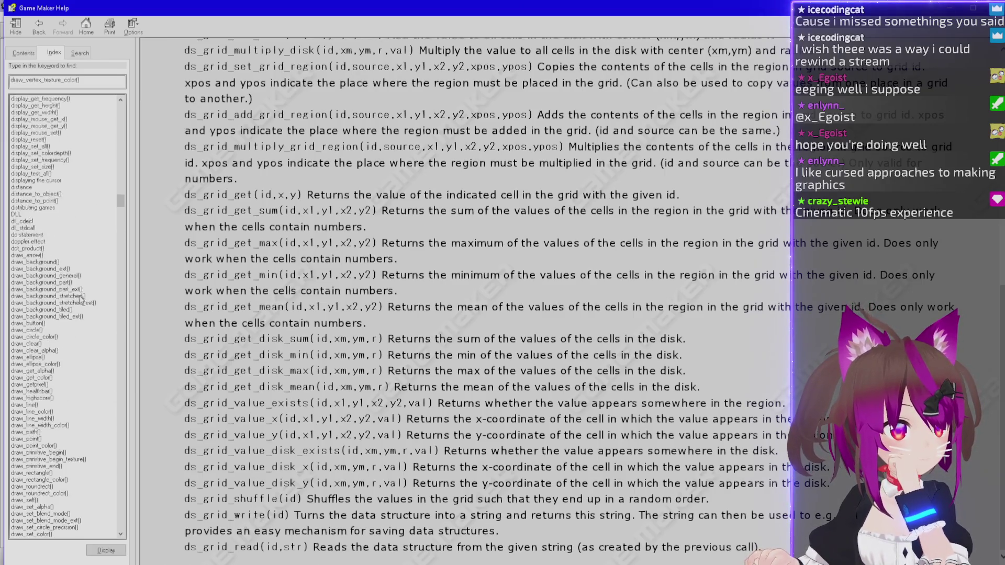
pyautogui.scroll(5, 81, 296)
pyautogui.scroll(5, 82, 296)
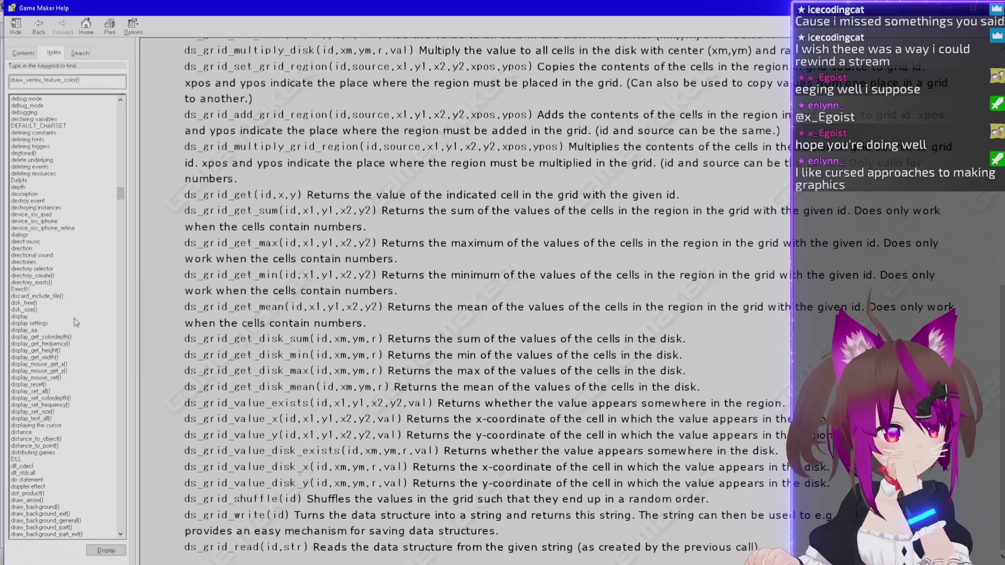
pyautogui.scroll(5, 76, 320)
pyautogui.scroll(20, 78, 314)
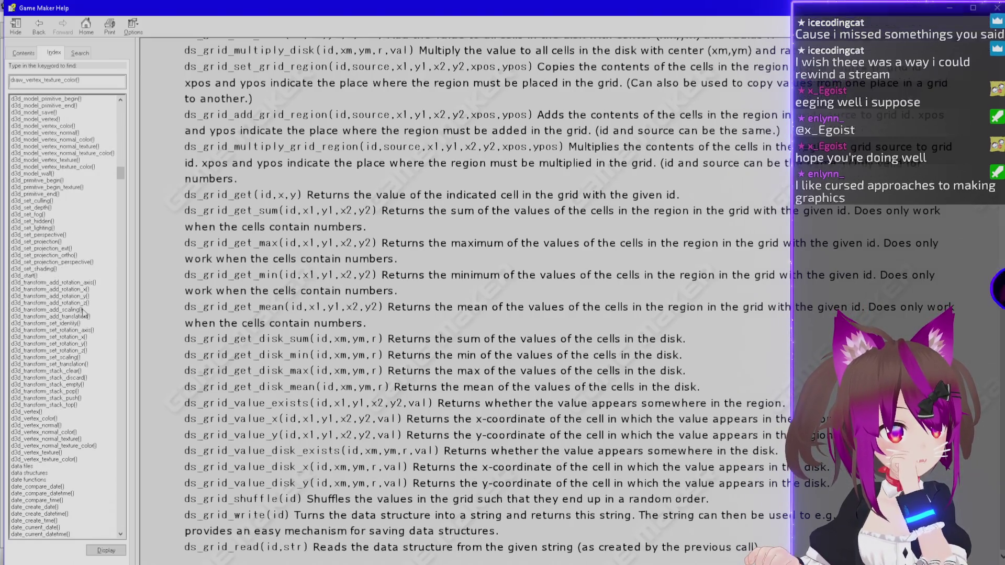
pyautogui.scroll(2, 82, 312)
pyautogui.scroll(2, 83, 313)
pyautogui.scroll(7, 84, 313)
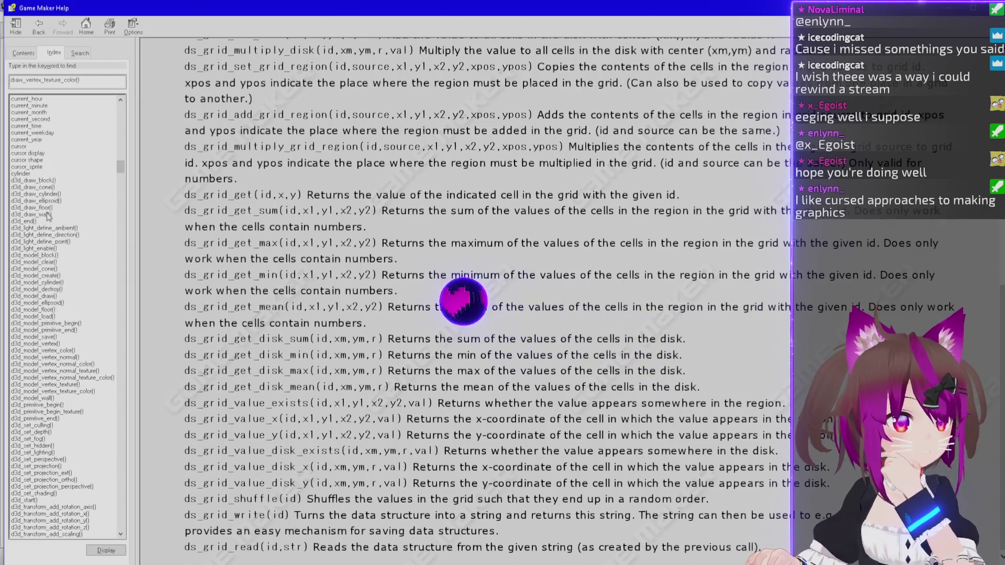
pyautogui.doubleClick(54, 182)
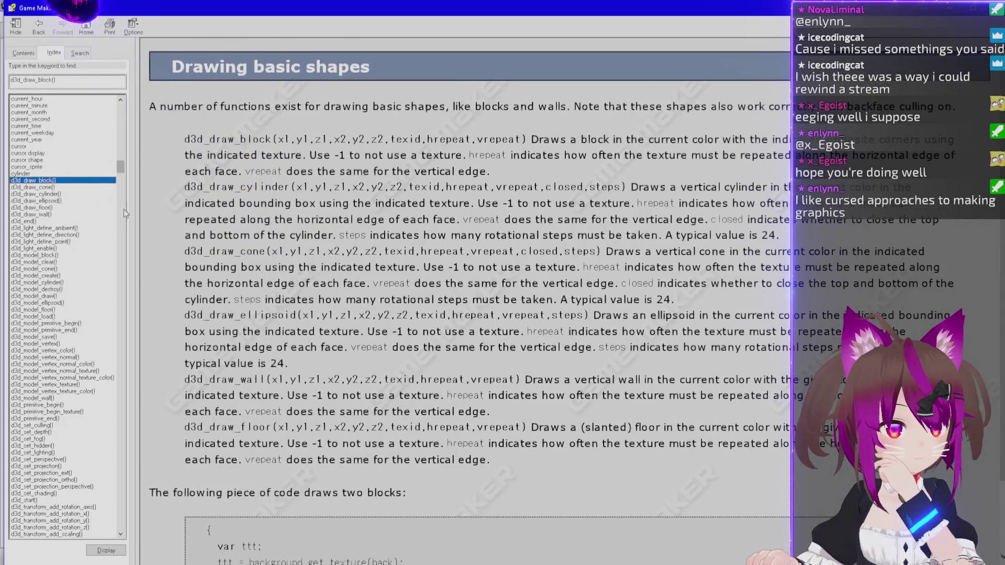
# Scroll the index list up toward the c entries and select the CD music entry.
pyautogui.scroll(-5, 61, 305)
pyautogui.scroll(-3, 61, 306)
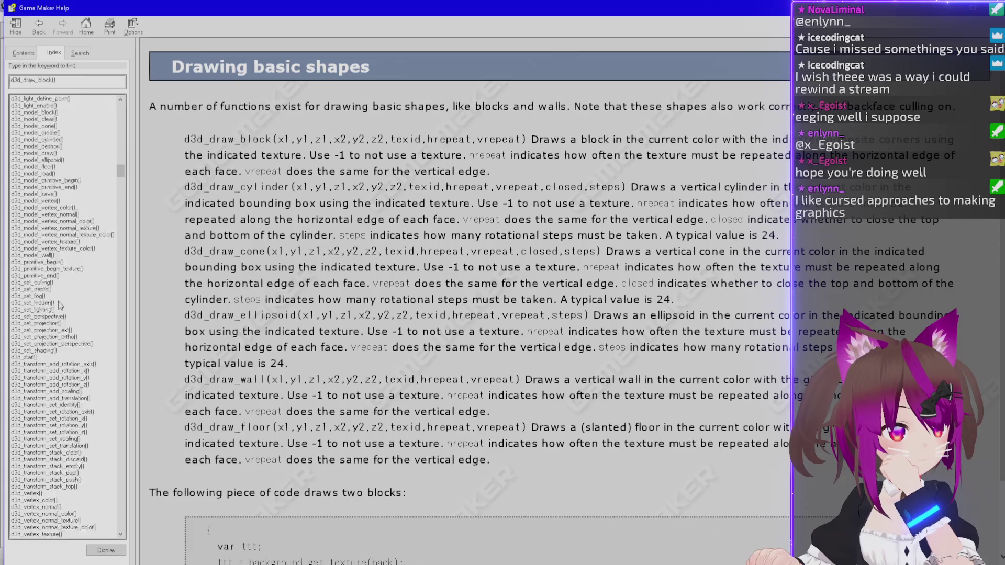
pyautogui.scroll(-5, 61, 304)
pyautogui.scroll(-3, 60, 304)
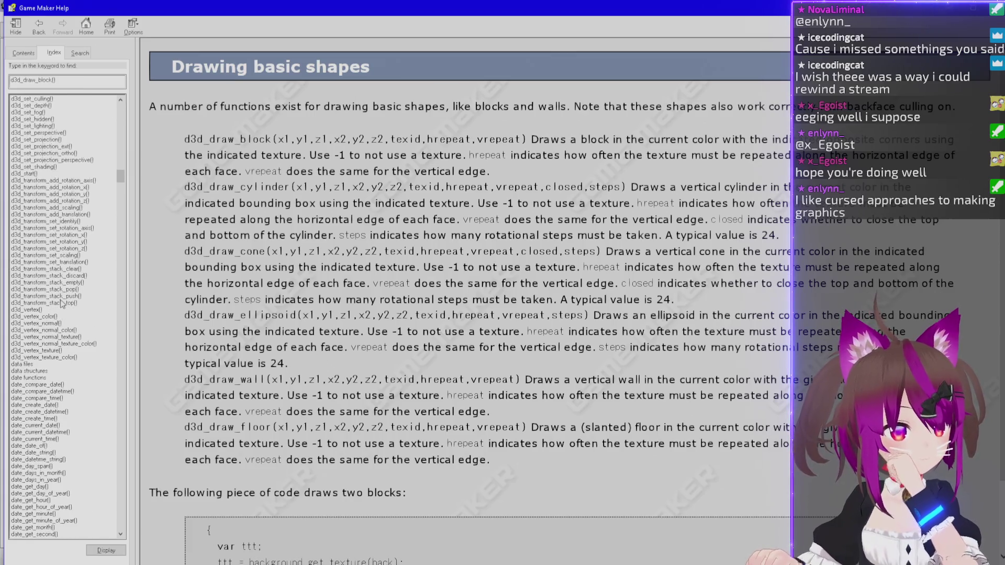
pyautogui.scroll(8, 61, 303)
pyautogui.scroll(1, 67, 302)
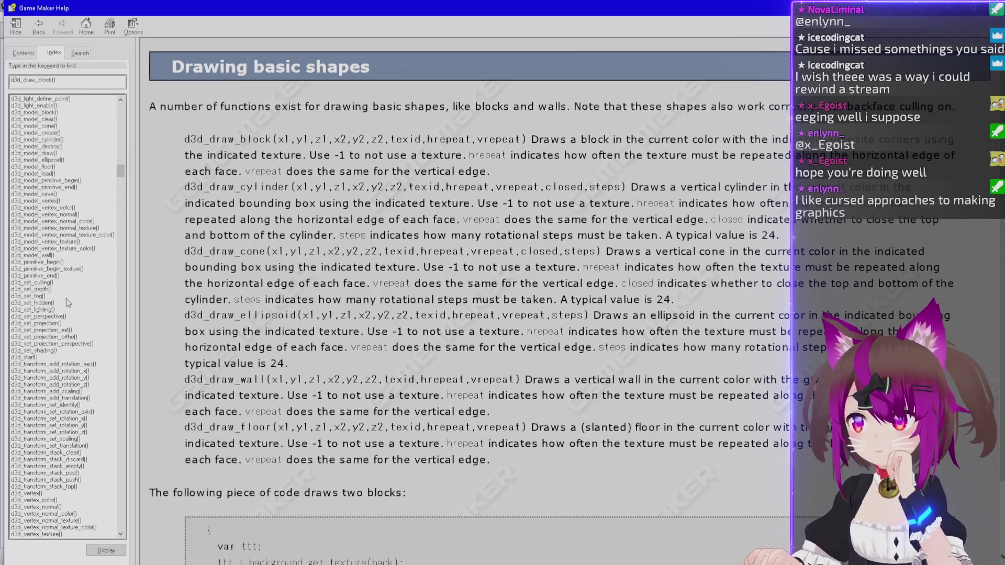
pyautogui.scroll(6, 67, 302)
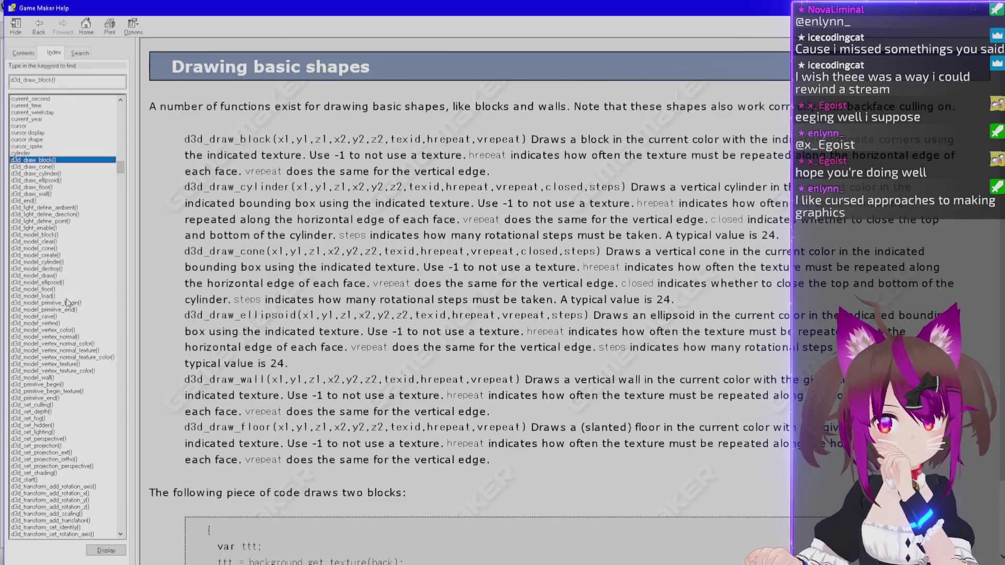
pyautogui.scroll(20, 67, 303)
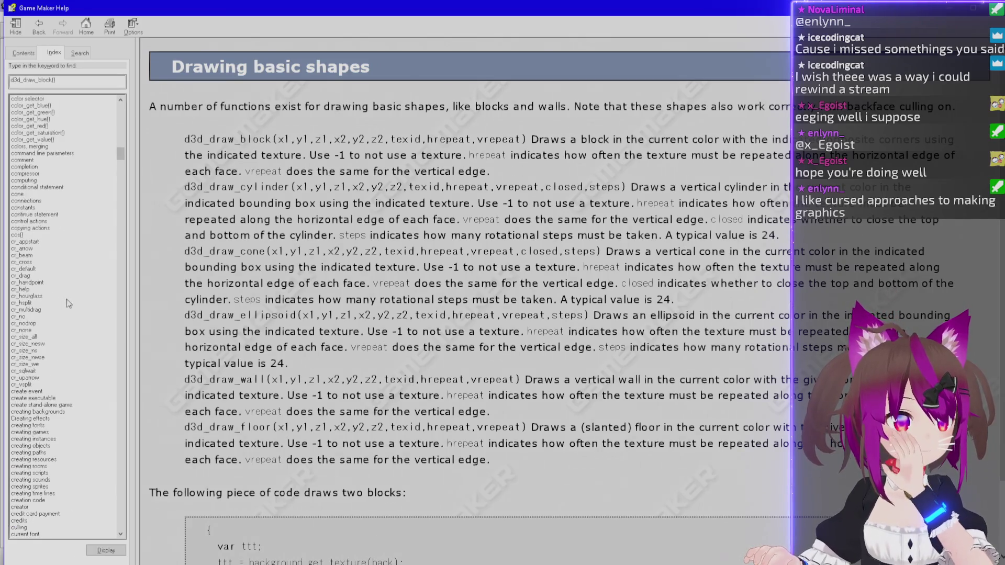
pyautogui.scroll(8, 68, 304)
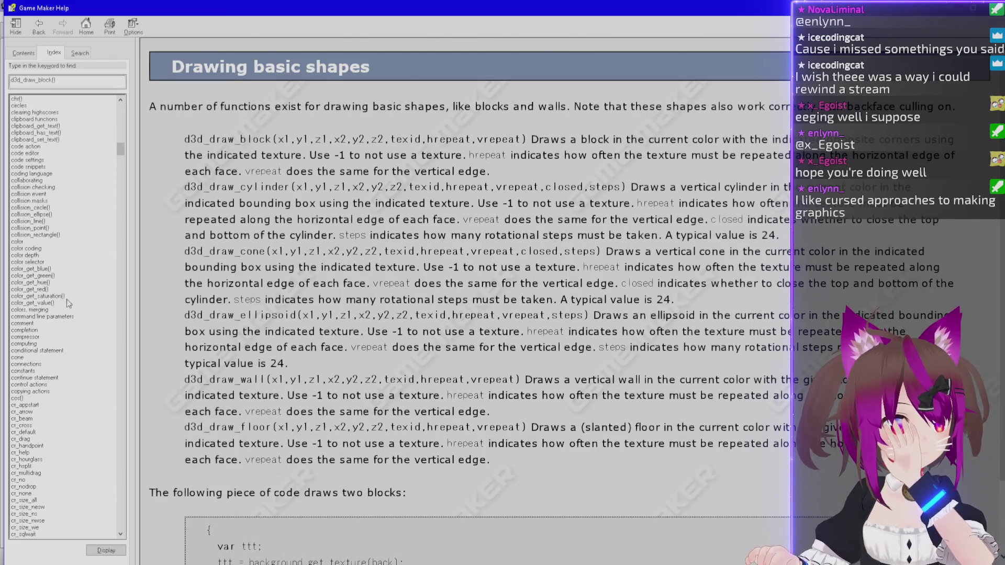
pyautogui.scroll(6, 69, 303)
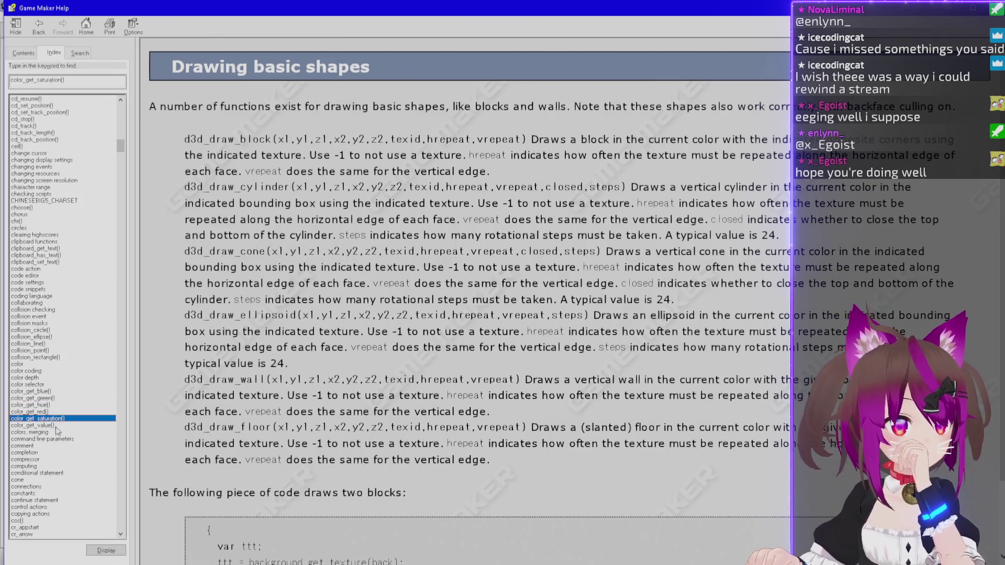
pyautogui.scroll(9, 79, 344)
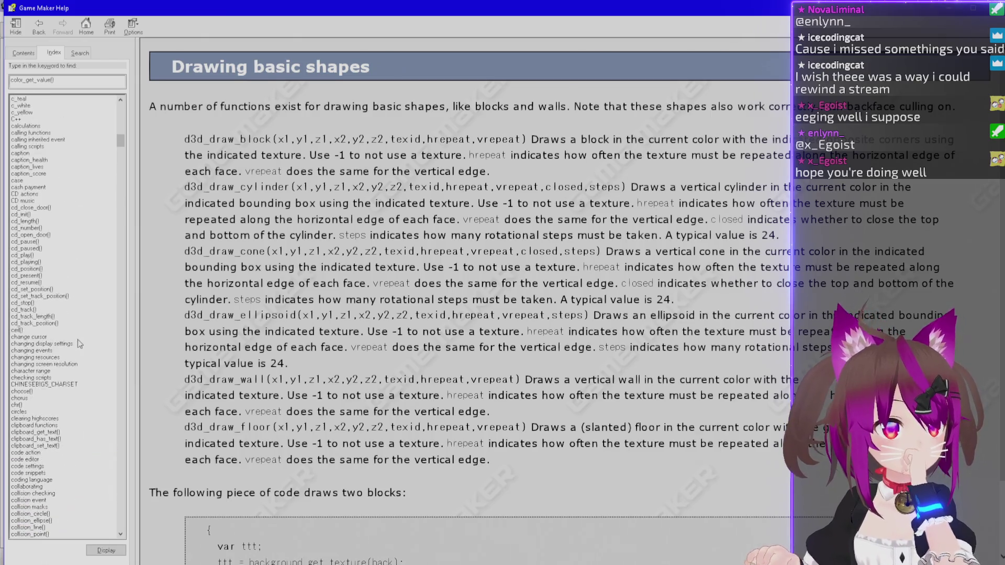
pyautogui.scroll(8, 79, 344)
pyautogui.click(58, 364)
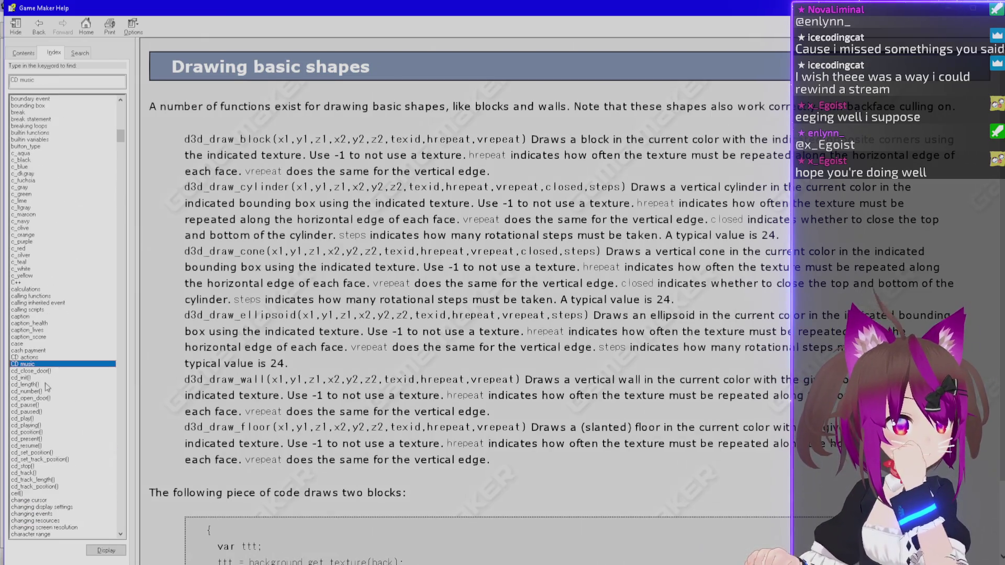
# Open the cd_play() entry from the Help Index to show the CD music page.
pyautogui.doubleClick(49, 418)
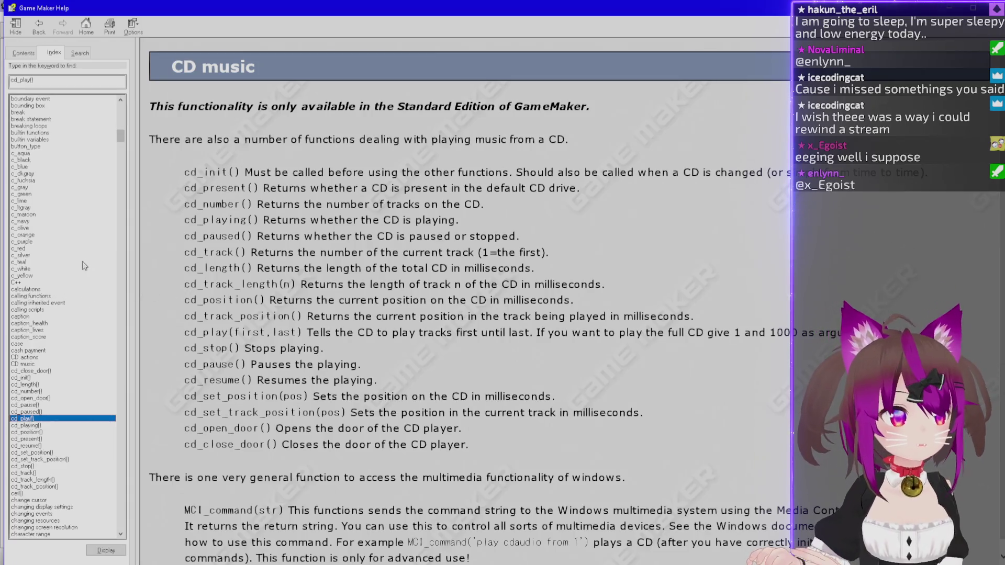
pyautogui.scroll(5, 105, 271)
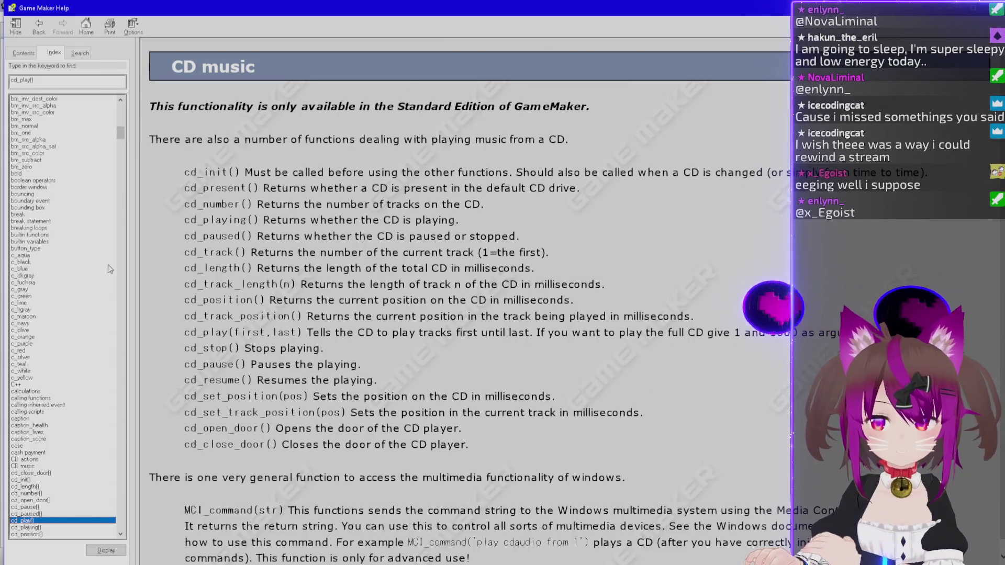
pyautogui.scroll(10, 108, 270)
pyautogui.scroll(7, 105, 269)
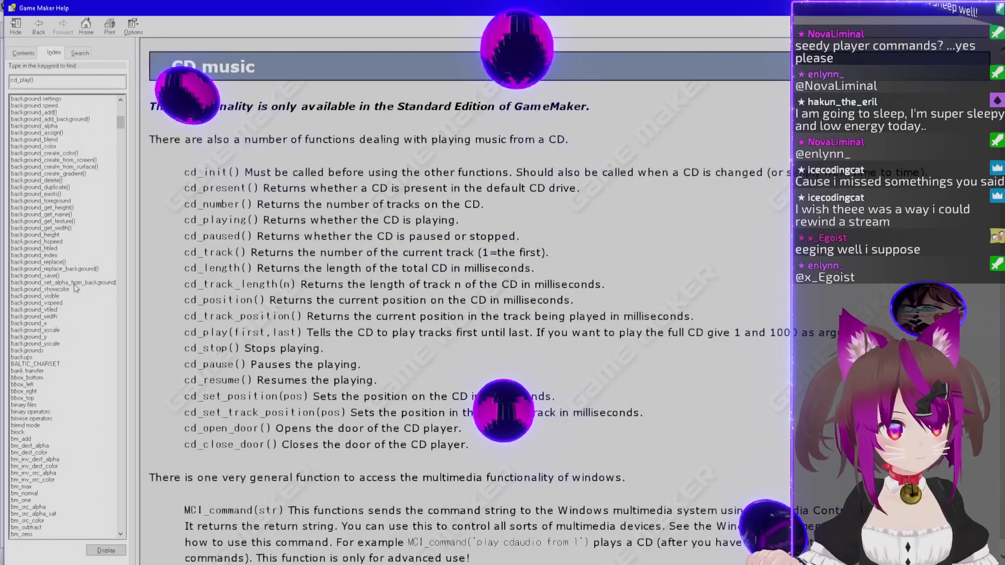
pyautogui.scroll(8, 73, 367)
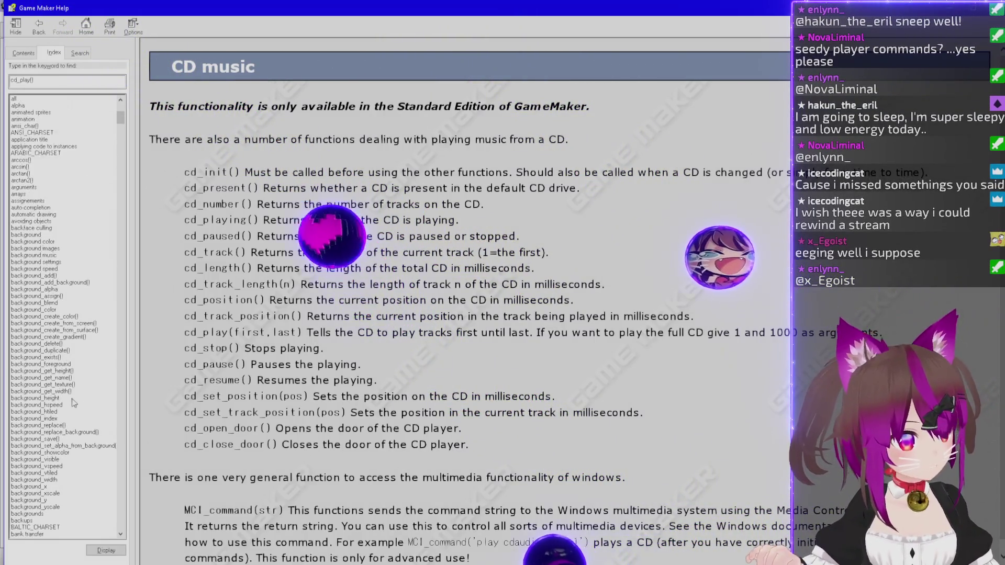
# Browse the Index list, then replace the keyword field text with draw_set.
pyautogui.click(75, 282)
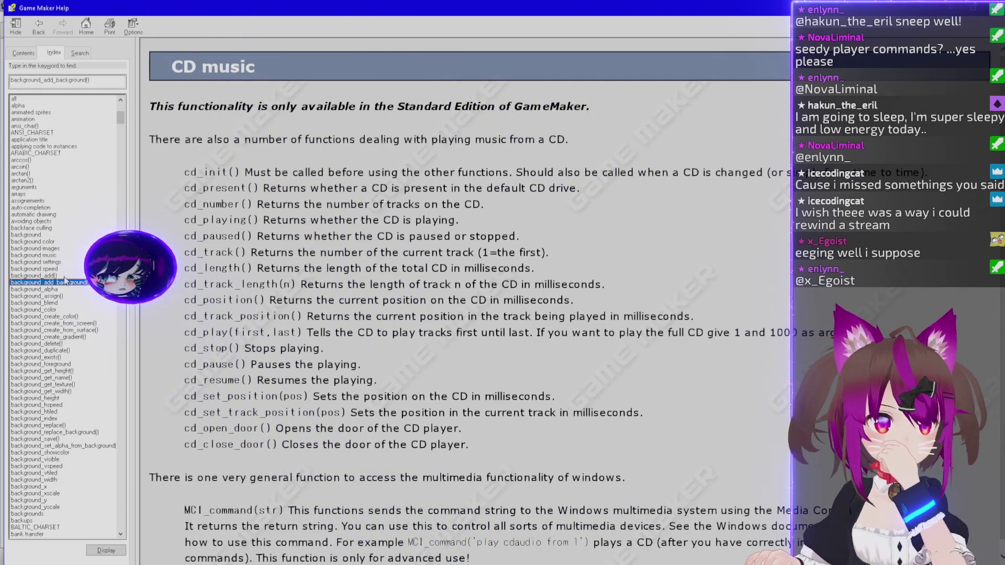
pyautogui.scroll(13, 66, 280)
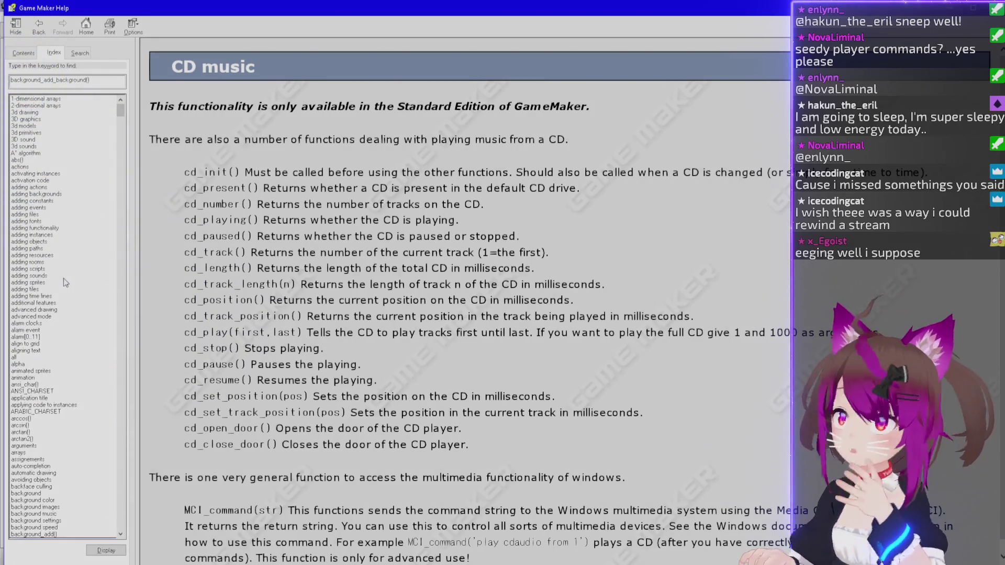
pyautogui.scroll(-7, 57, 318)
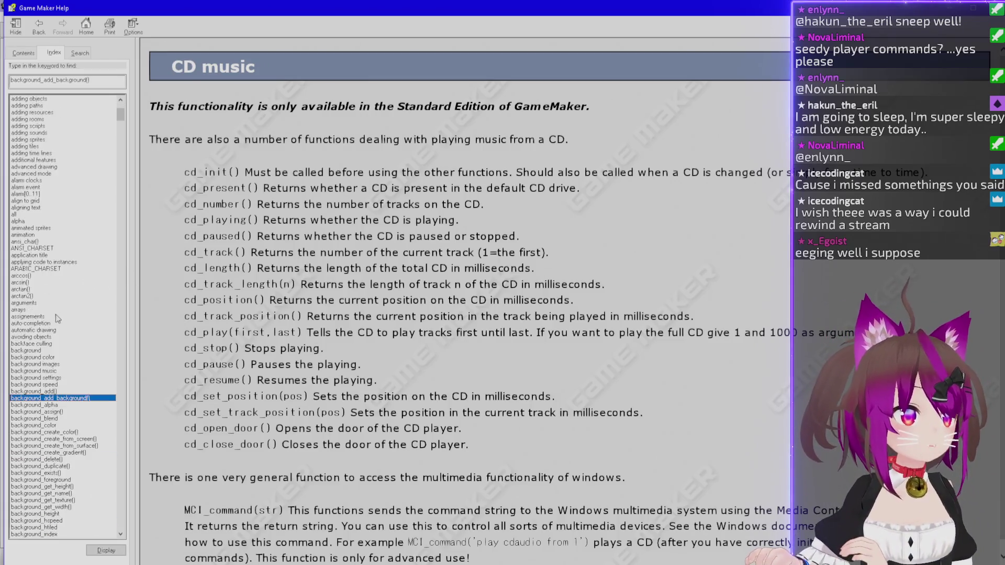
pyautogui.scroll(-7, 58, 318)
pyautogui.doubleClick(108, 80)
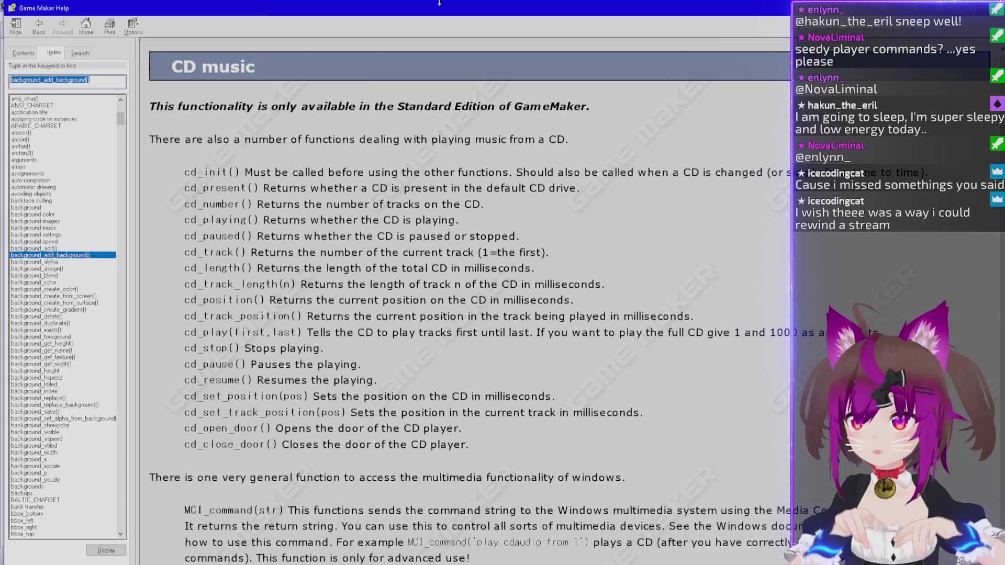
pyautogui.write('draw_set')
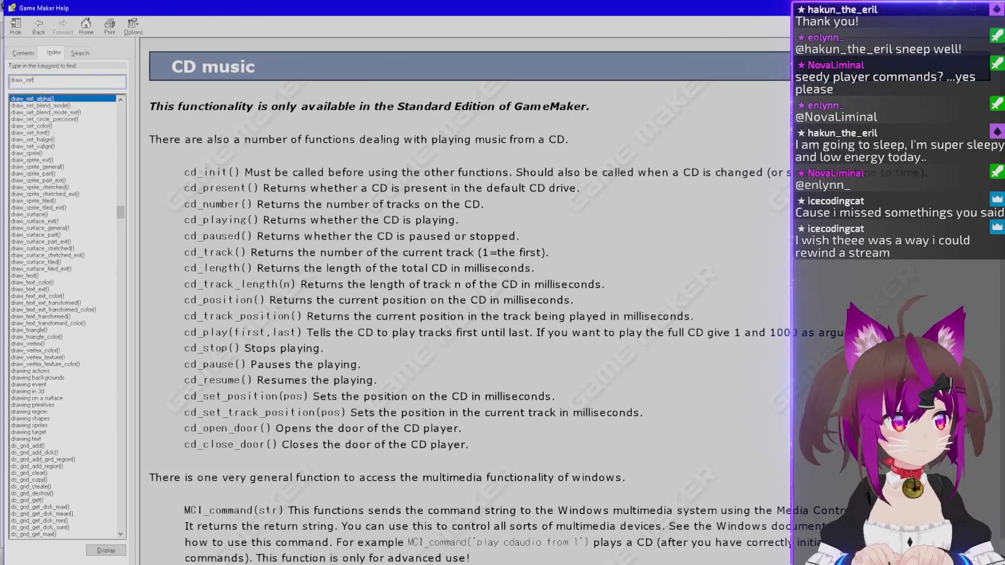
# Open draw_set_blend_mode() and read the bm_zero through bm_src_alpha_sat blend factors.
pyautogui.doubleClick(68, 105)
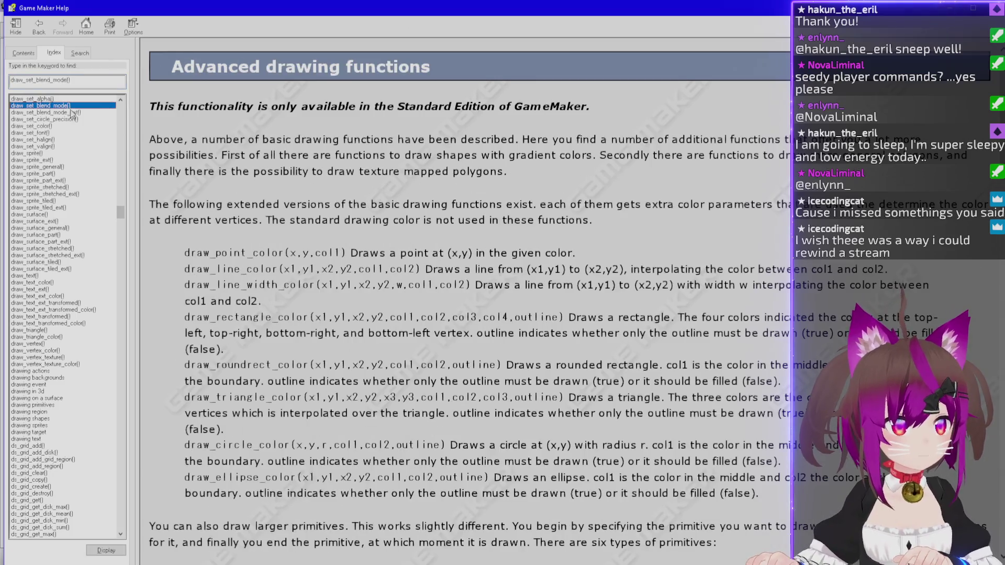
pyautogui.scroll(-3, 213, 306)
pyautogui.scroll(-15, 213, 307)
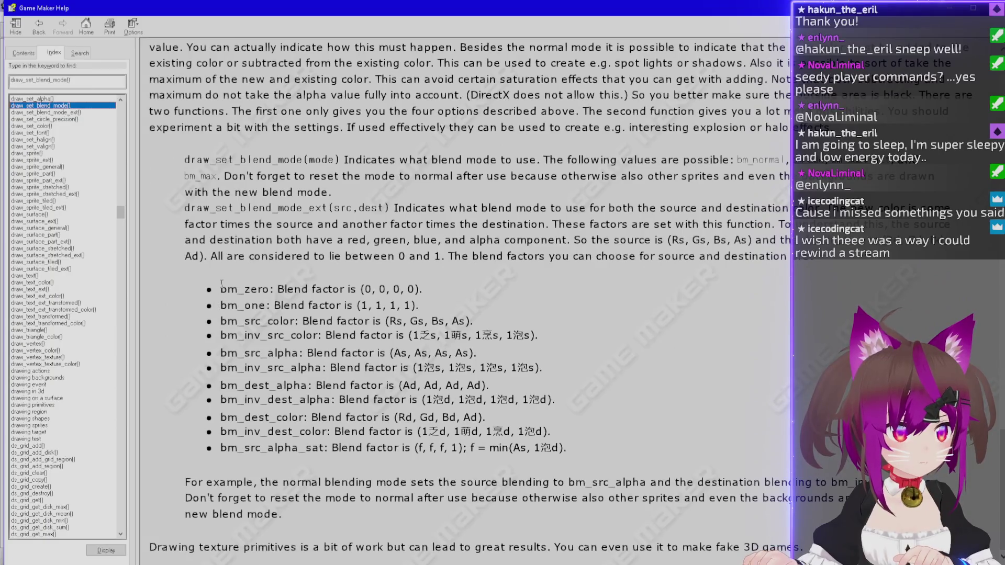
pyautogui.scroll(3, 222, 284)
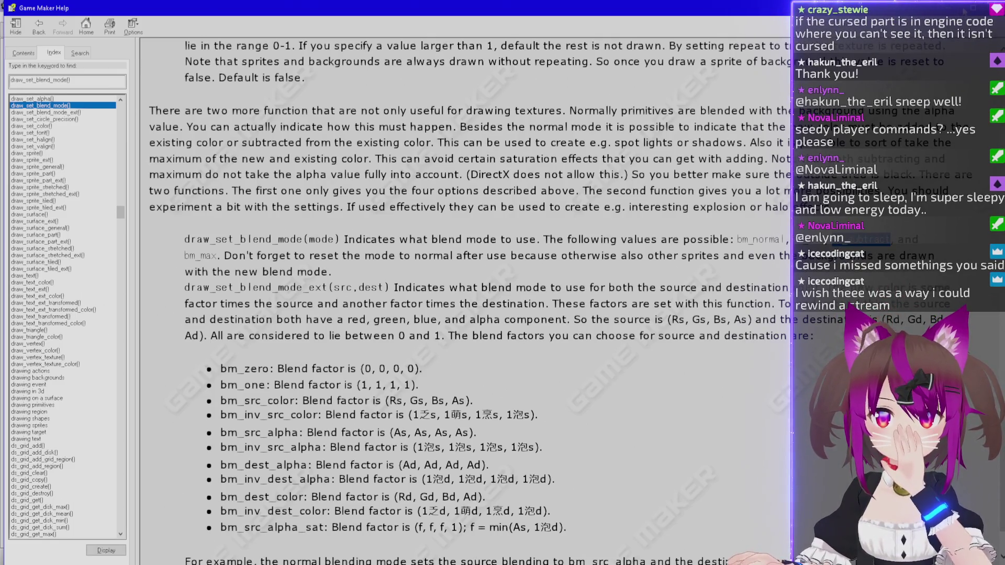
# Back in the project, create a new object named objCursedBloom.
pyautogui.hotkey('alt', 'Tab')
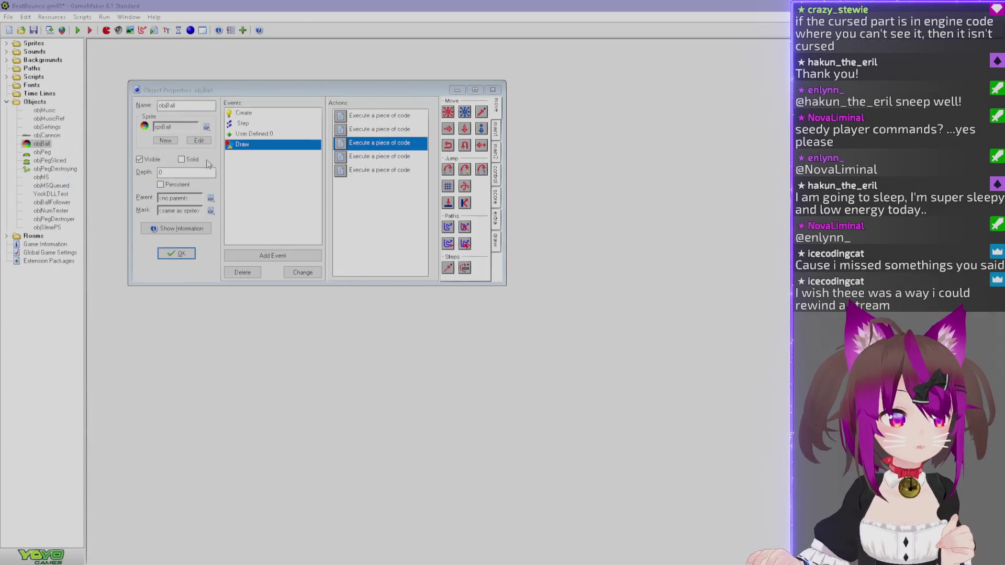
pyautogui.click(190, 31)
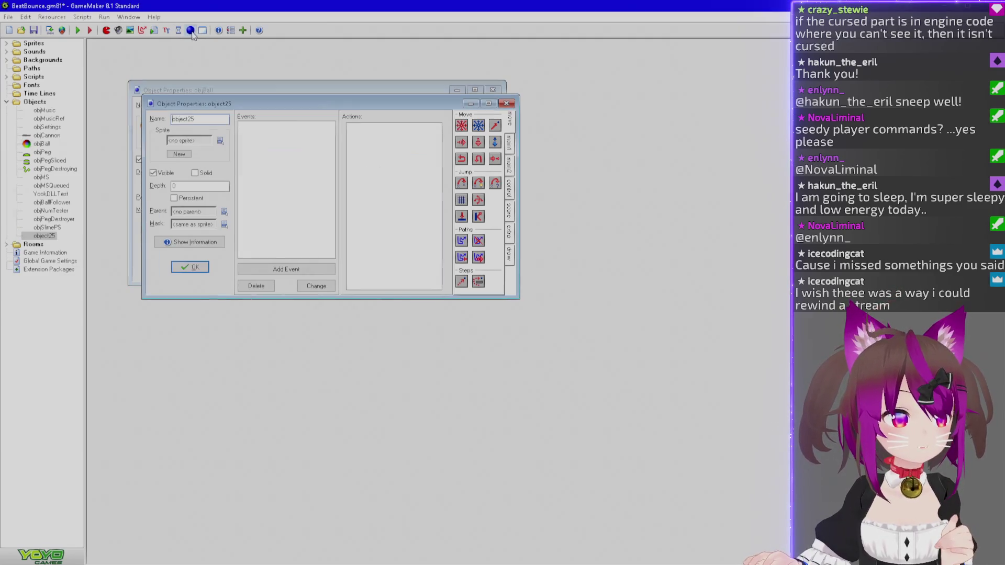
pyautogui.write('obj')
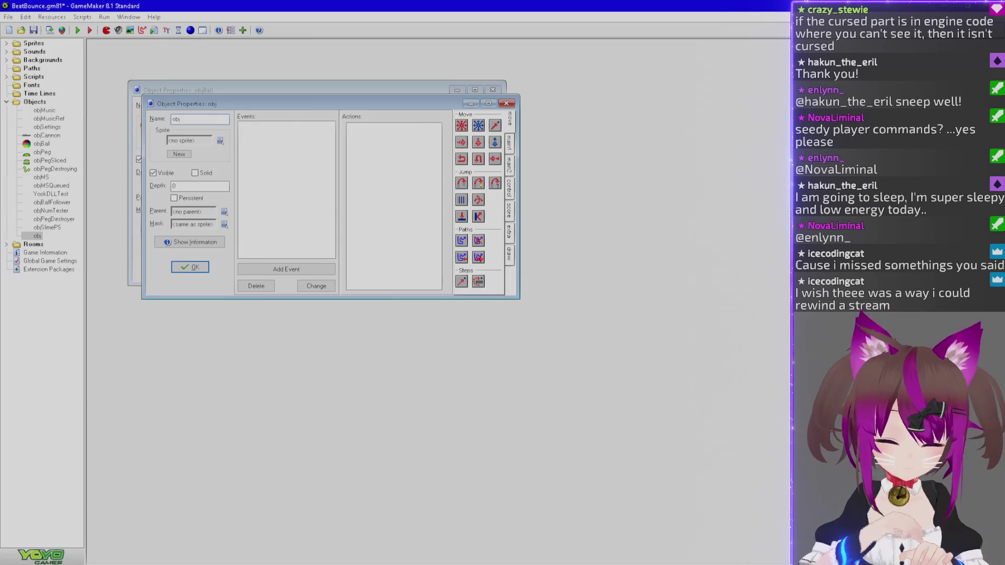
pyautogui.write('CursedBloom')
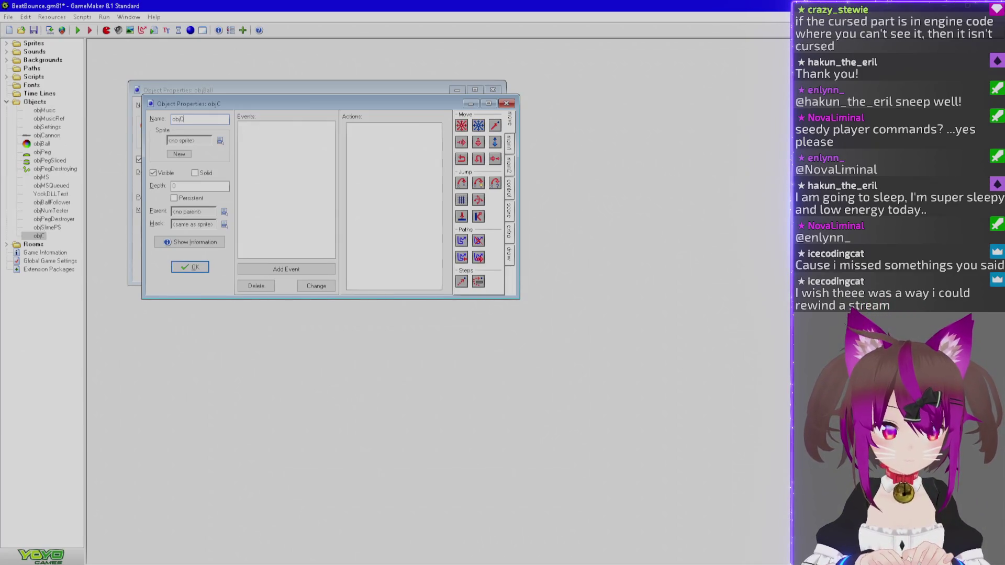
pyautogui.press('Return')
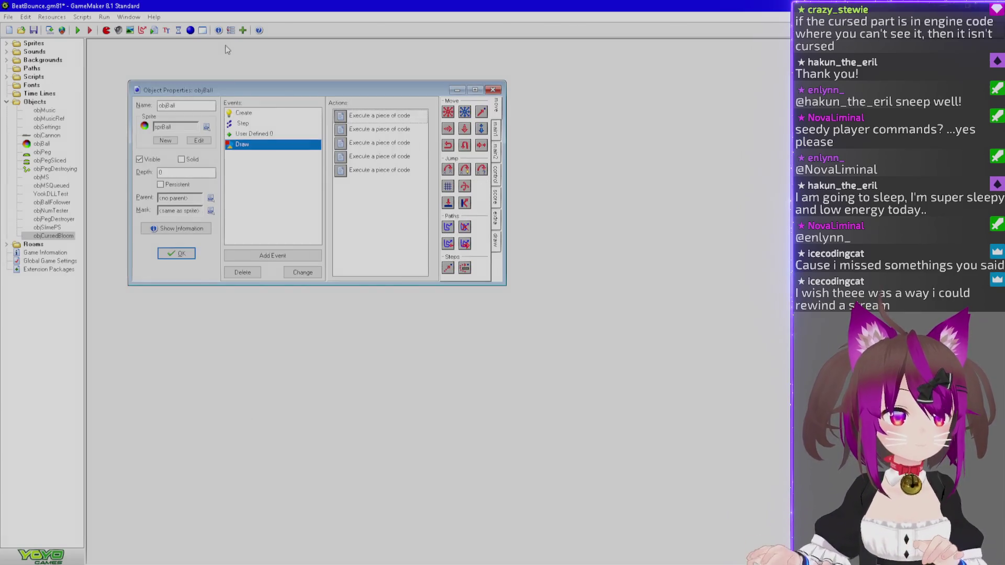
pyautogui.click(176, 253)
pyautogui.doubleClick(53, 236)
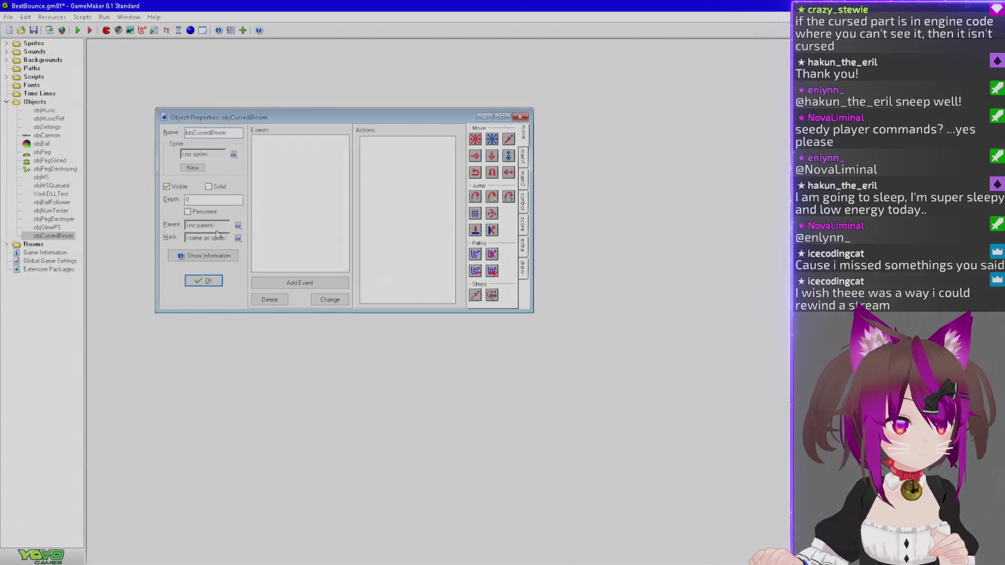
# Set objCursedBloom's depth to 9999.
pyautogui.click(293, 283)
pyautogui.press('Escape')
pyautogui.click(225, 199)
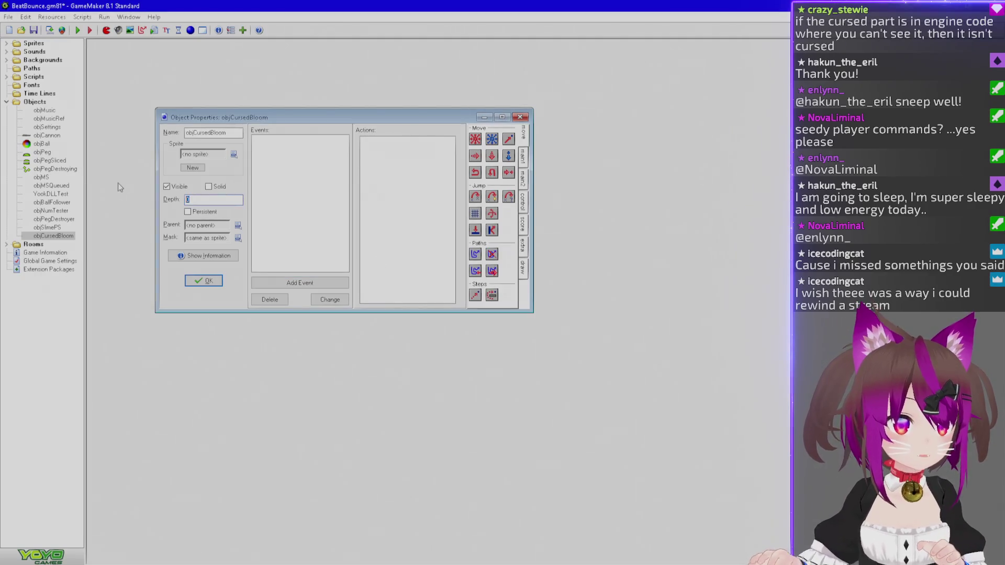
pyautogui.press('BackSpace')
pyautogui.write('9999')
# Add a Draw event holding an Execute Code action, with the code editor repositioned.
pyautogui.click(306, 284)
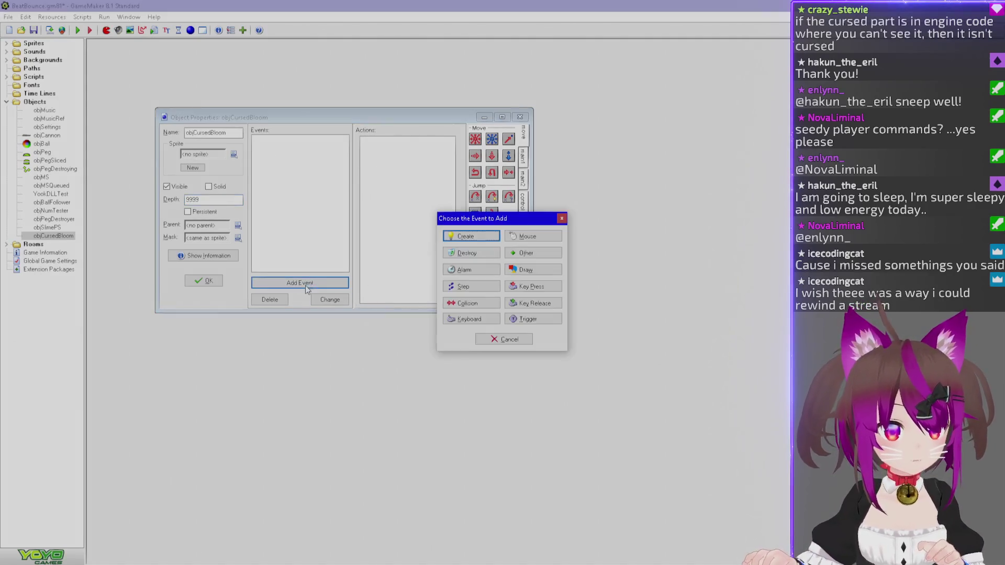
pyautogui.click(545, 278)
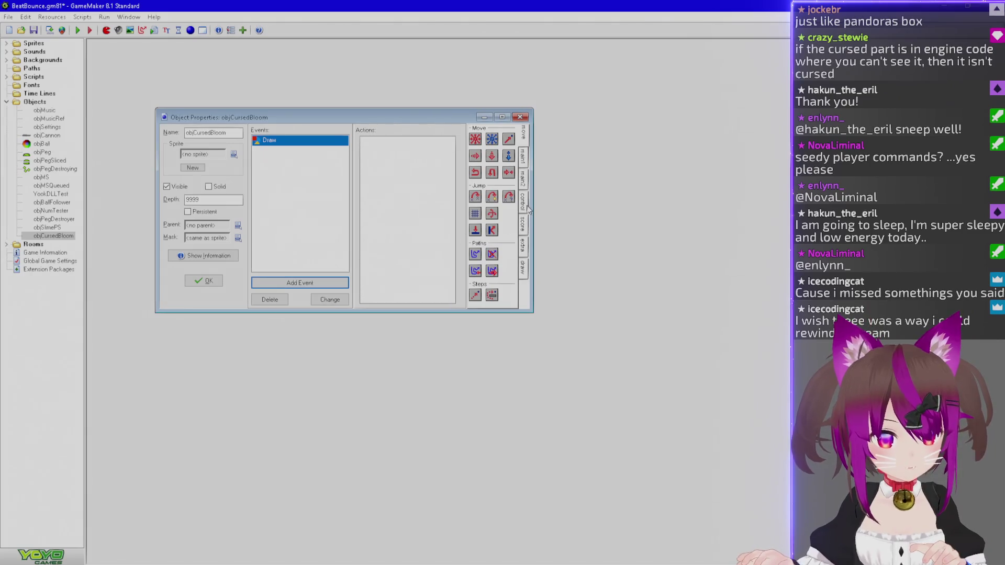
pyautogui.click(318, 282)
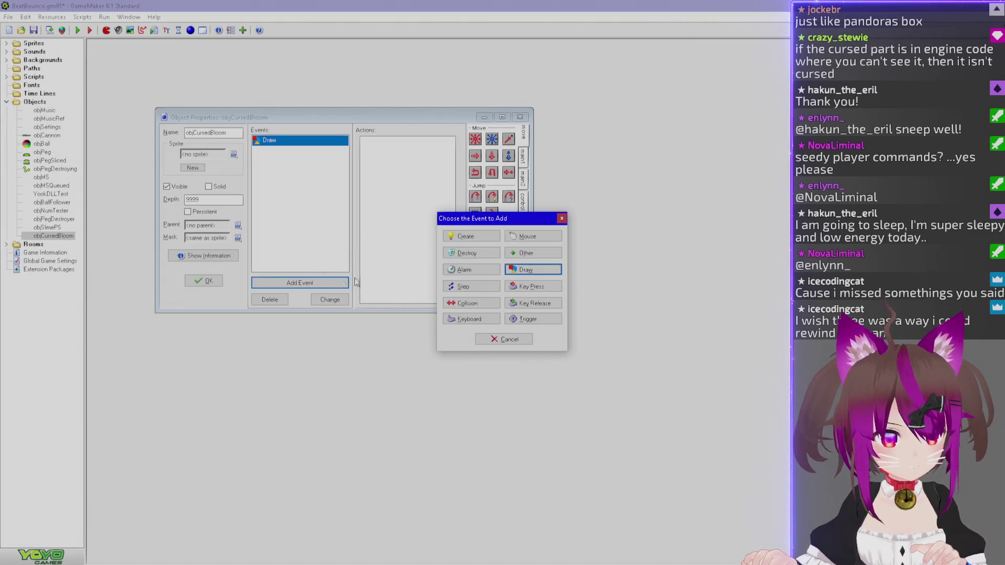
pyautogui.click(529, 276)
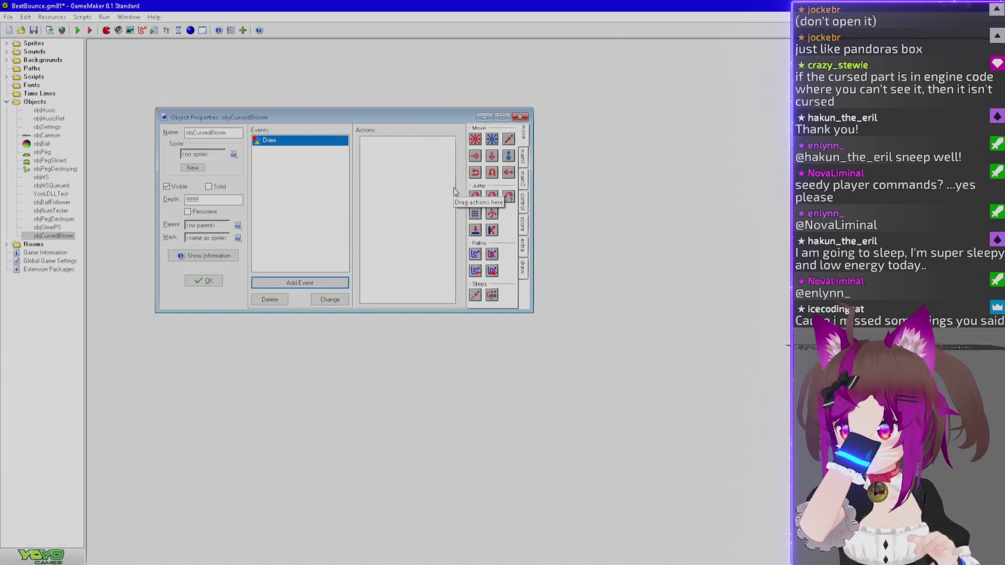
pyautogui.click(522, 201)
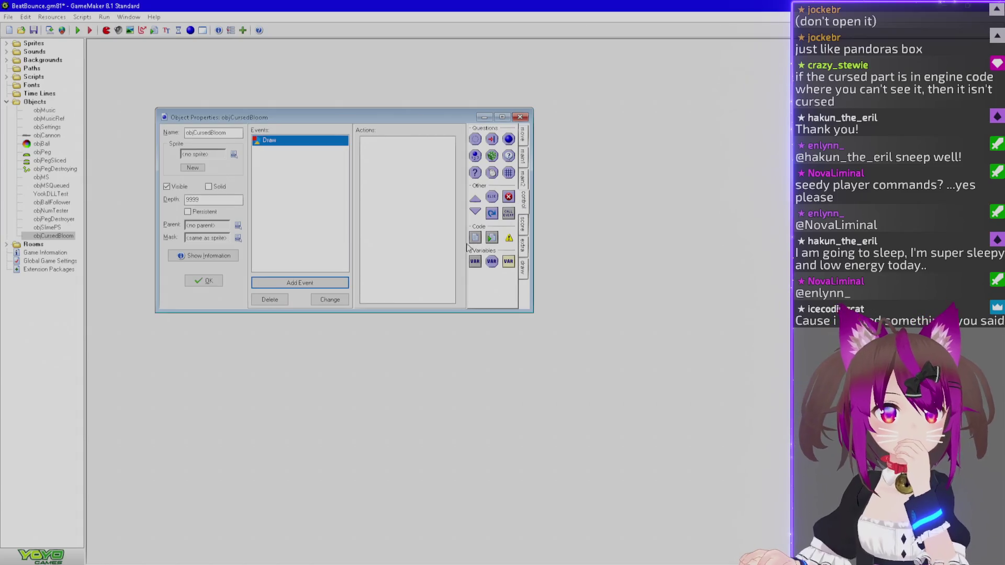
pyautogui.moveTo(476, 236); pyautogui.dragTo(434, 239)
pyautogui.moveTo(280, 4); pyautogui.dragTo(437, 150)
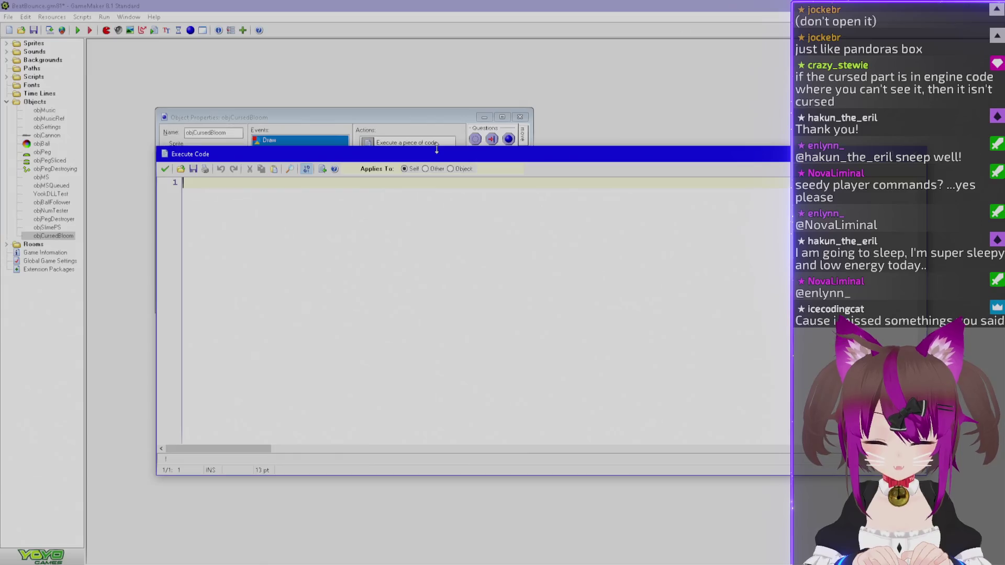
# Start the Draw code with background_create_from_screen(0, 0, using autocomplete.
pyautogui.write('background_create_from_')
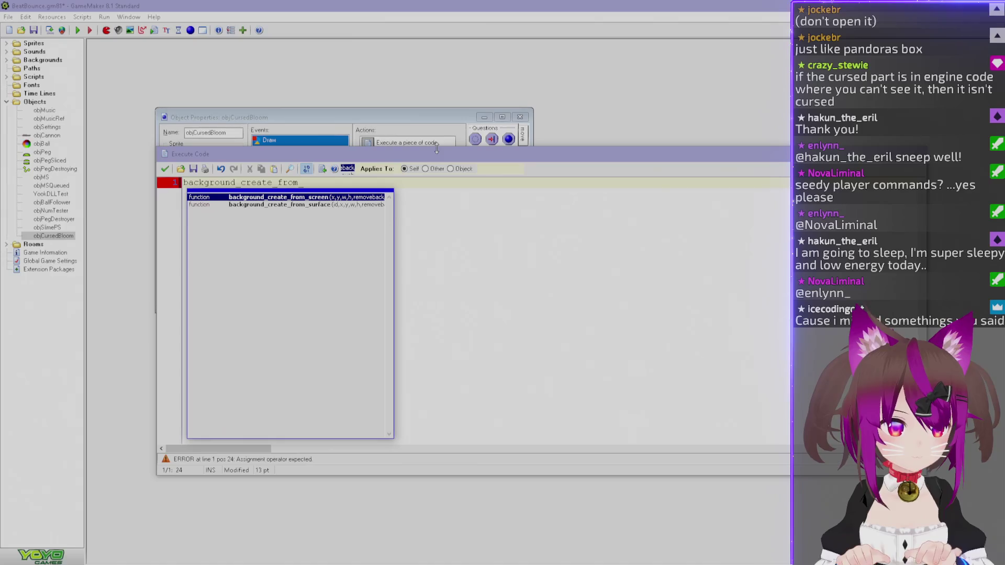
pyautogui.press('Return')
pyautogui.write('(')
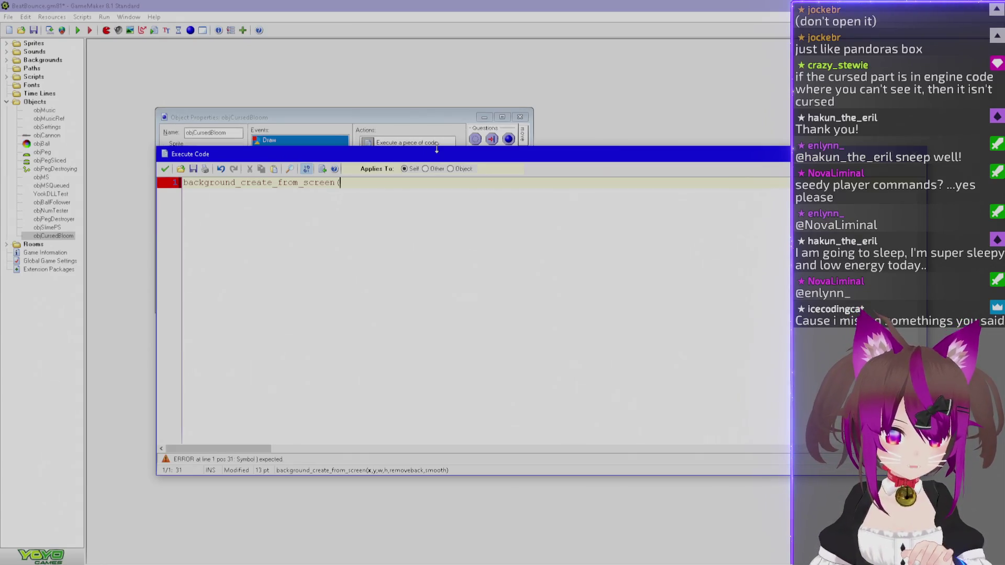
pyautogui.write('0, 0, scre')
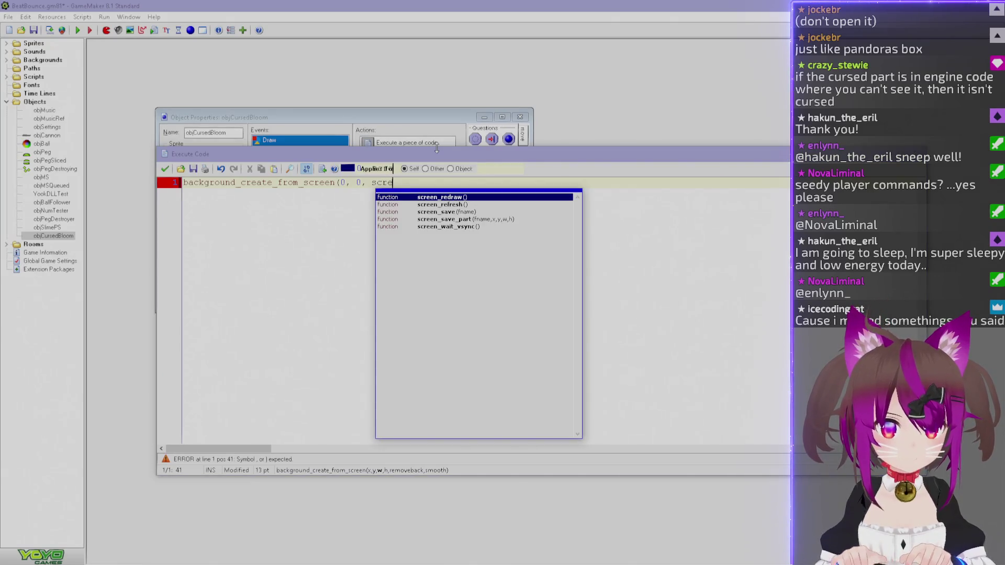
pyautogui.hotkey('ctrl', 'shift', 'Left')
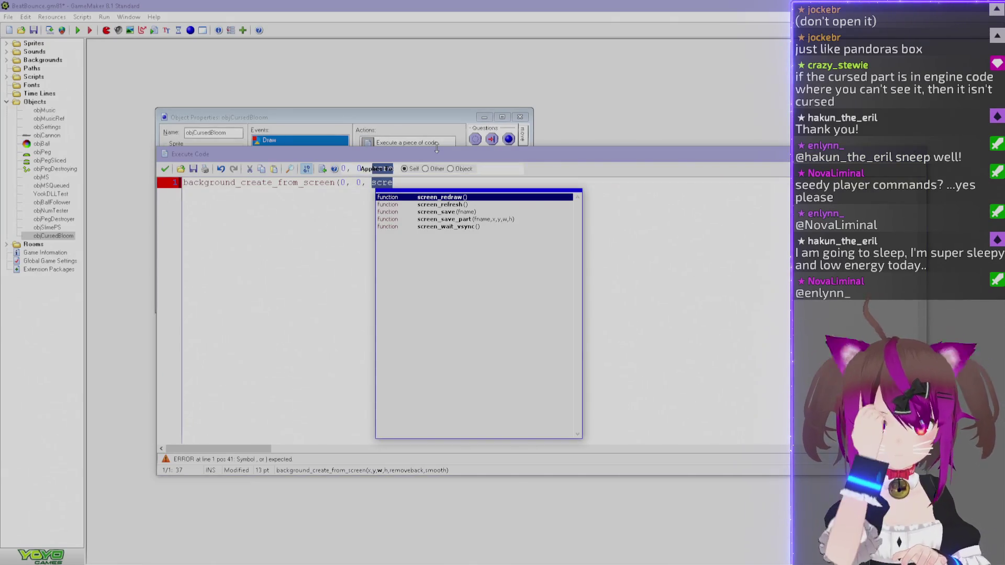
pyautogui.press('Escape')
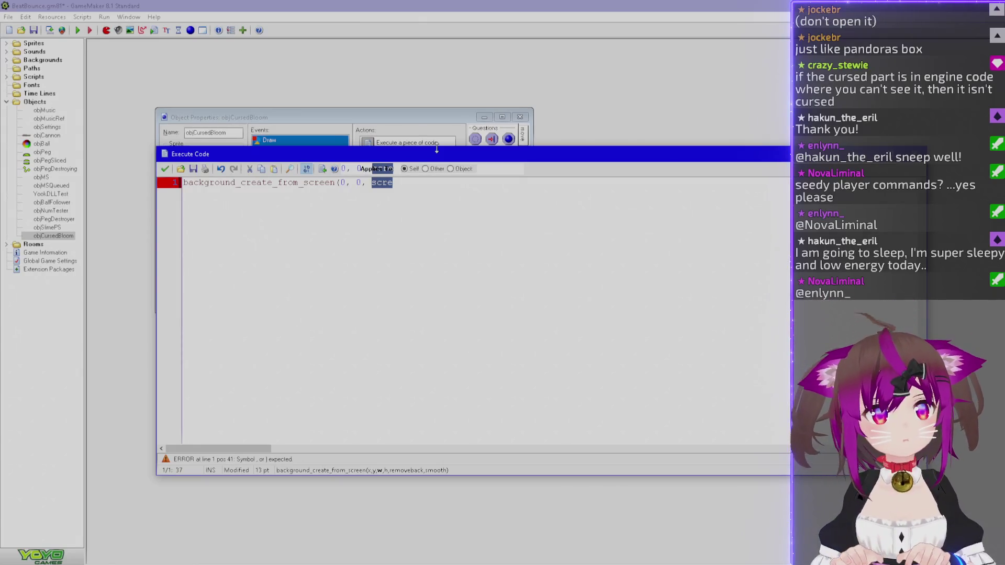
# Try width arguments and settle on view_wi, then close the code editor.
pyautogui.write('view')
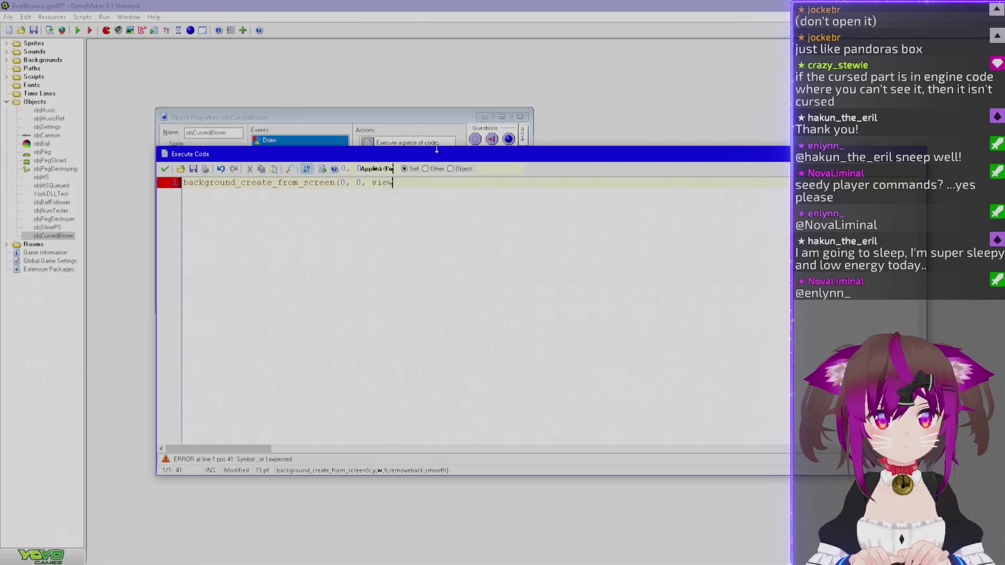
pyautogui.press('BackSpace')
pyautogui.press('BackSpace')
pyautogui.press('BackSpace')
pyautogui.press('BackSpace')
pyautogui.write('windo')
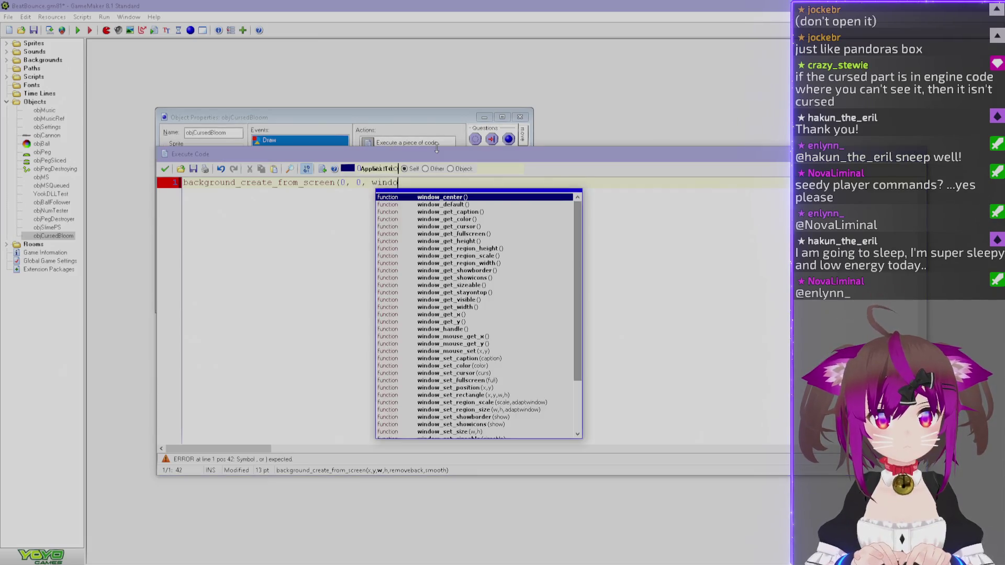
pyautogui.write('w_w')
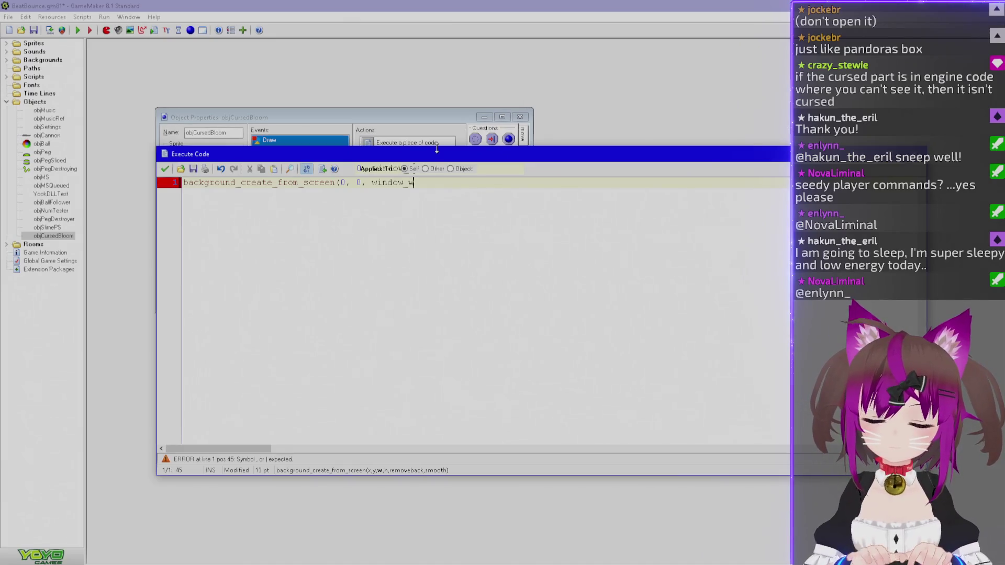
pyautogui.press('BackSpace')
pyautogui.write('g')
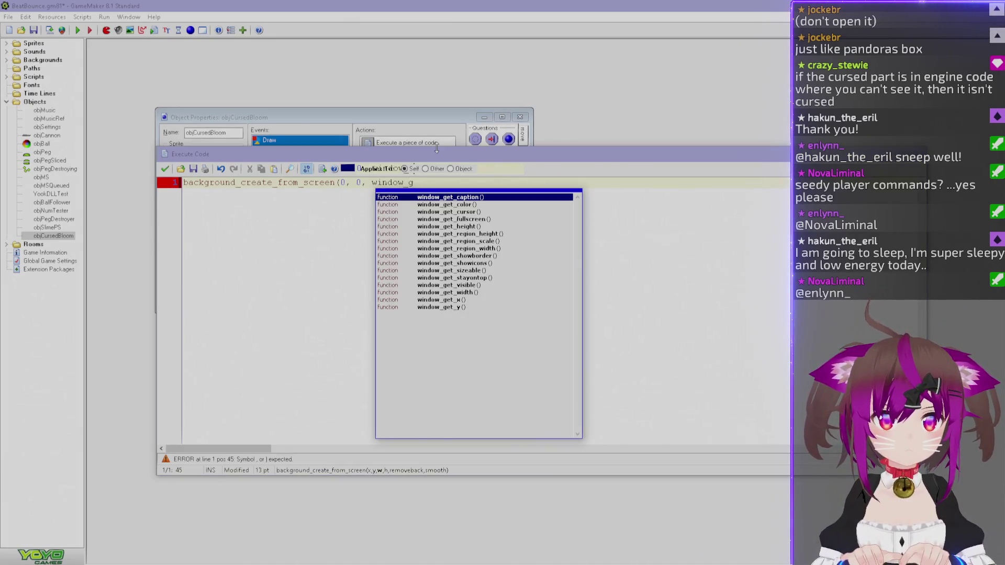
pyautogui.press('BackSpace')
pyautogui.press('BackSpace')
pyautogui.press('BackSpace')
pyautogui.press('BackSpace')
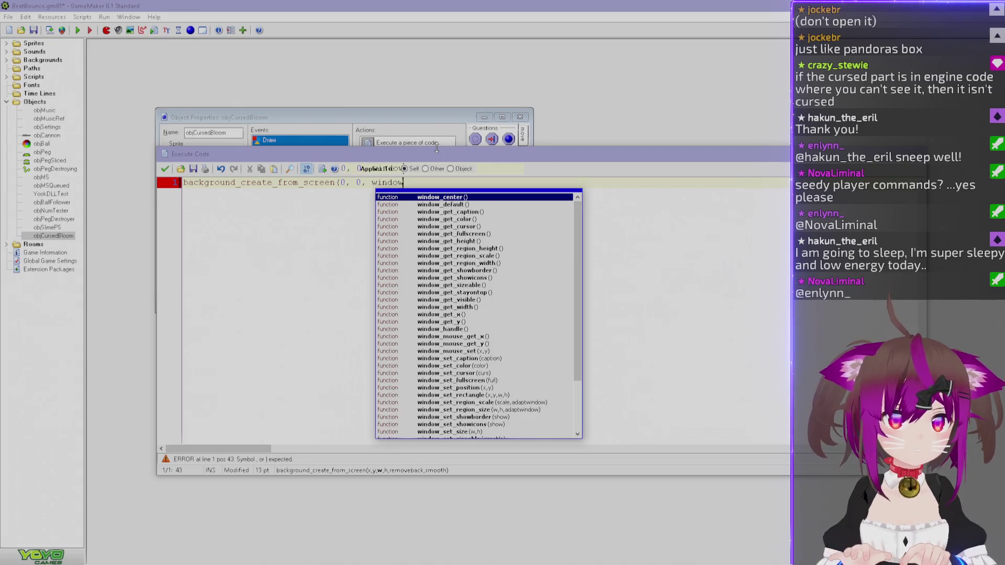
pyautogui.write('view_wi')
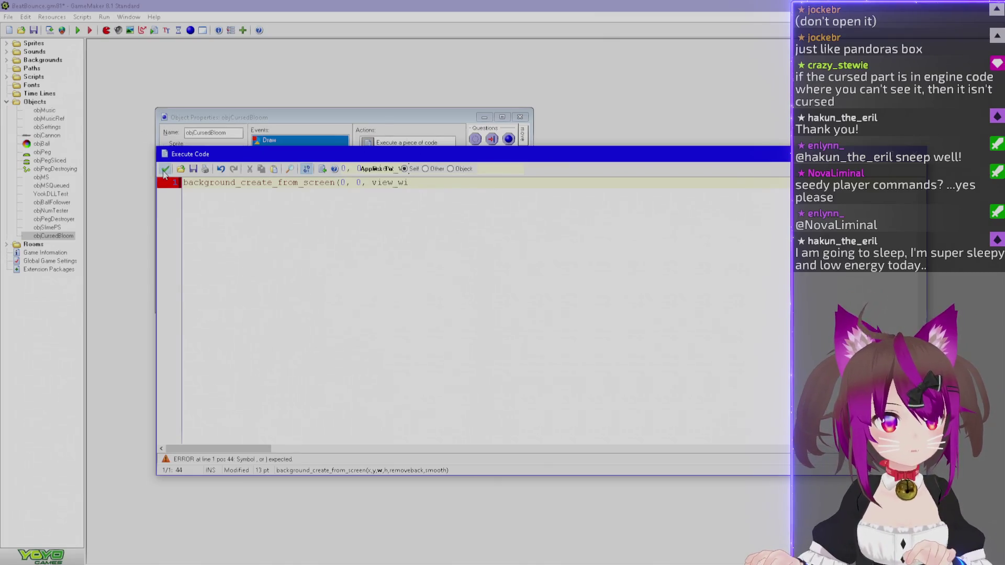
pyautogui.click(165, 170)
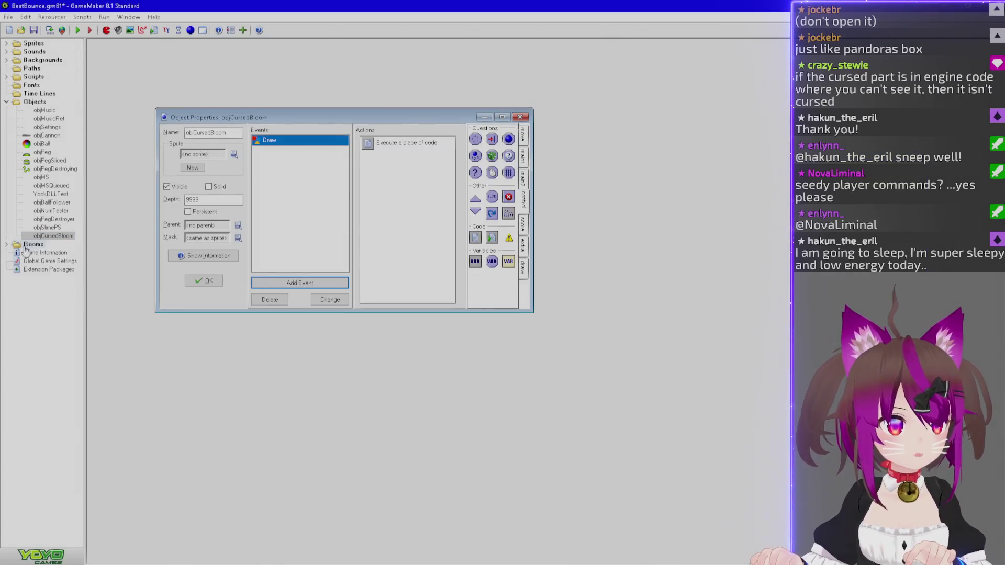
pyautogui.doubleClick(26, 245)
pyautogui.doubleClick(43, 261)
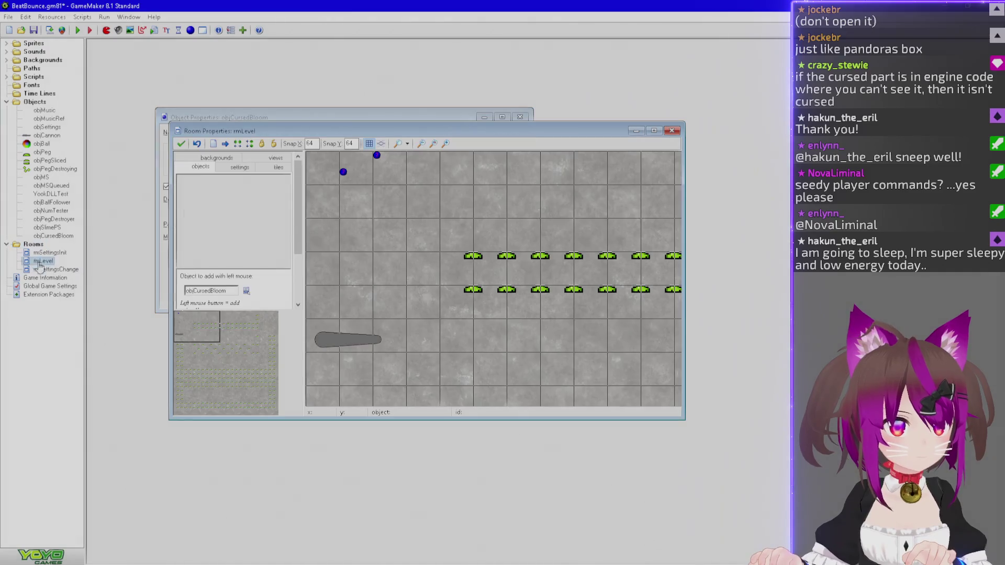
pyautogui.click(274, 158)
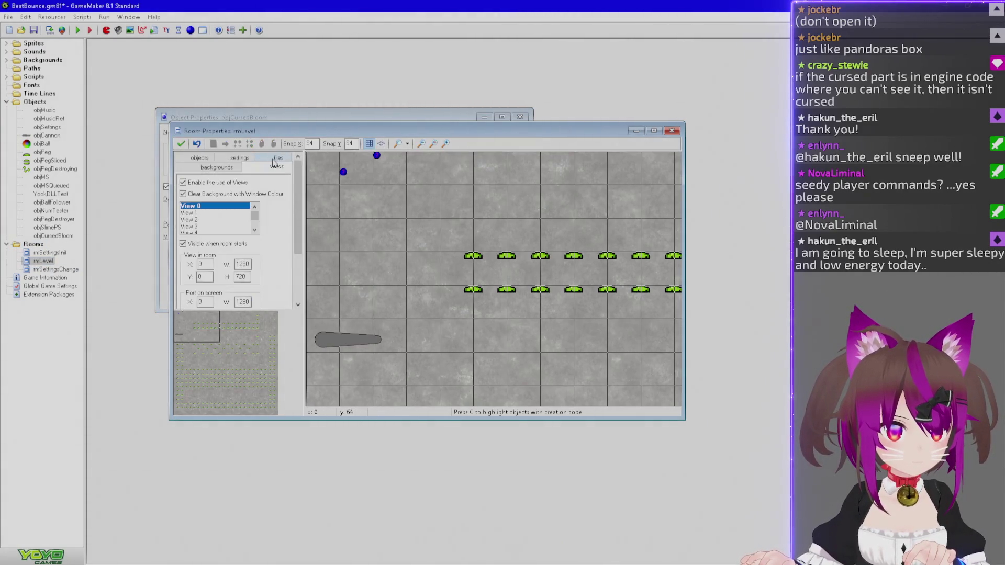
pyautogui.doubleClick(263, 131)
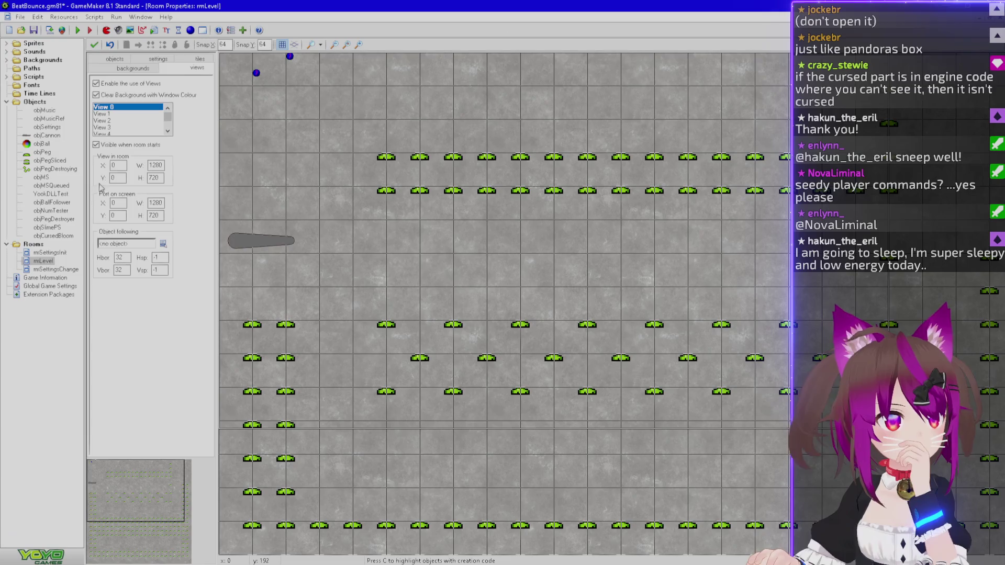
pyautogui.click(94, 45)
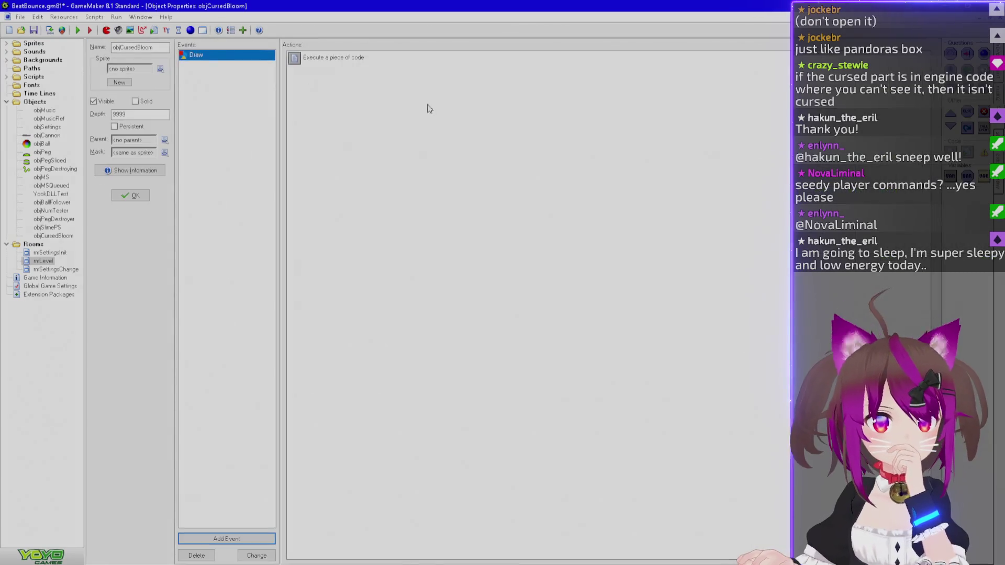
# Reopen the Draw code, trim the argument to view, and bring up Help with F1.
pyautogui.doubleClick(325, 59)
pyautogui.click(475, 194)
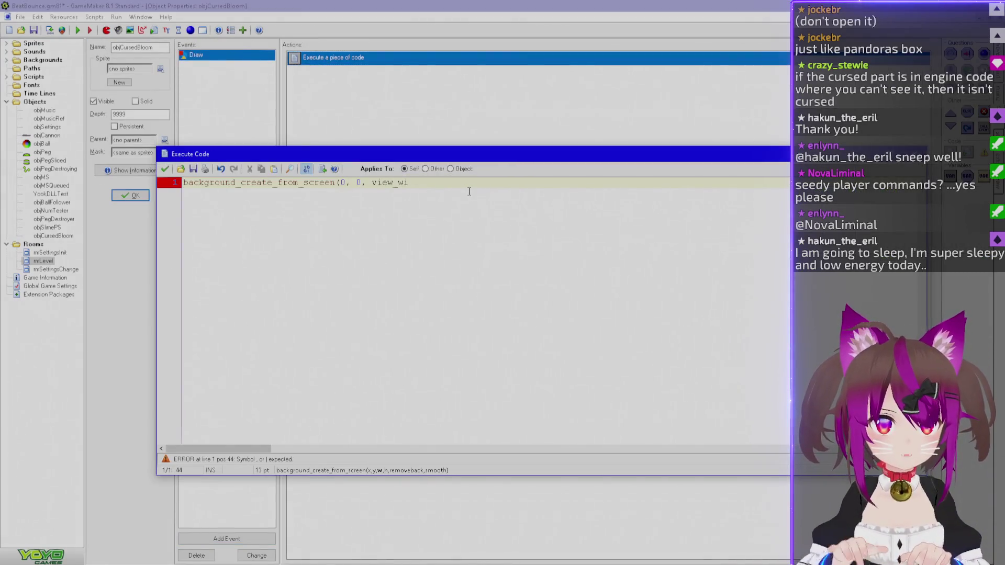
pyautogui.press('BackSpace')
pyautogui.press('BackSpace')
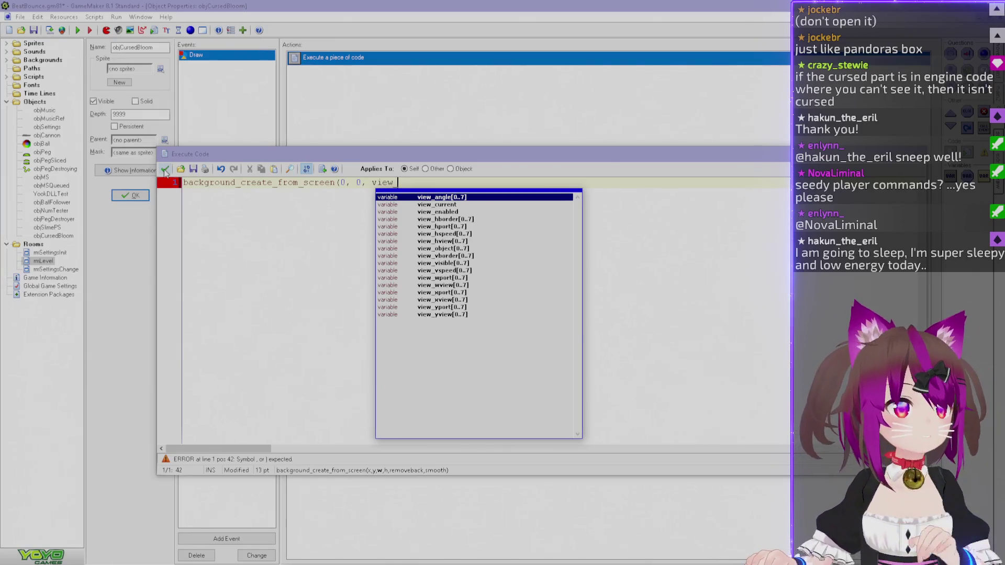
pyautogui.hotkey('alt', 'Tab')
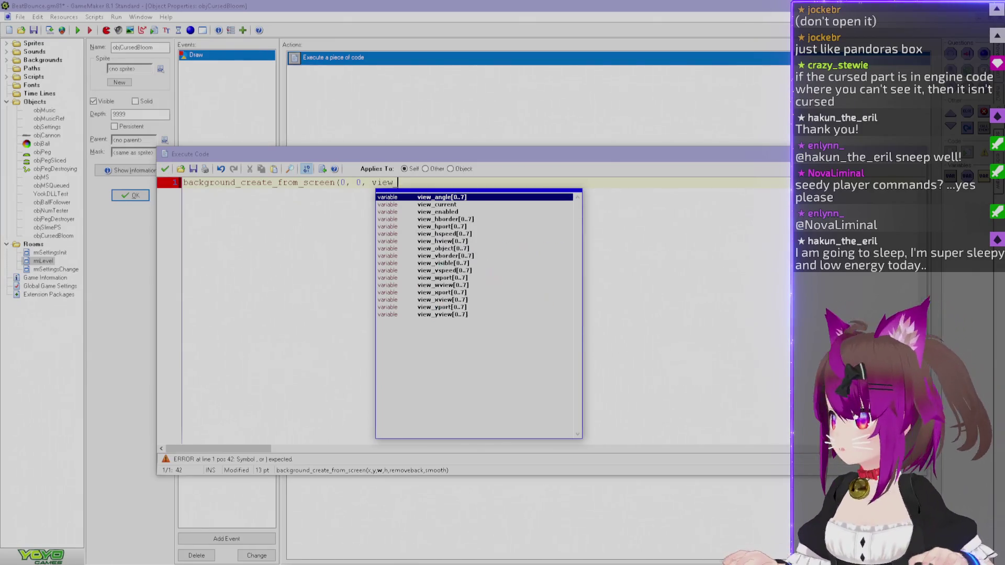
pyautogui.press('F1')
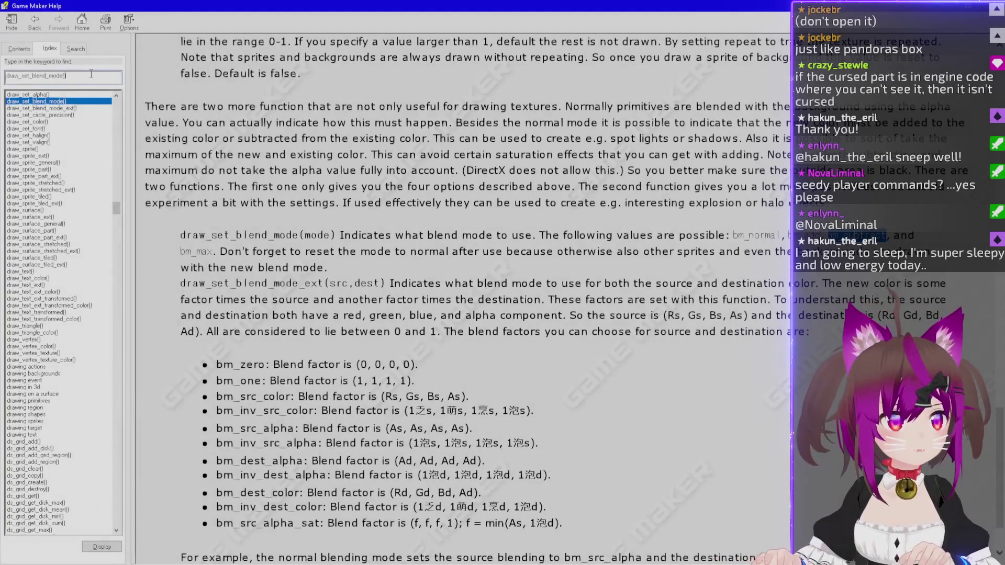
# Look up view_w in the Help Index and read the view_wport viewport width description.
pyautogui.write('view_w')
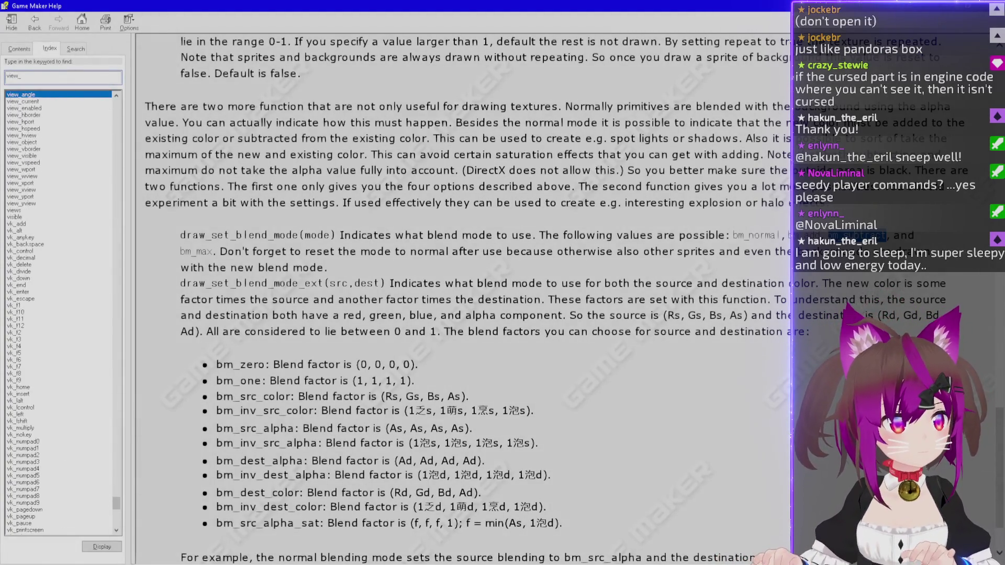
pyautogui.doubleClick(41, 96)
pyautogui.scroll(-10, 227, 253)
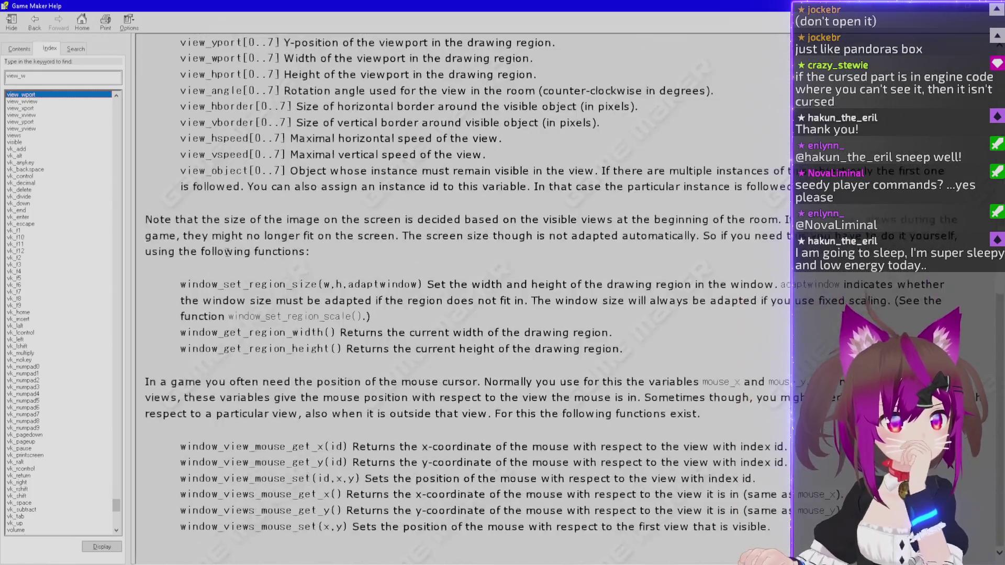
pyautogui.scroll(7, 227, 253)
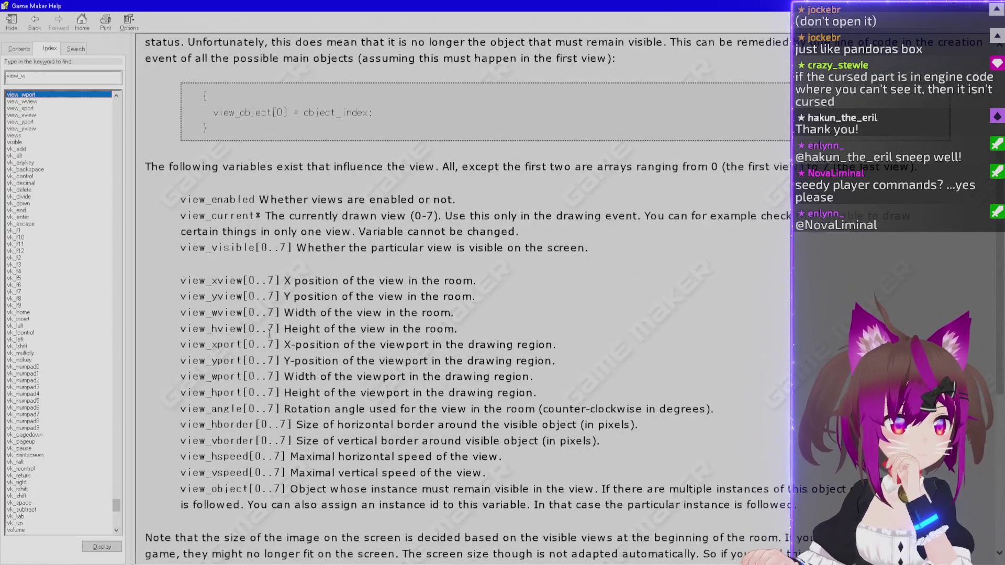
pyautogui.moveTo(305, 313)
pyautogui.mouseDown()
pyautogui.moveTo(451, 324)
pyautogui.moveTo(454, 314)
pyautogui.mouseUp()
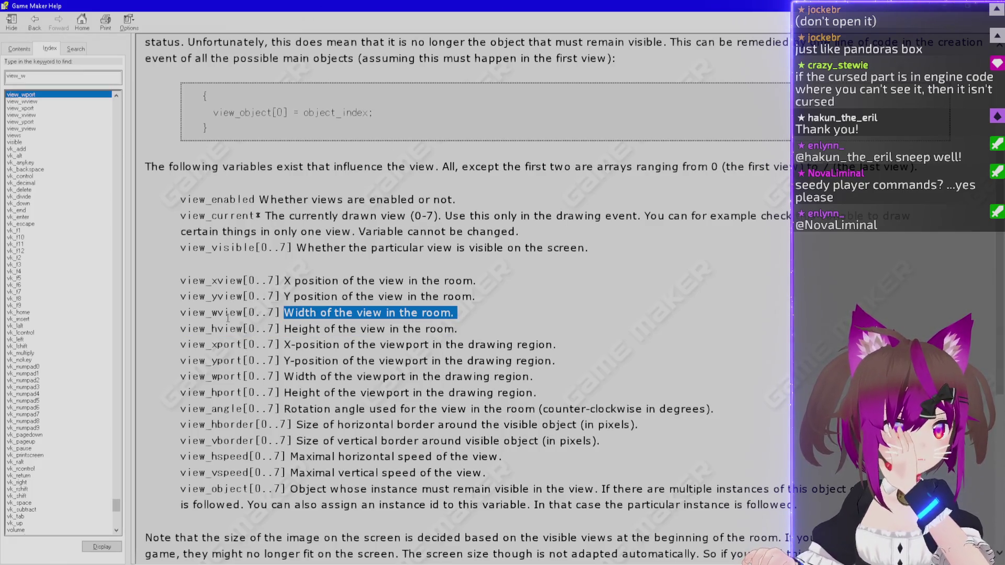
pyautogui.moveTo(285, 377); pyautogui.dragTo(524, 374)
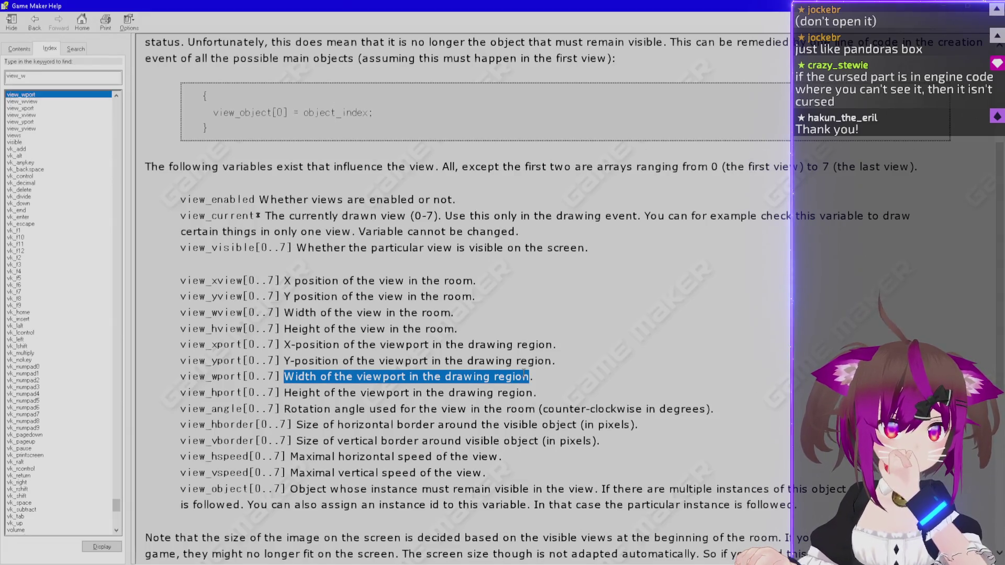
pyautogui.scroll(-2, 526, 375)
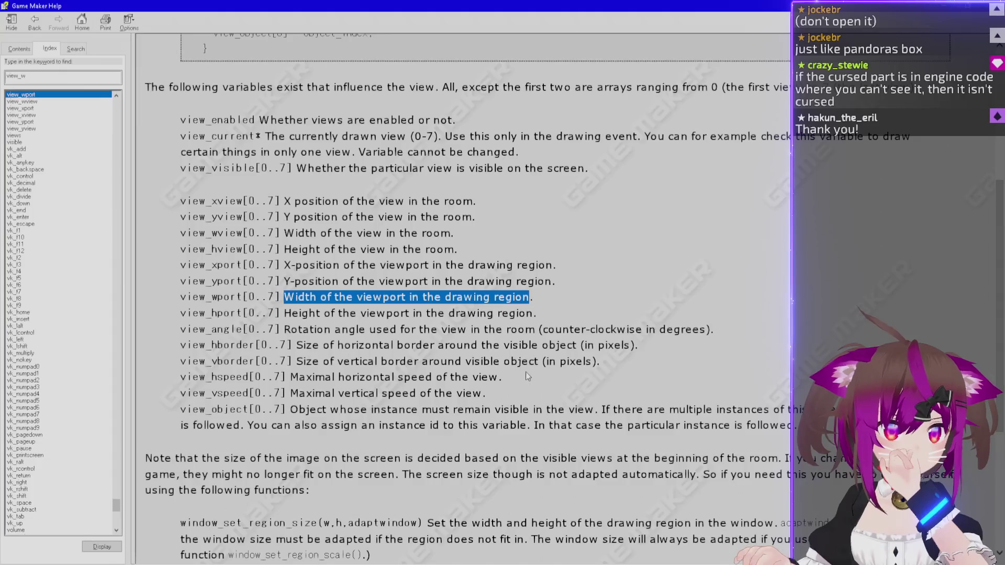
pyautogui.scroll(-4, 527, 375)
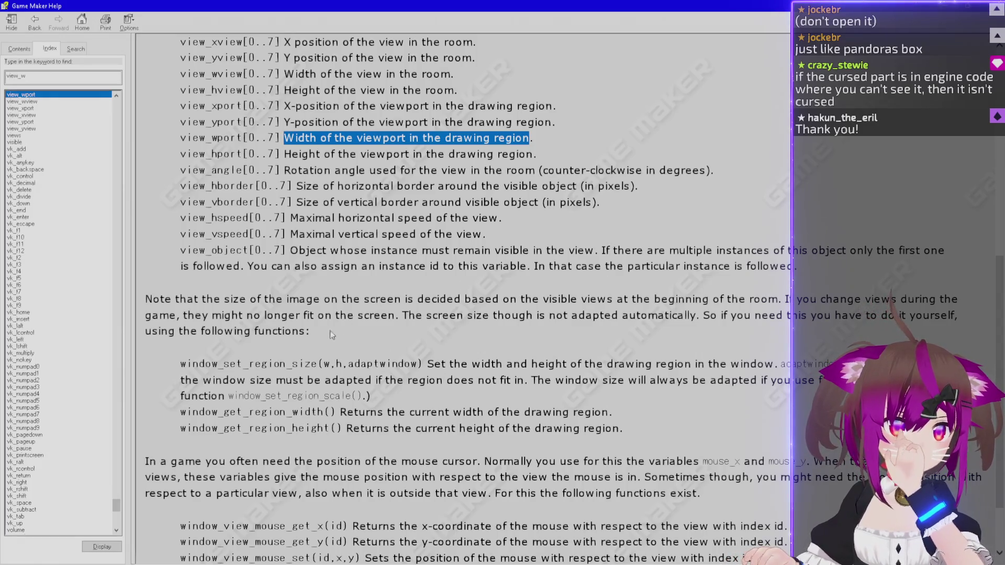
pyautogui.scroll(-2, 323, 335)
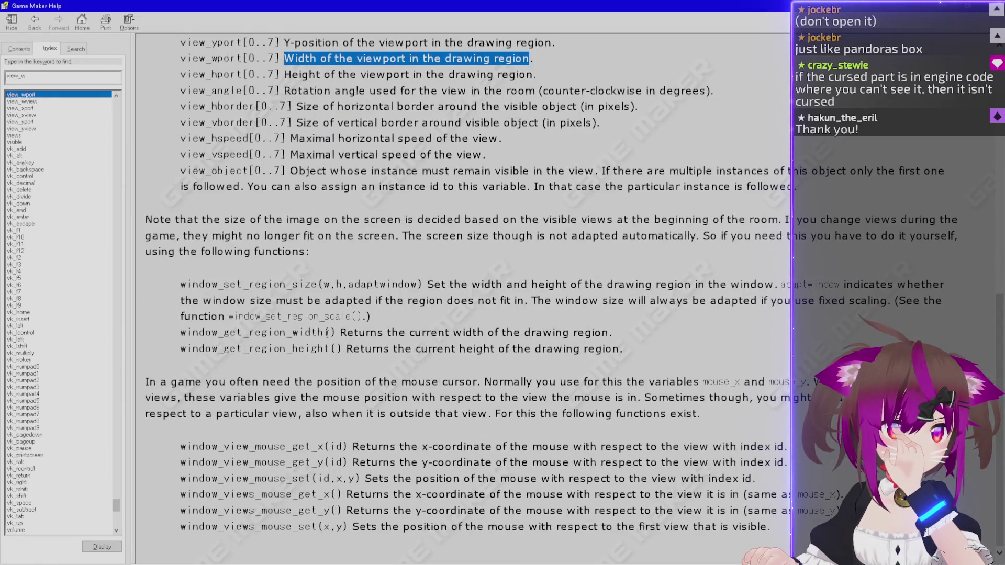
pyautogui.scroll(10, 327, 333)
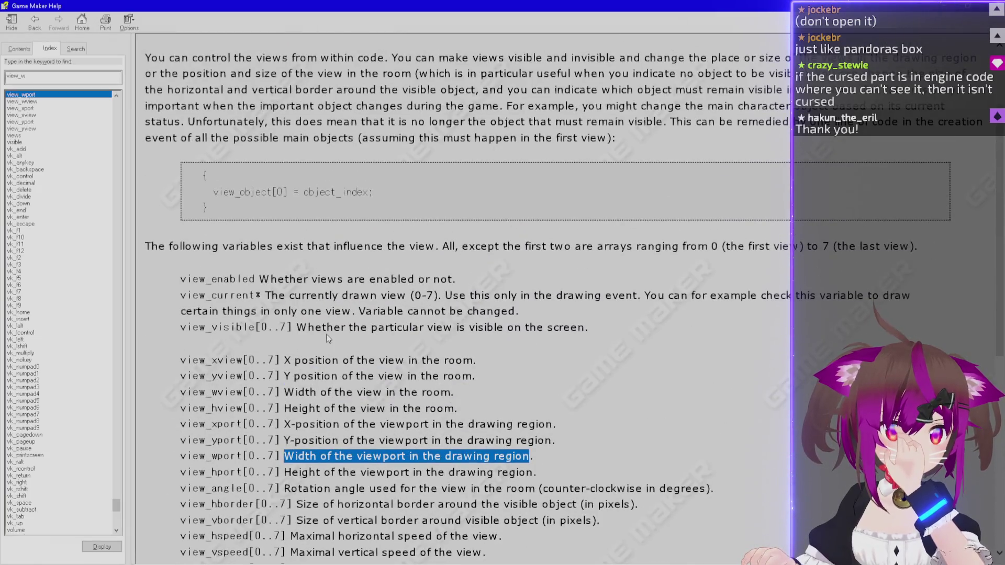
pyautogui.scroll(-2, 326, 334)
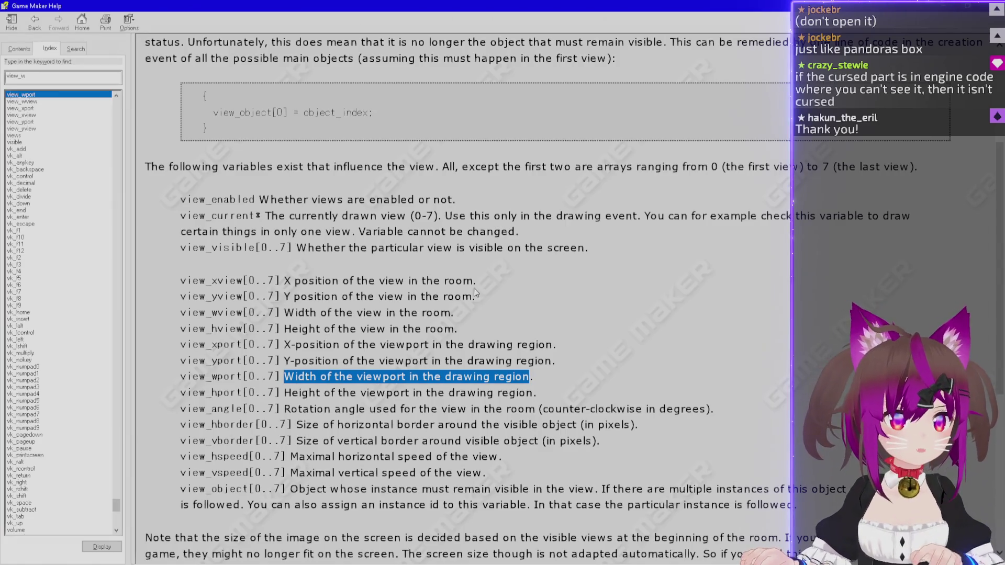
pyautogui.hotkey('alt', 'Tab')
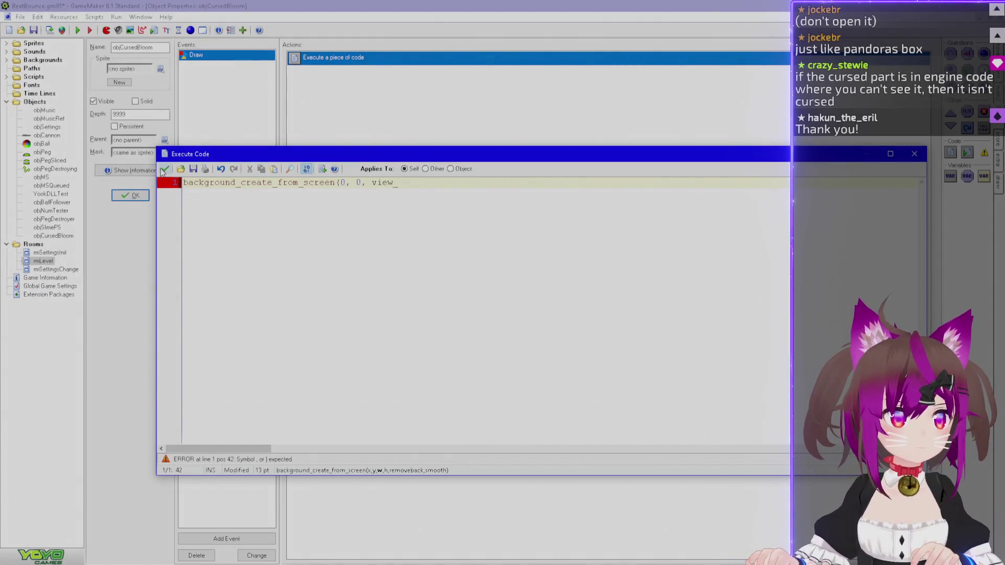
# Fill in the width and height arguments as view_wport[0], view_hport[0].
pyautogui.write('w')
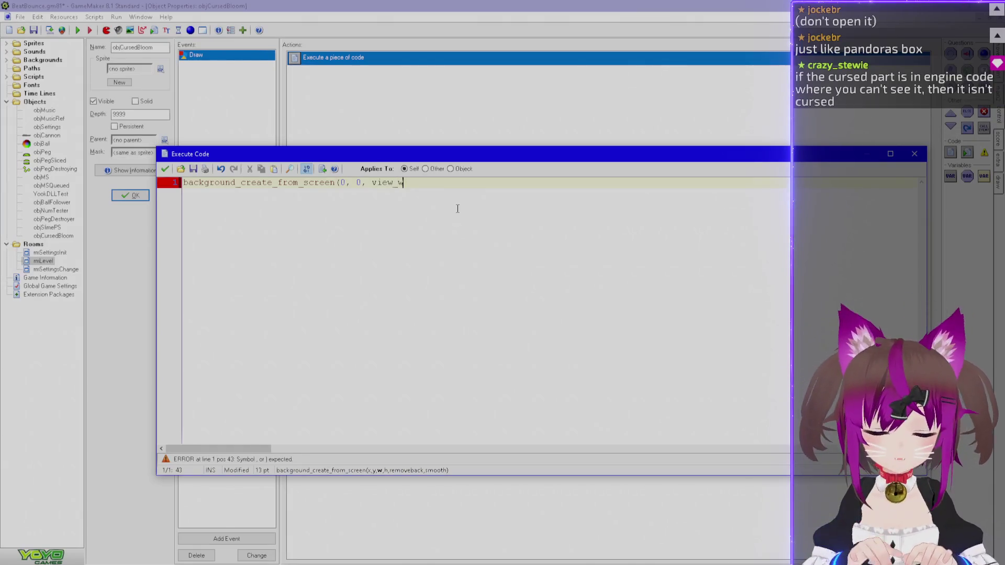
pyautogui.write('port[0]')
pyautogui.write(', v')
pyautogui.write('ie_')
pyautogui.write('_hport')
pyautogui.write('[')
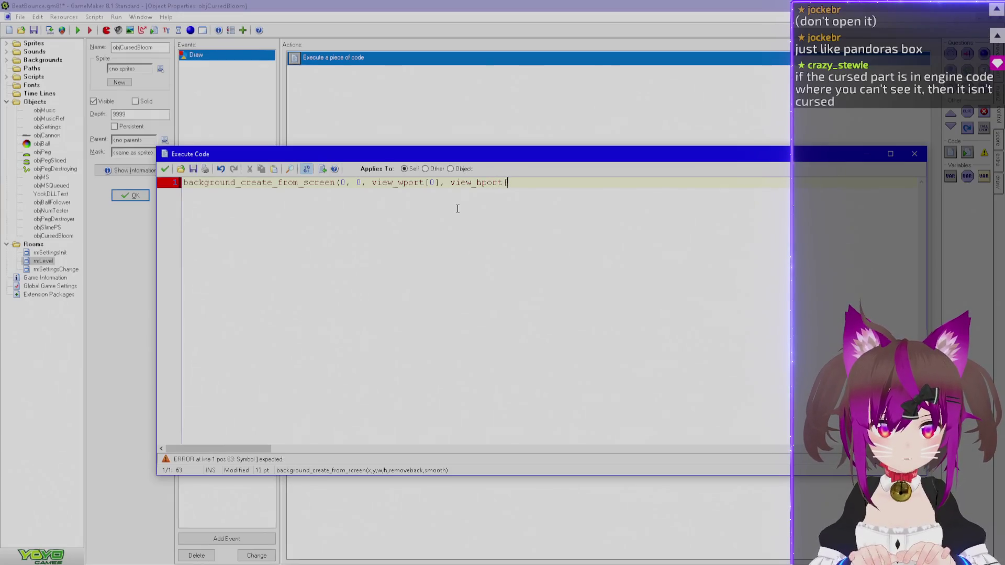
pyautogui.write('0],')
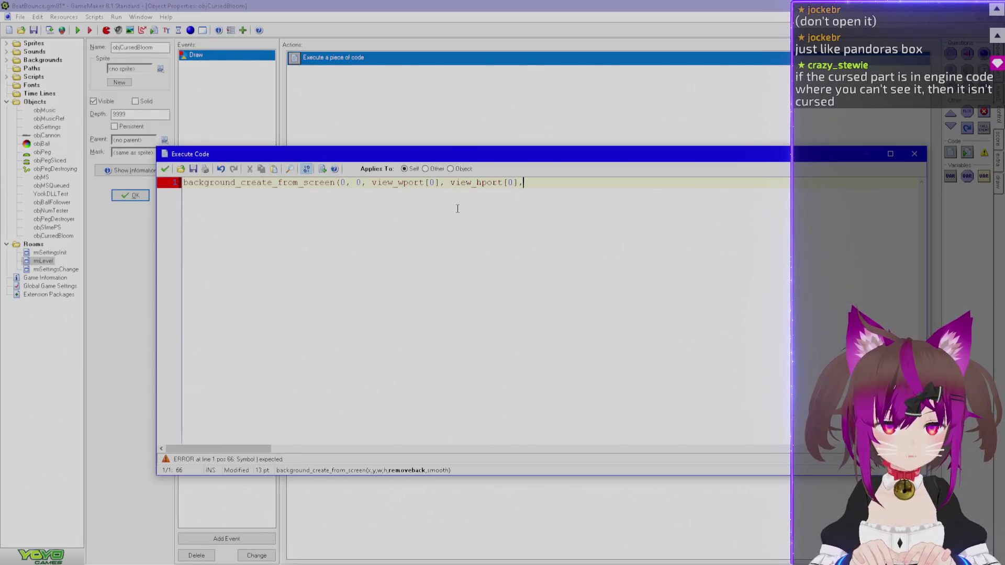
pyautogui.hotkey('alt', 'Tab')
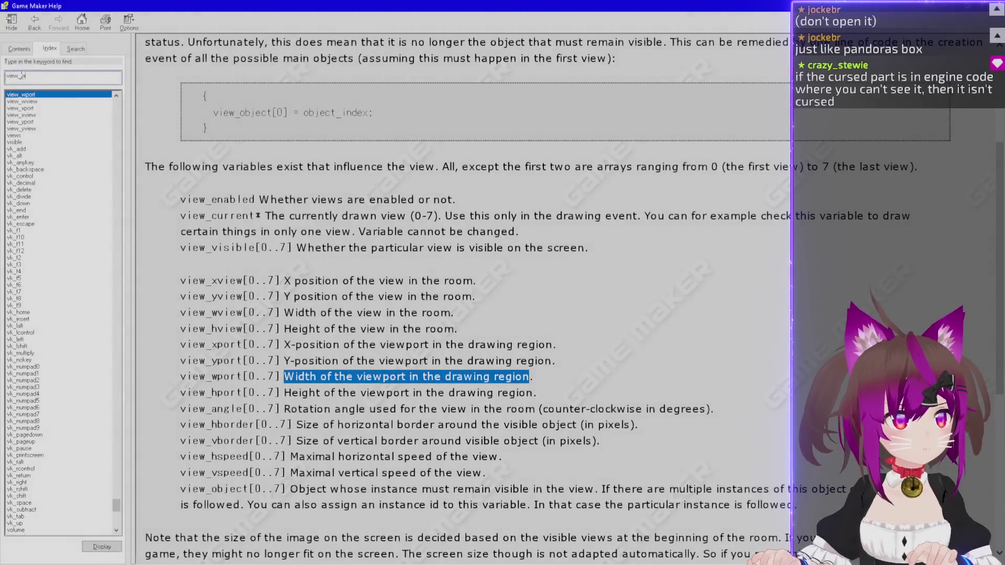
pyautogui.doubleClick(68, 75)
pyautogui.write('backgrou')
pyautogui.scroll(-4, 68, 209)
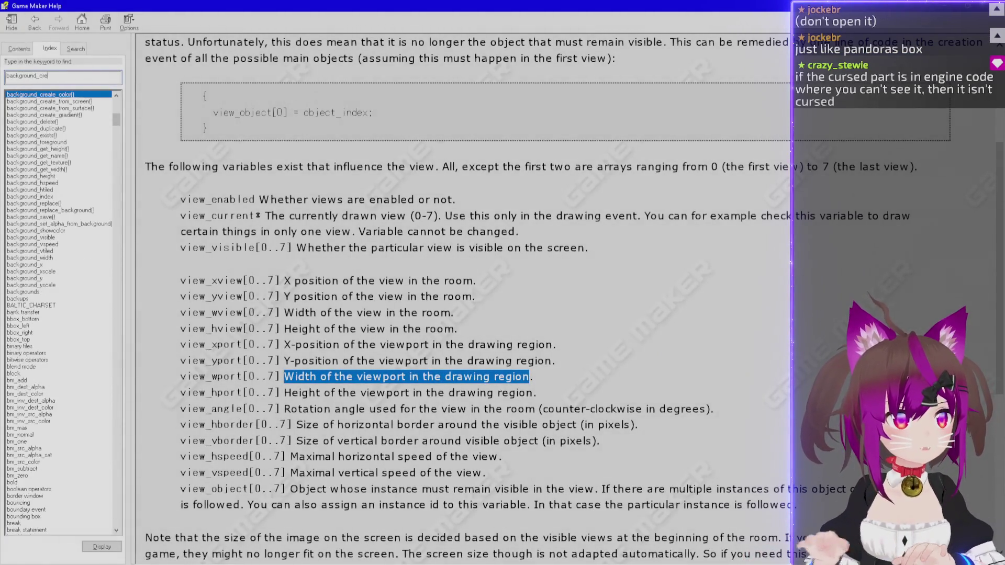
pyautogui.press('Return')
pyautogui.click(78, 102)
pyautogui.scroll(-4, 290, 289)
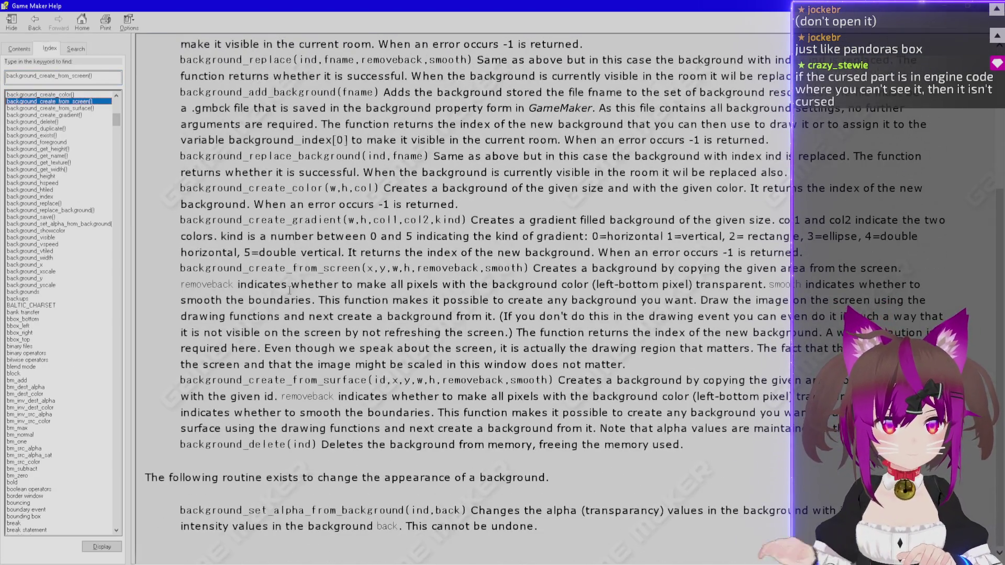
pyautogui.hotkey('ctrl', 'f')
pyautogui.write('from')
pyautogui.press('Return')
pyautogui.press('Return')
pyautogui.press('Escape')
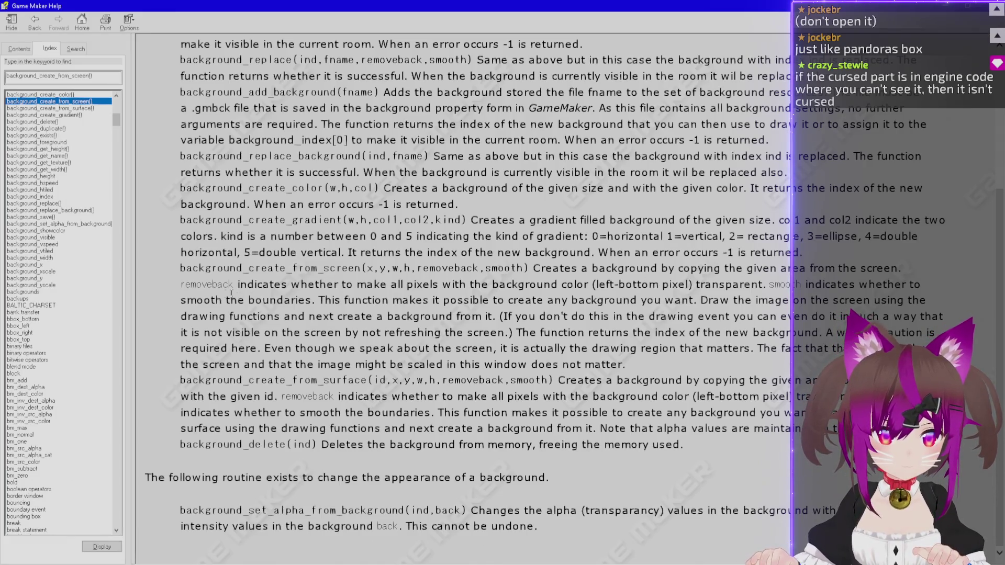
pyautogui.doubleClick(220, 285)
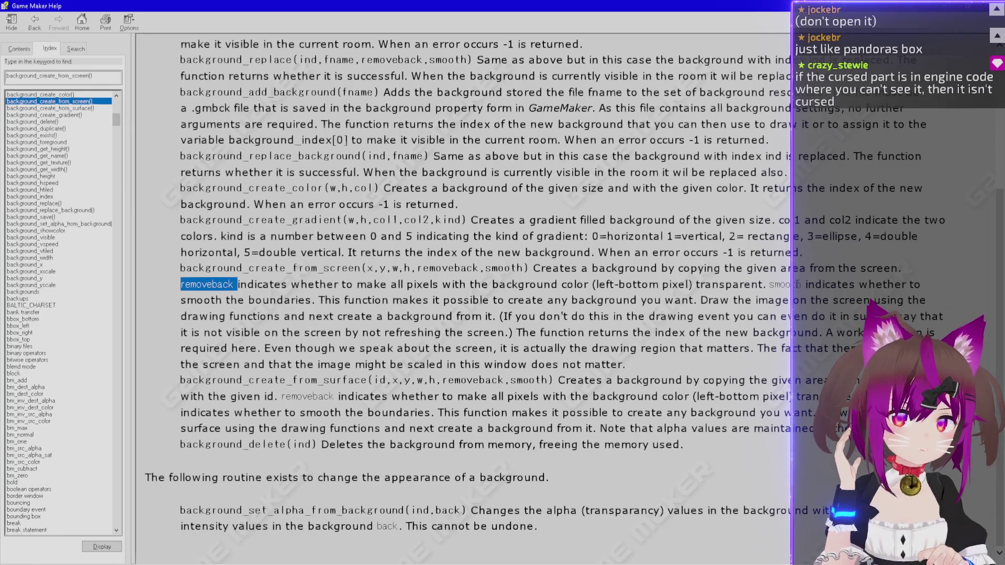
pyautogui.doubleClick(105, 74)
pyautogui.write('false')
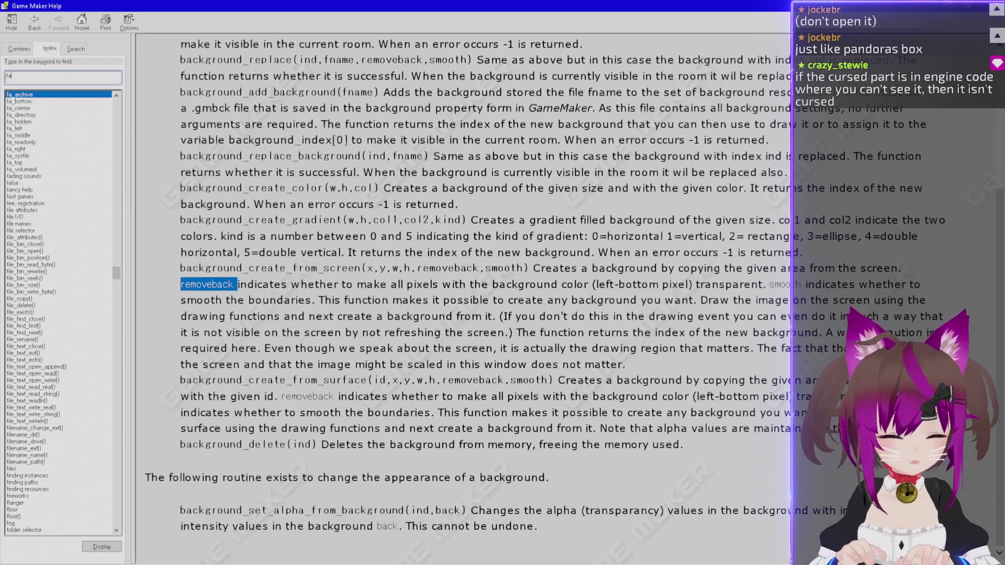
pyautogui.press('Return')
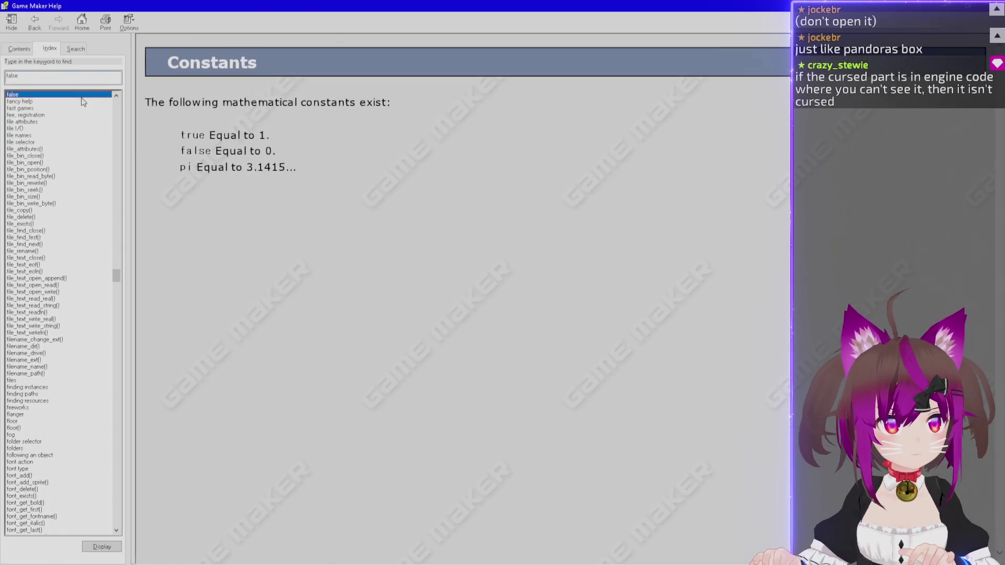
pyautogui.moveTo(276, 157); pyautogui.dragTo(179, 134)
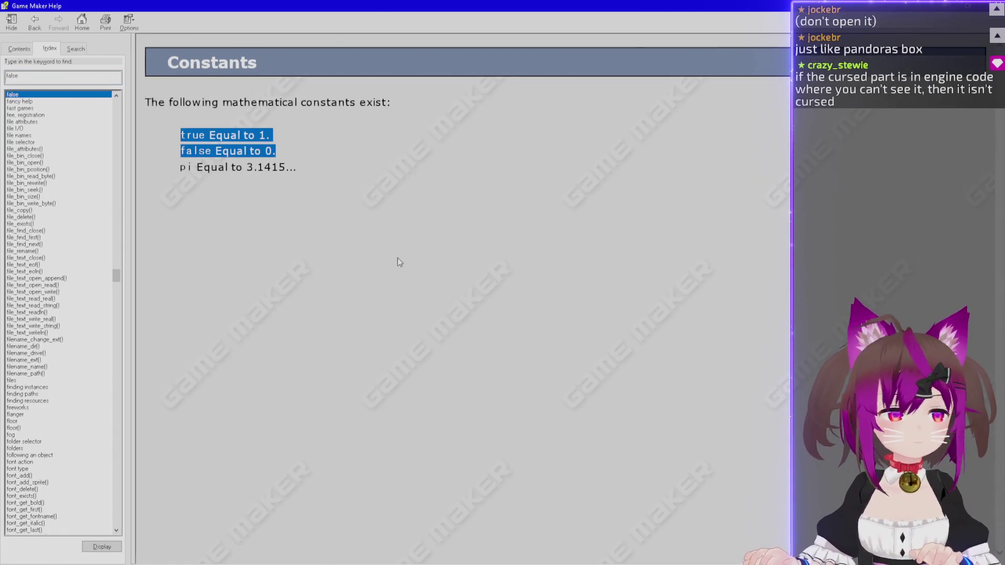
pyautogui.hotkey('alt', 'Tab')
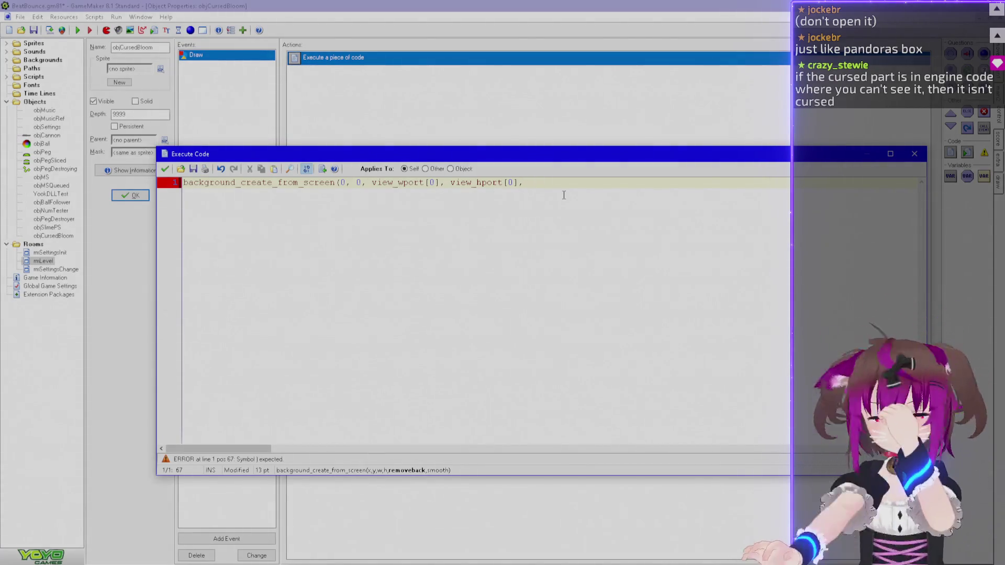
# Pass 0 for removeback and check the smooth argument's explanation in Help.
pyautogui.write('0')
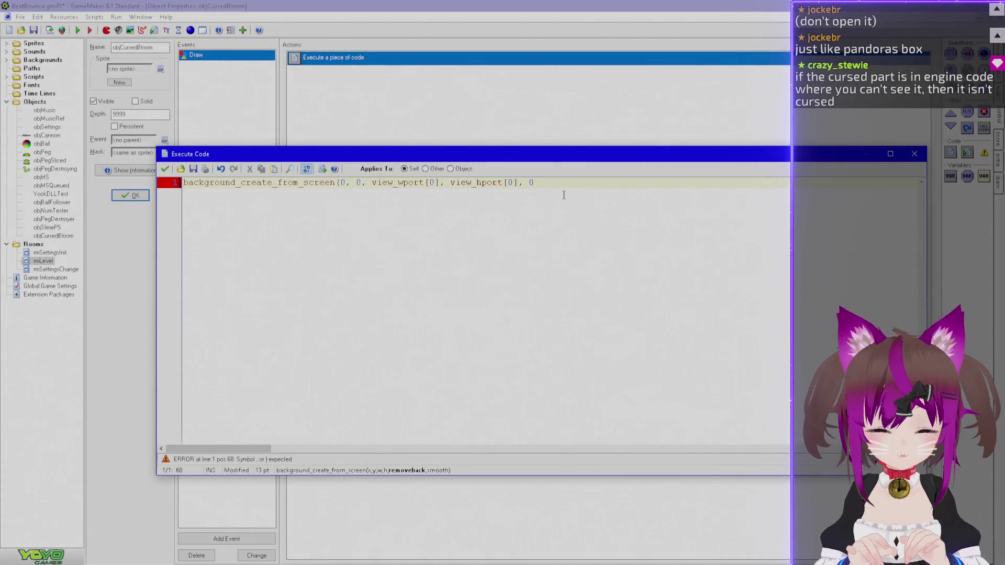
pyautogui.write(',')
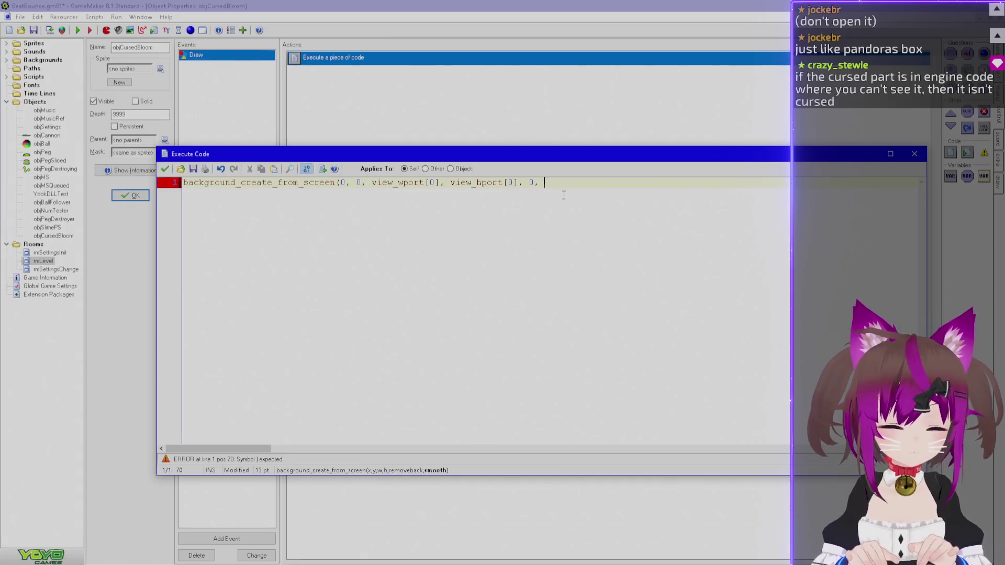
pyautogui.hotkey('alt', 'Tab')
pyautogui.click(35, 21)
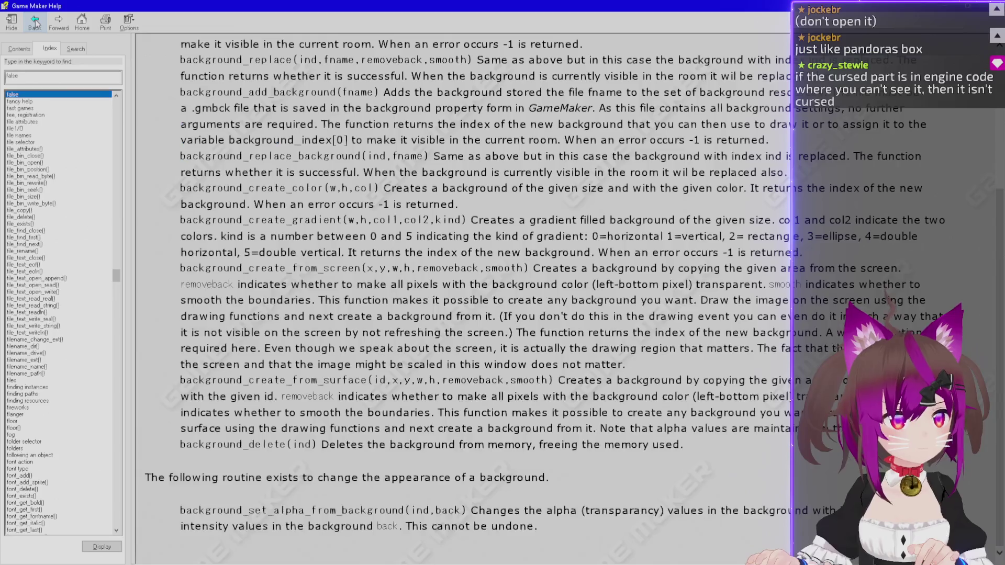
pyautogui.moveTo(800, 284)
pyautogui.mouseDown()
pyautogui.moveTo(468, 285)
pyautogui.moveTo(317, 301)
pyautogui.moveTo(532, 317)
pyautogui.moveTo(626, 316)
pyautogui.moveTo(697, 302)
pyautogui.moveTo(782, 317)
pyautogui.moveTo(790, 302)
pyautogui.moveTo(489, 302)
pyautogui.moveTo(449, 317)
pyautogui.moveTo(581, 333)
pyautogui.moveTo(578, 324)
pyautogui.moveTo(810, 317)
pyautogui.moveTo(508, 318)
pyautogui.moveTo(513, 334)
pyautogui.mouseUp()
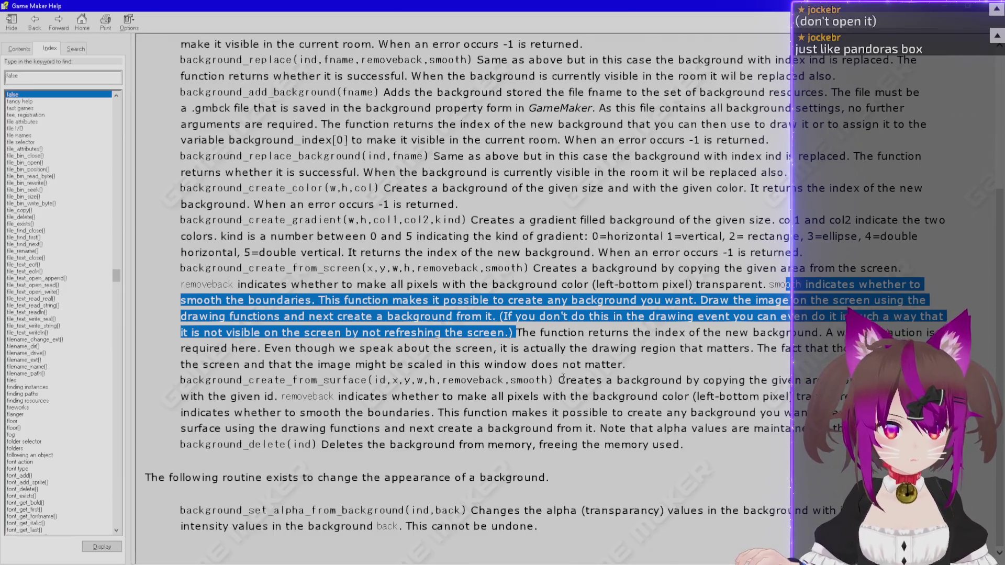
pyautogui.scroll(4, 405, 425)
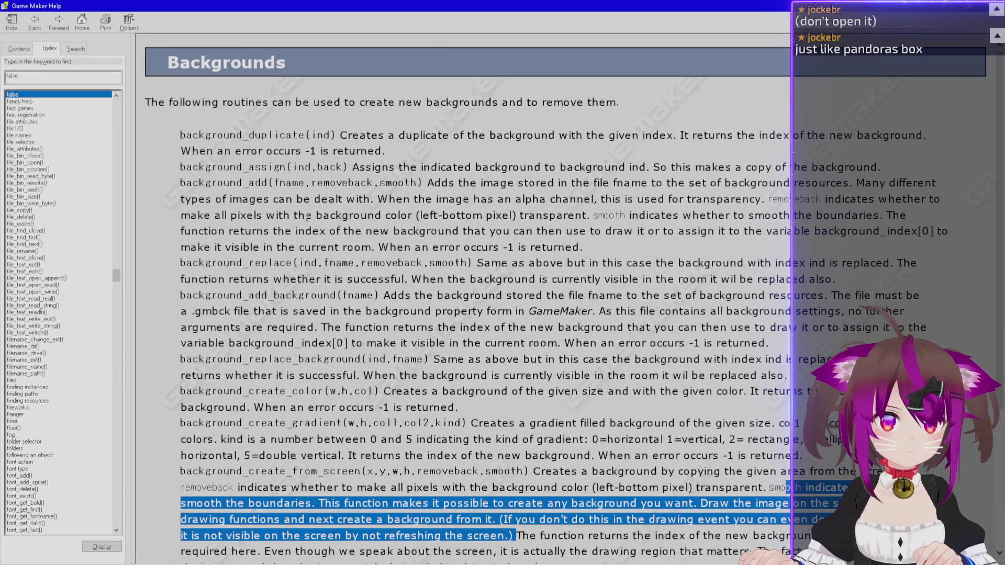
pyautogui.hotkey('alt', 'Tab')
# Close the call with a final 0 and store its result in the variable bacScreen.
pyautogui.write('0')
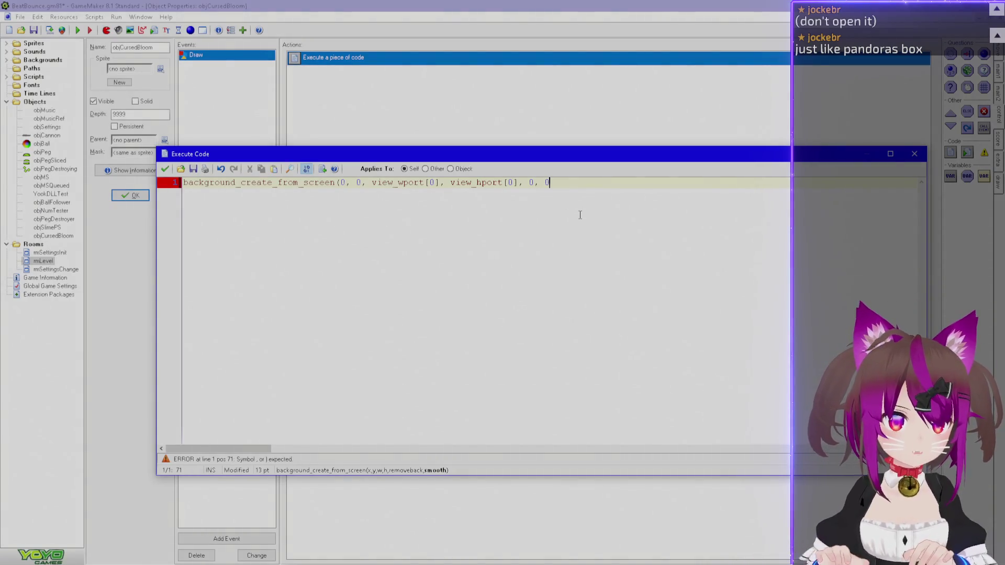
pyautogui.write(')')
pyautogui.press('Return')
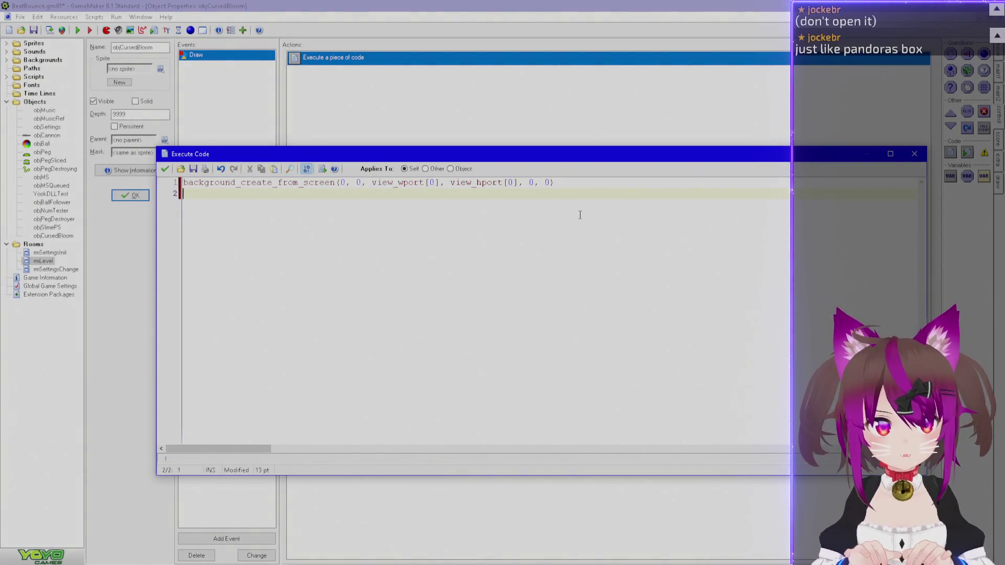
pyautogui.press('Up')
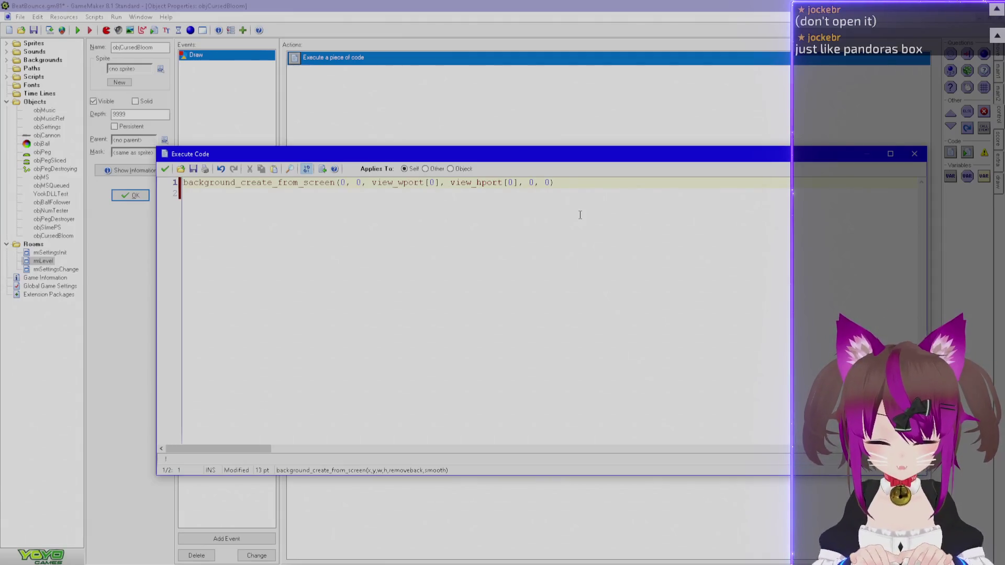
pyautogui.write('bg')
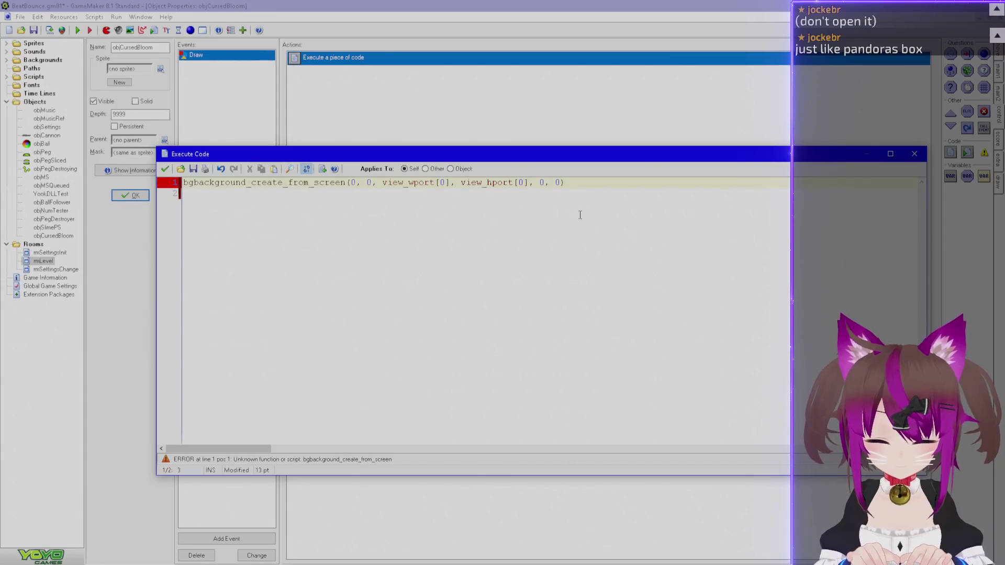
pyautogui.write('Screen =')
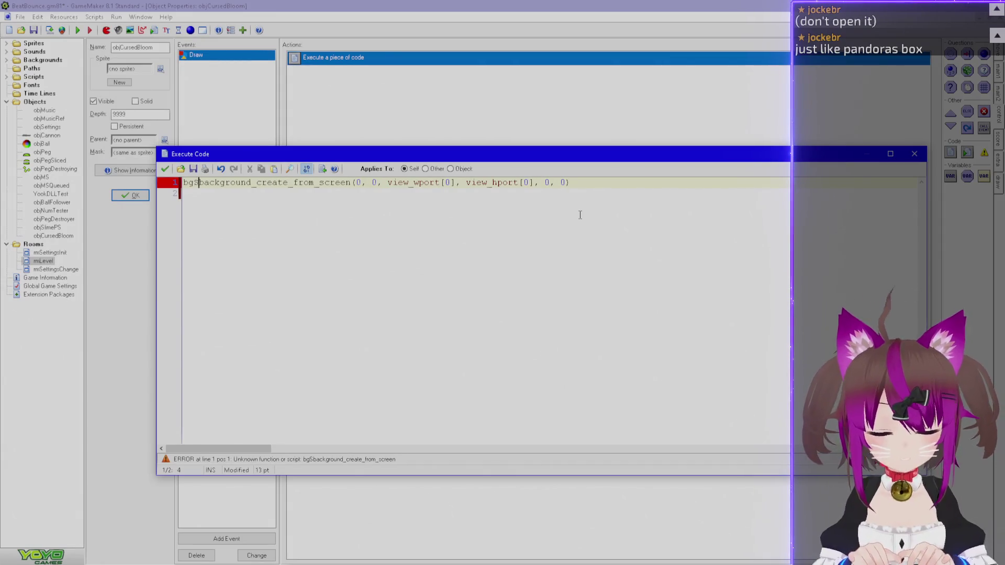
pyautogui.press('Down')
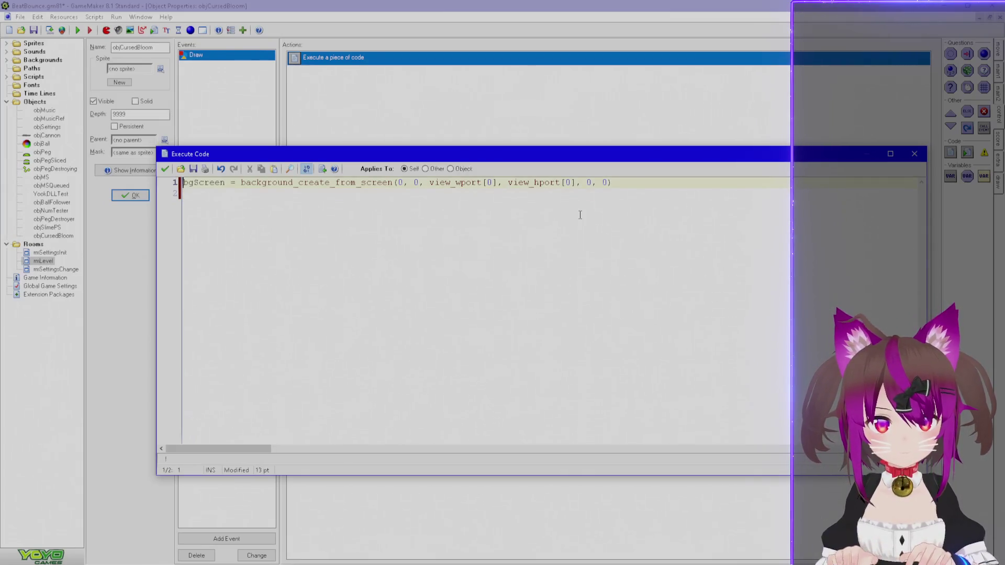
pyautogui.press('Right')
pyautogui.press('Delete')
pyautogui.write('ac')
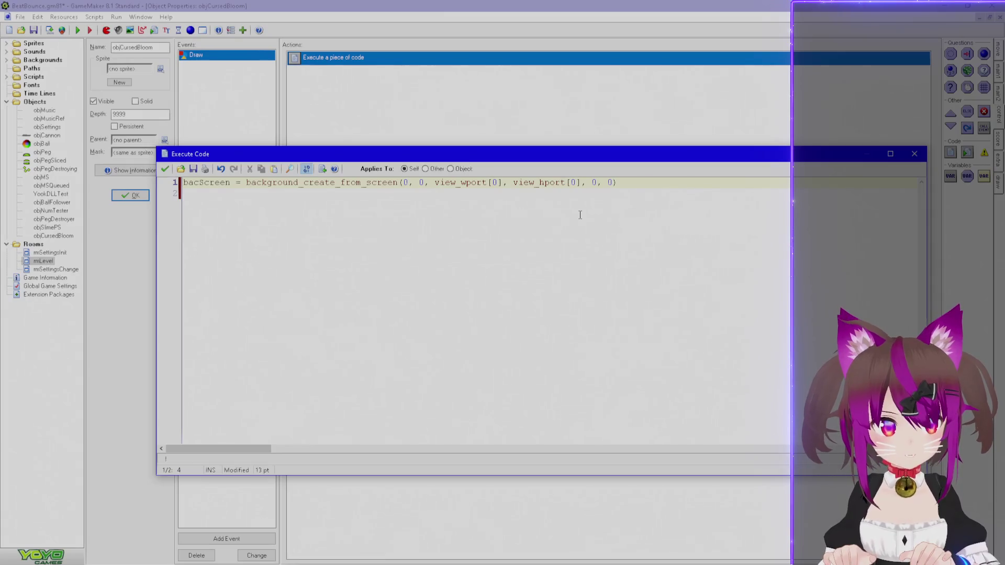
pyautogui.press('Down')
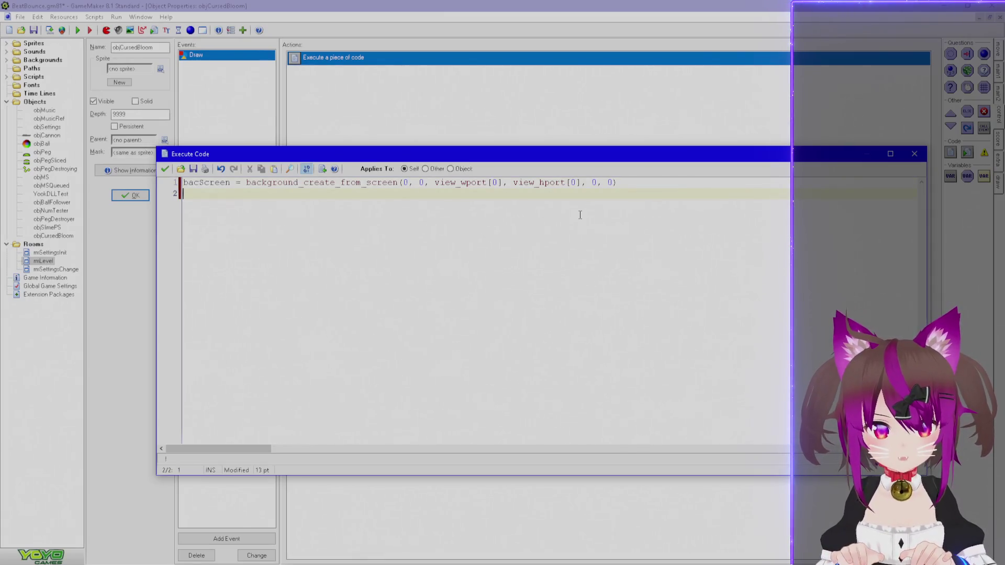
# Add line 2: surScreen = surface_create(32, 32).
pyautogui.write('sur')
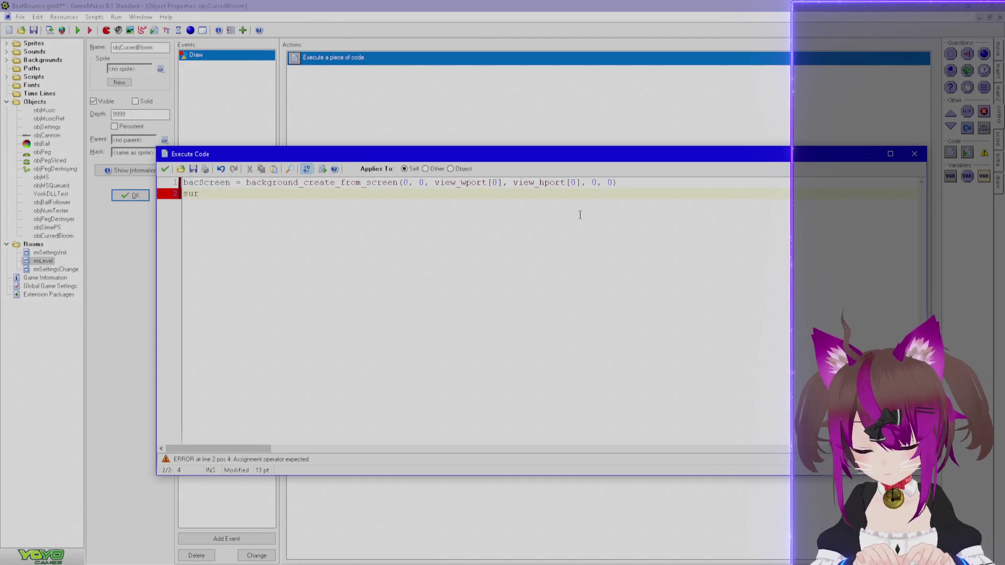
pyautogui.write('Screen = ')
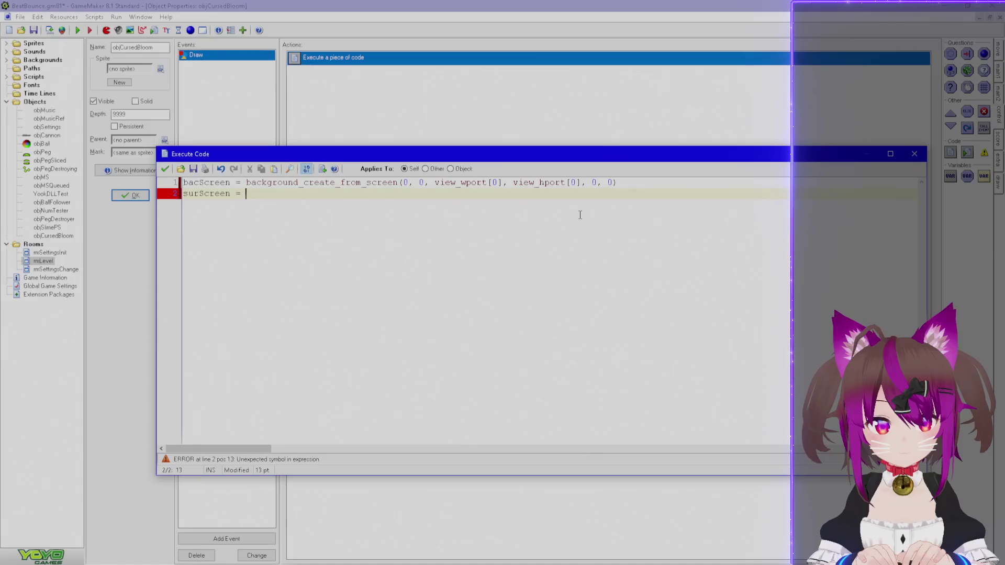
pyautogui.write('surface_cr')
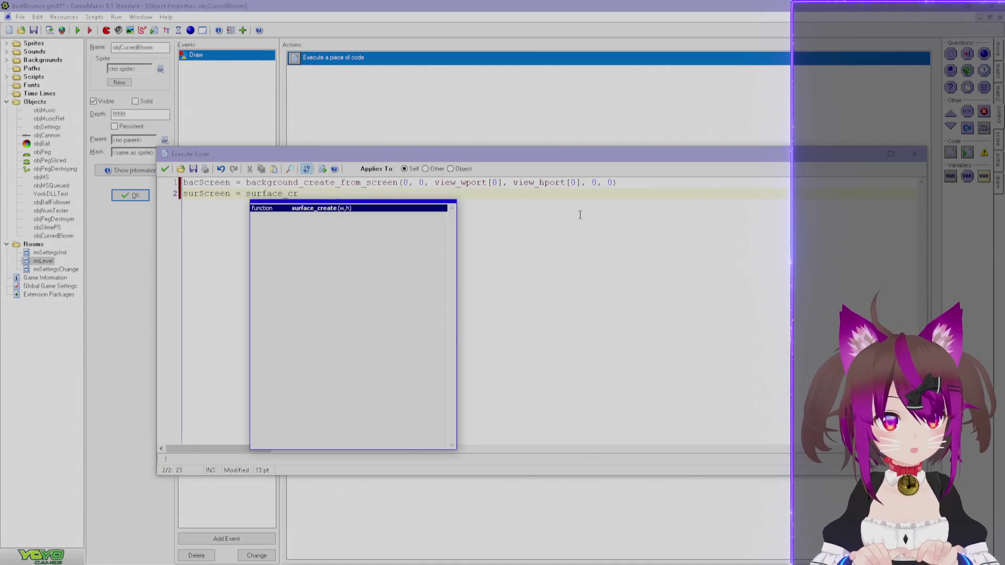
pyautogui.press('Escape')
pyautogui.hotkey('ctrl', 'space')
pyautogui.press('Return')
pyautogui.write('(')
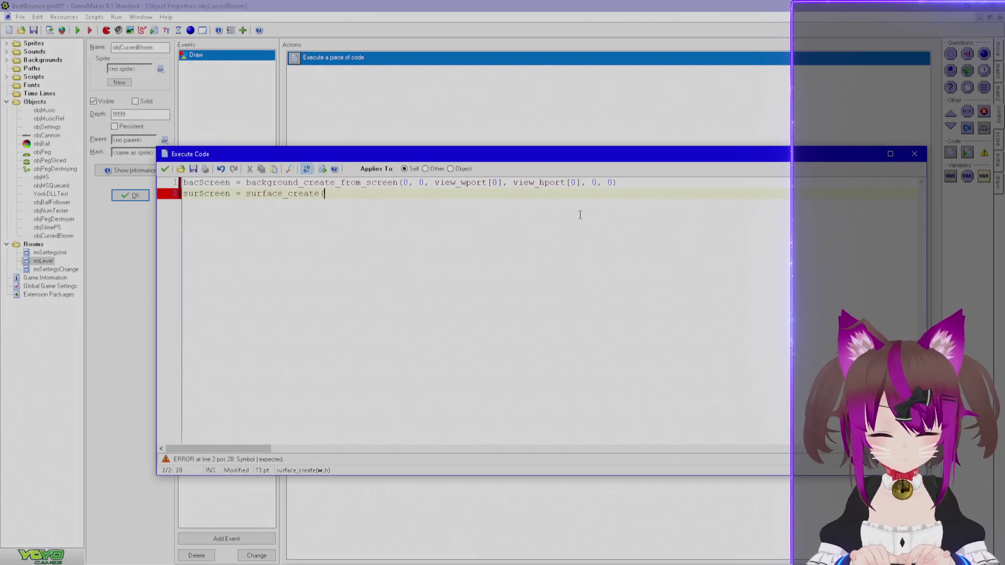
pyautogui.write('32, 32)')
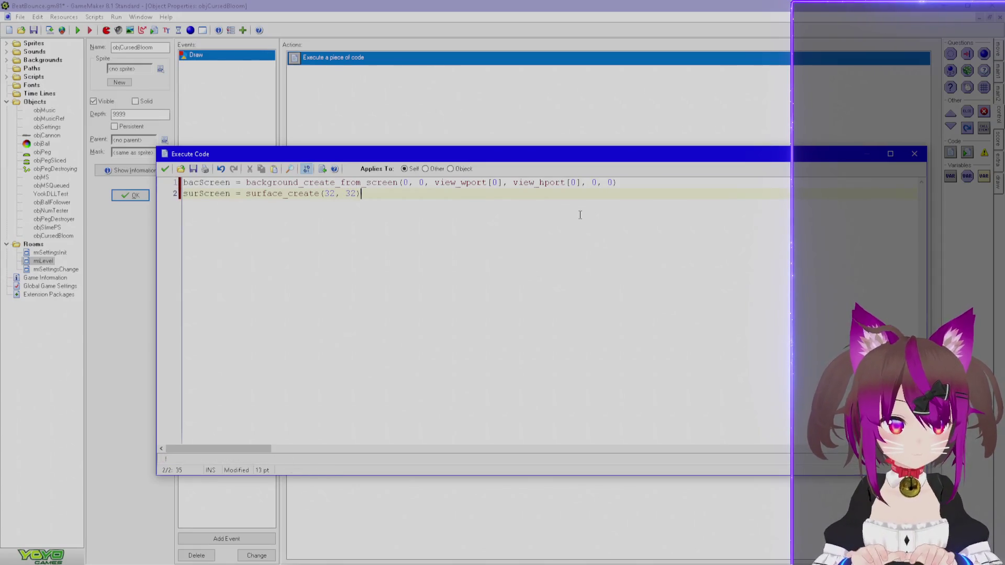
pyautogui.press('Return')
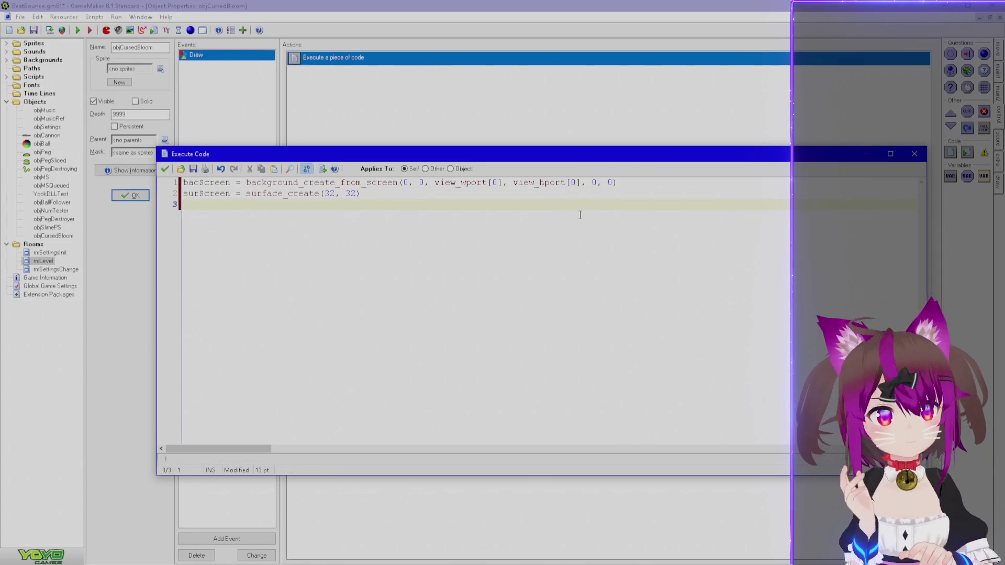
# Begin a draw_sur call on line 4, then switch to Game Maker Help.
pyautogui.press('Return')
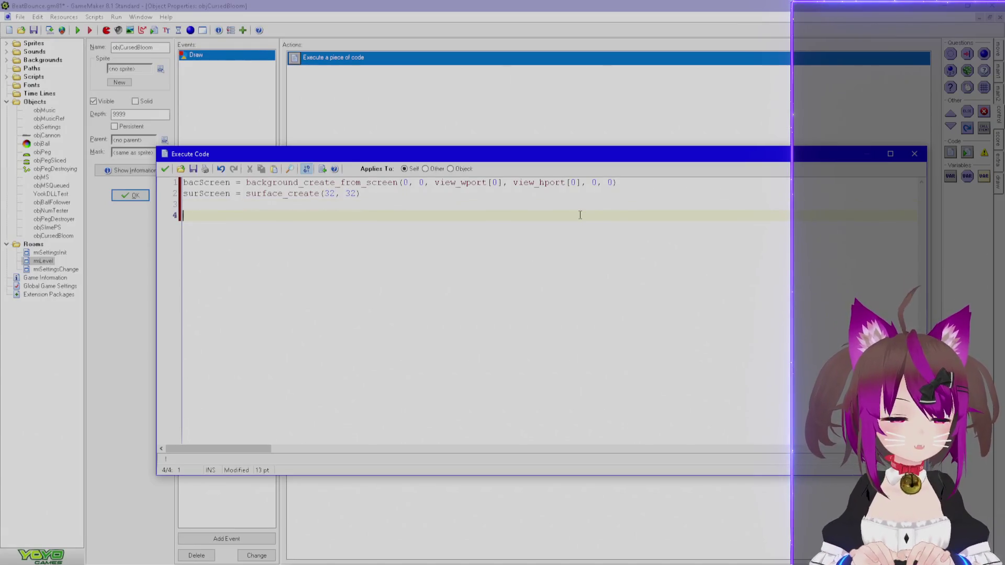
pyautogui.write('draw_')
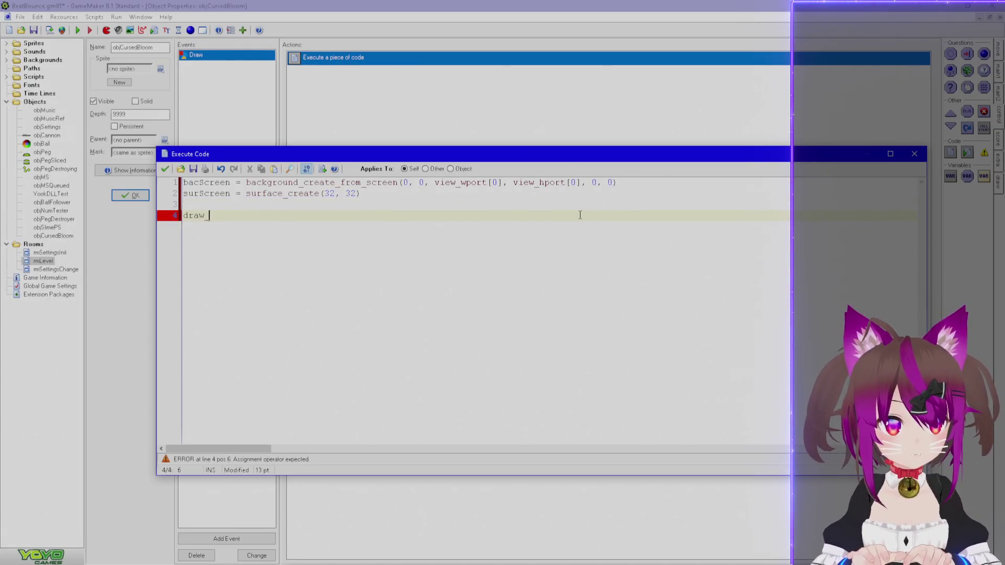
pyautogui.write('set')
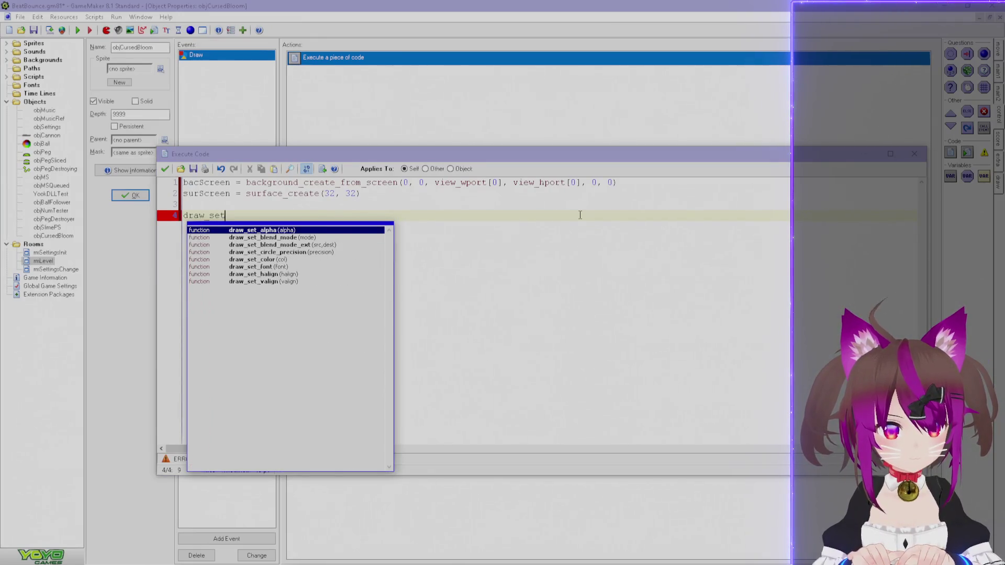
pyautogui.press('BackSpace')
pyautogui.press('BackSpace')
pyautogui.write('u')
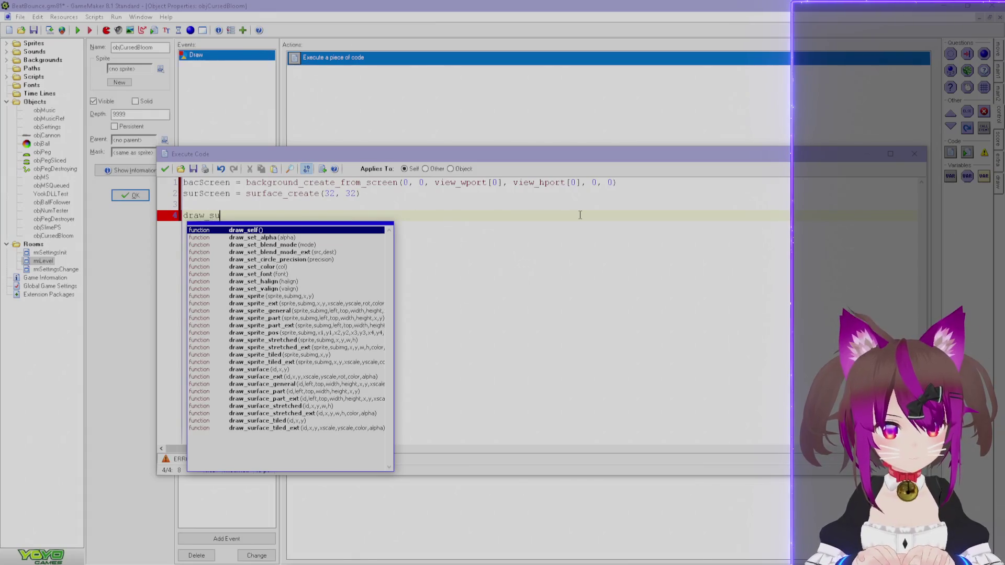
pyautogui.write('r')
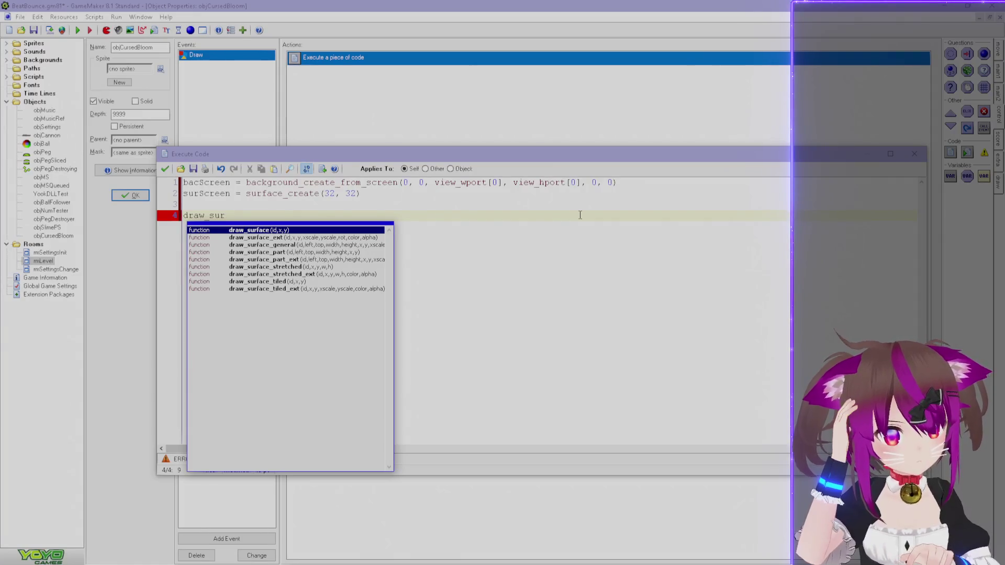
pyautogui.hotkey('alt', 'Tab')
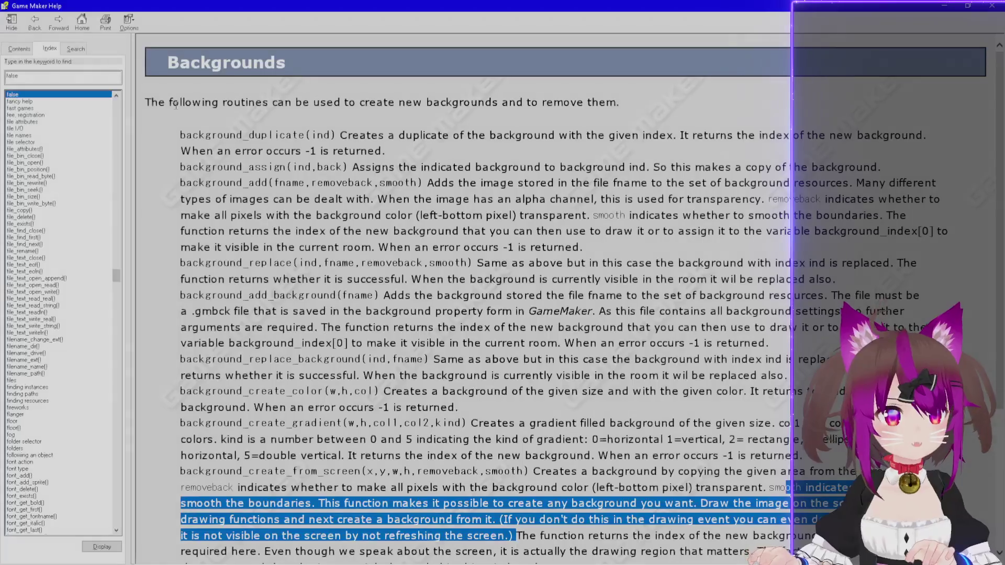
# Search the Help index for 'surface' and locate the drawing functions on the Drawing Surfaces page.
pyautogui.doubleClick(43, 80)
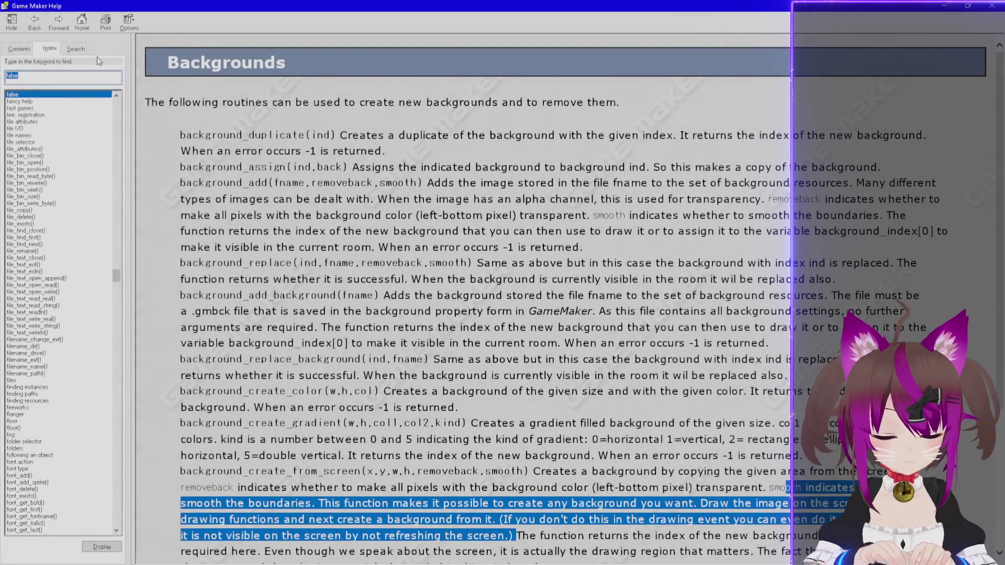
pyautogui.write('surface')
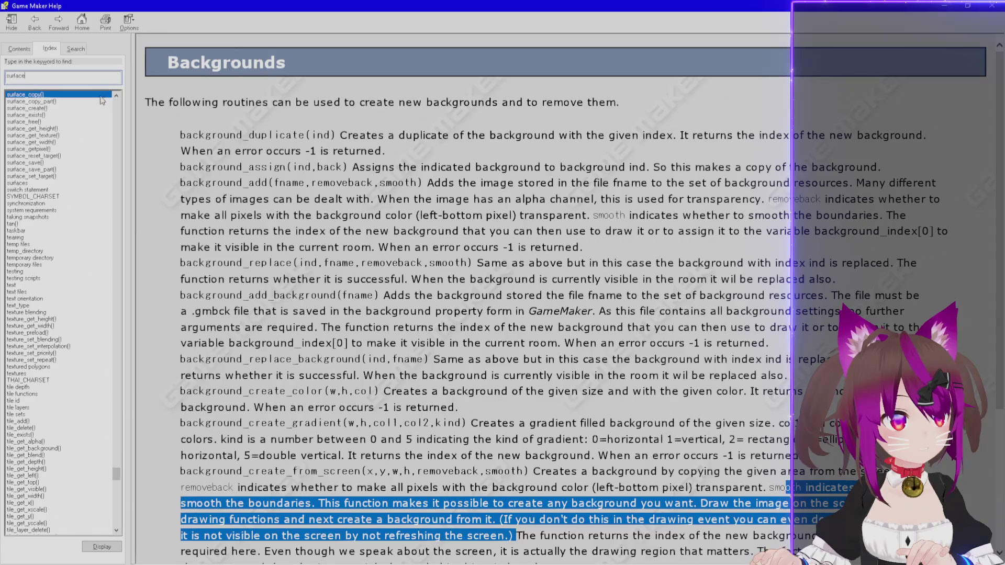
pyautogui.doubleClick(66, 102)
pyautogui.scroll(-10, 272, 252)
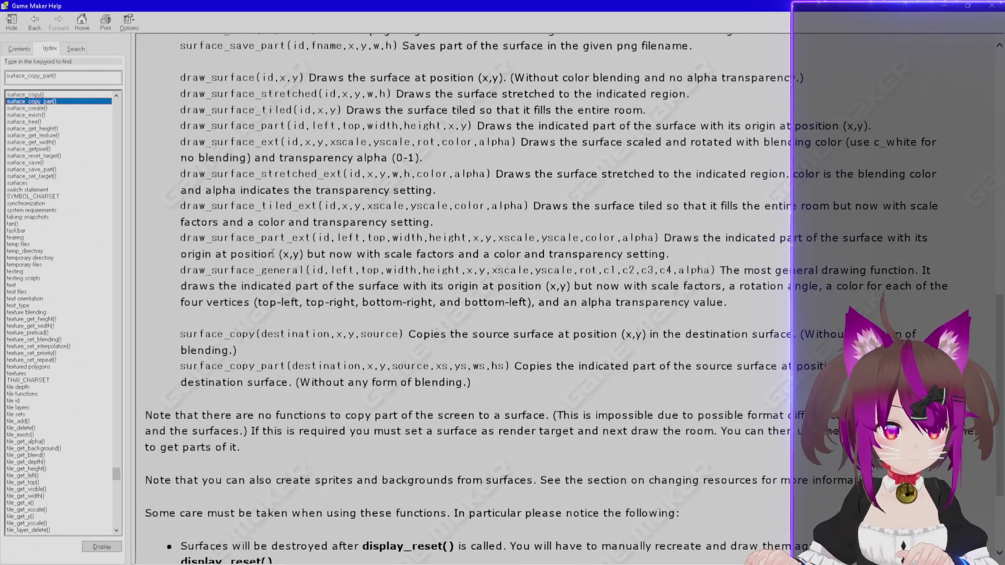
pyautogui.scroll(-5, 272, 253)
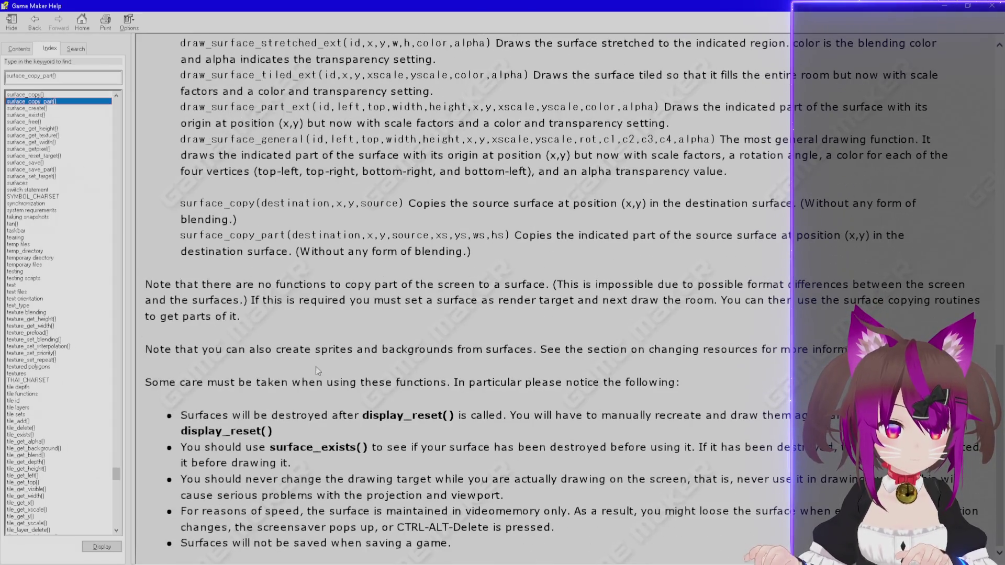
pyautogui.hotkey('ctrl', 'f')
pyautogui.write('draw')
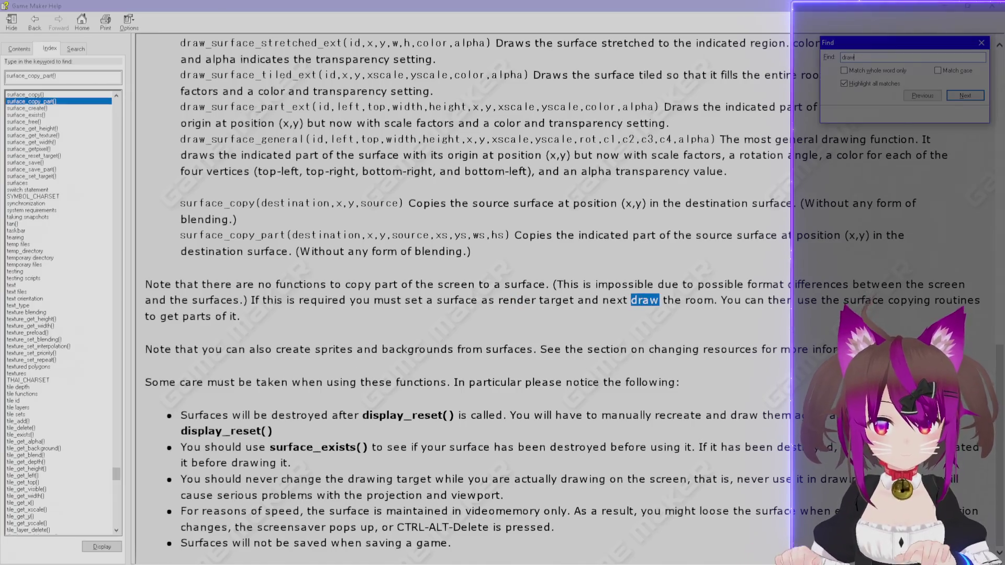
pyautogui.press('Return')
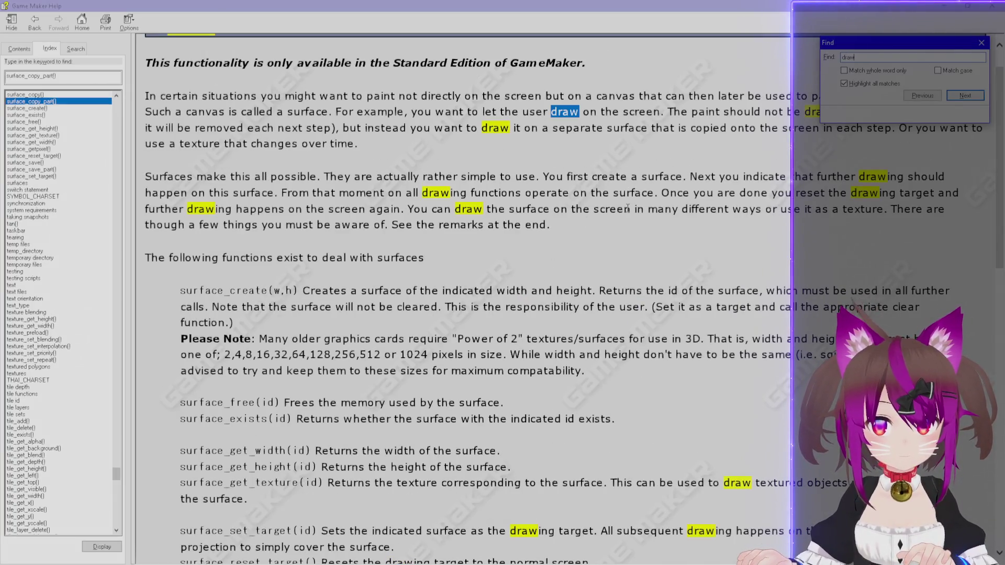
pyautogui.scroll(-3, 628, 208)
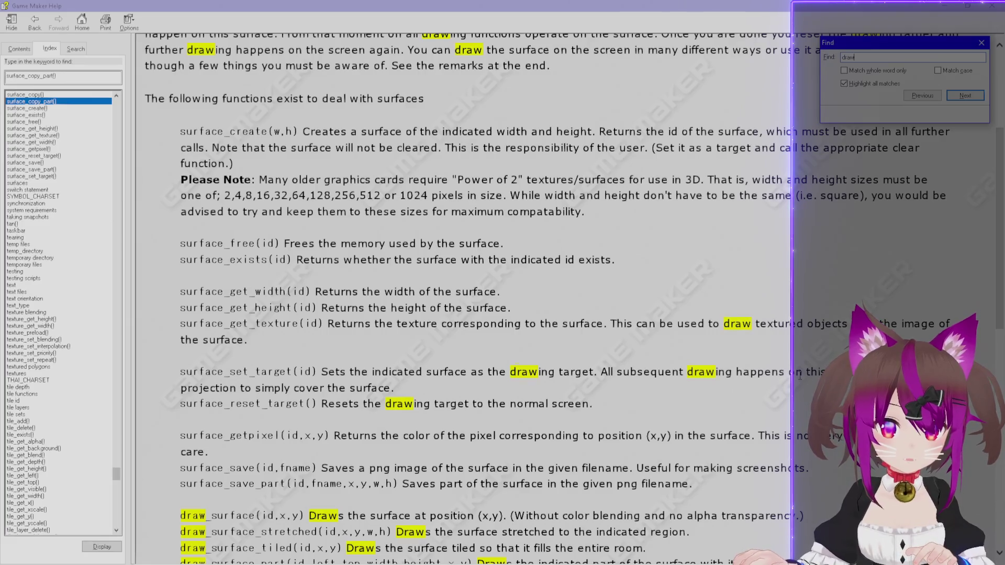
# Copy surface_set_target(id) from the help page and paste it over the unfinished call on line 4.
pyautogui.moveTo(184, 406)
pyautogui.mouseDown()
pyautogui.moveTo(330, 408)
pyautogui.moveTo(320, 407)
pyautogui.mouseUp()
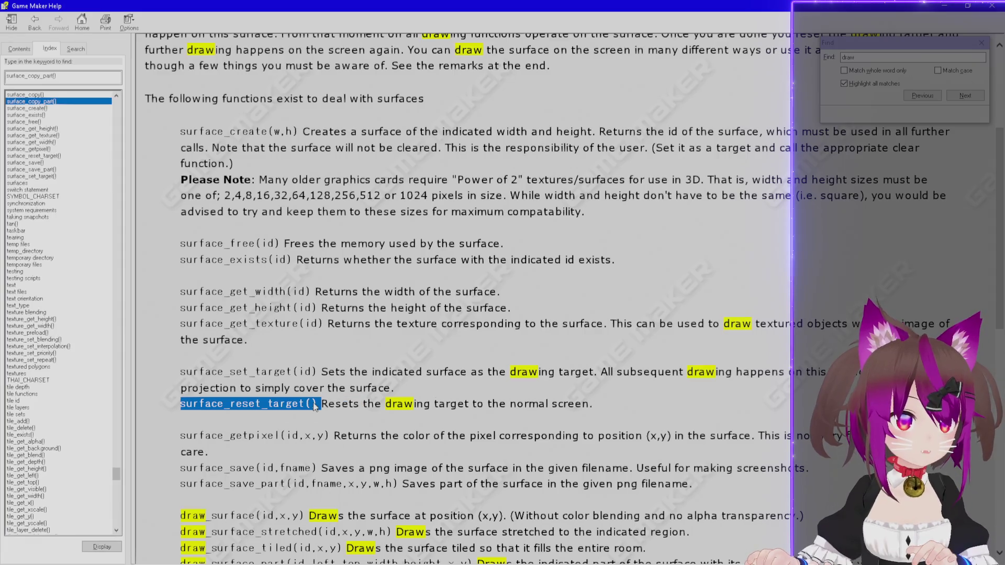
pyautogui.moveTo(322, 371); pyautogui.dragTo(189, 373)
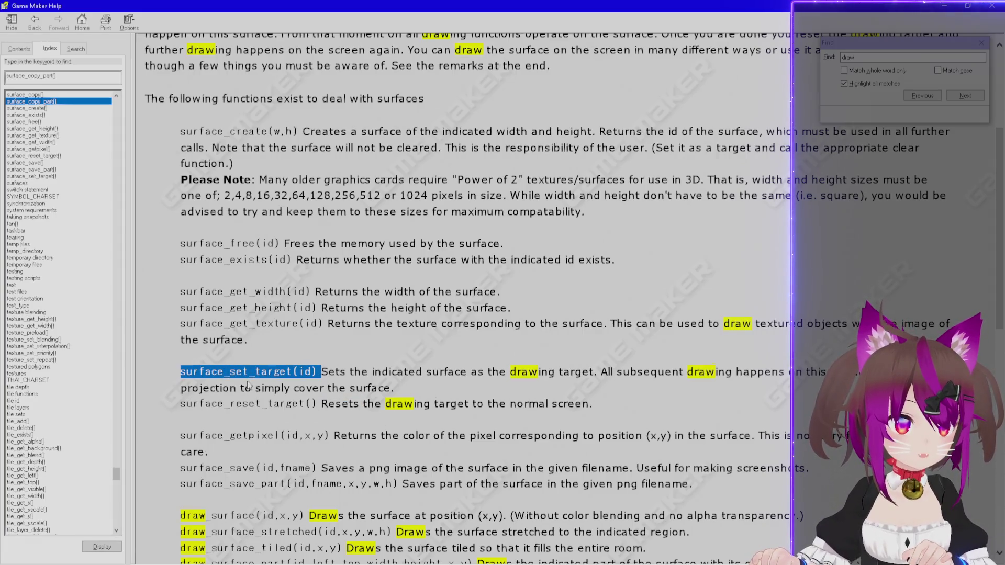
pyautogui.hotkey('alt', 'Tab')
pyautogui.hotkey('shift', 'Home')
pyautogui.write('surface_set_target(id)')
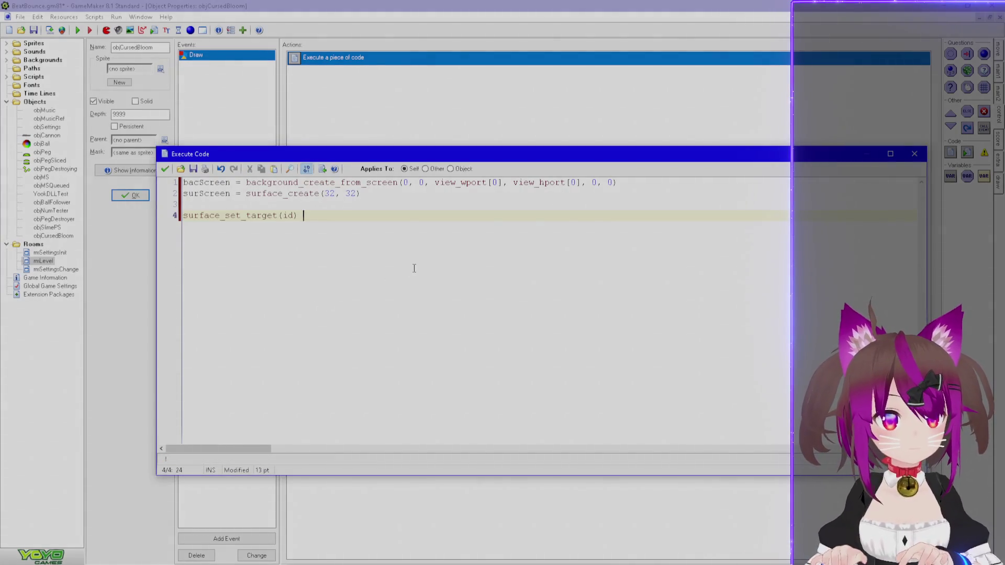
# Target surScreen on line 4 and add a surface_reset_target() call on line 7.
pyautogui.press('Left')
pyautogui.press('BackSpace')
pyautogui.press('BackSpace')
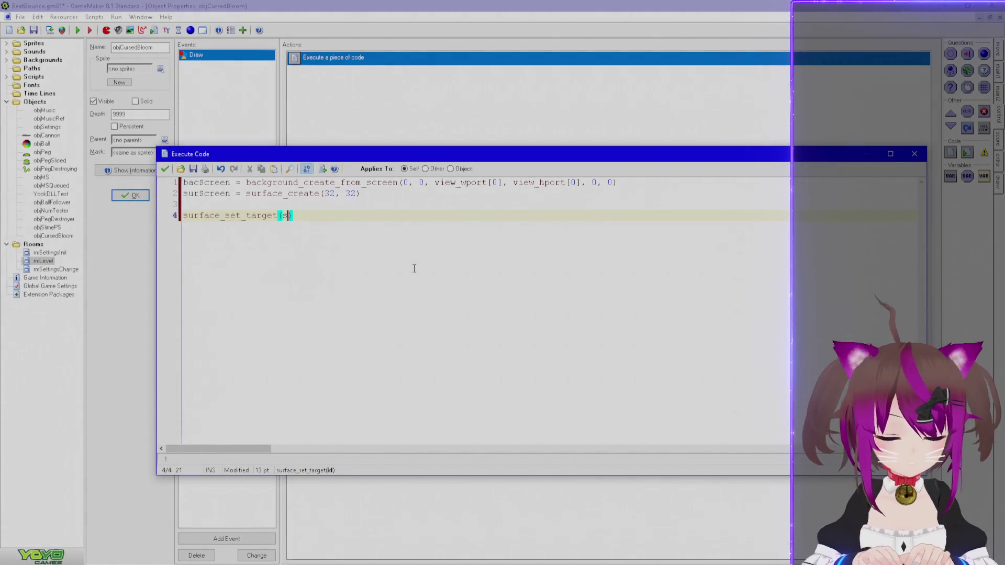
pyautogui.write('surScreen')
pyautogui.press('End')
pyautogui.hotkey('shift', 'Home')
pyautogui.hotkey('ctrl', 'c')
pyautogui.press('End')
pyautogui.press('Return')
pyautogui.press('Return')
pyautogui.press('Return')
pyautogui.hotkey('ctrl', 'v')
pyautogui.click(225, 248)
pyautogui.write('re')
pyautogui.click(340, 249)
pyautogui.press('BackSpace')
pyautogui.press('BackSpace')
pyautogui.press('BackSpace')
pyautogui.press('BackSpace')
pyautogui.press('BackSpace')
pyautogui.press('BackSpace')
pyautogui.press('Up')
pyautogui.press('Up')
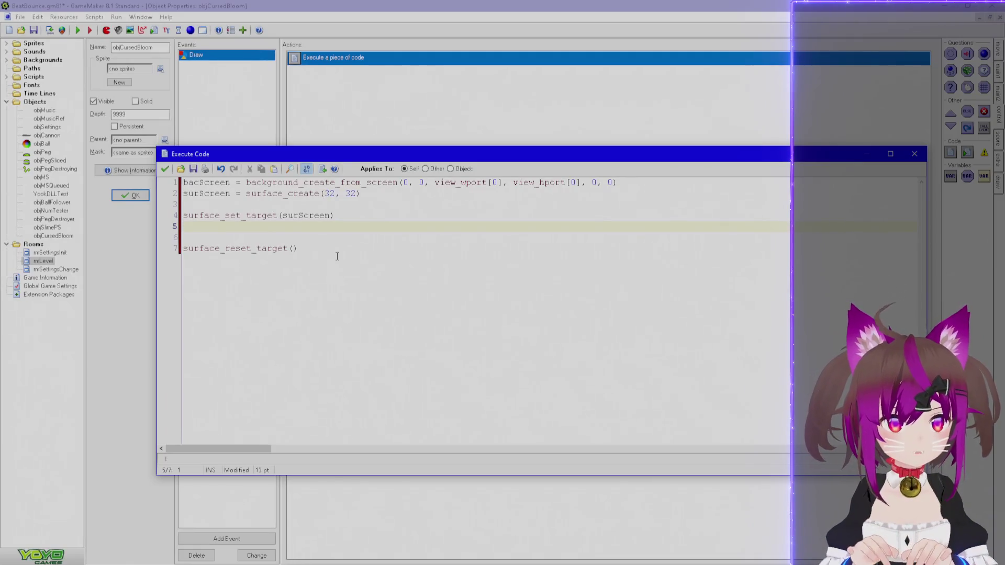
# Write draw_background_stretched(bacScreen, 0, 0, 32, 32) on line 5 and reposition the code editor window.
pyautogui.write('draw_backgr')
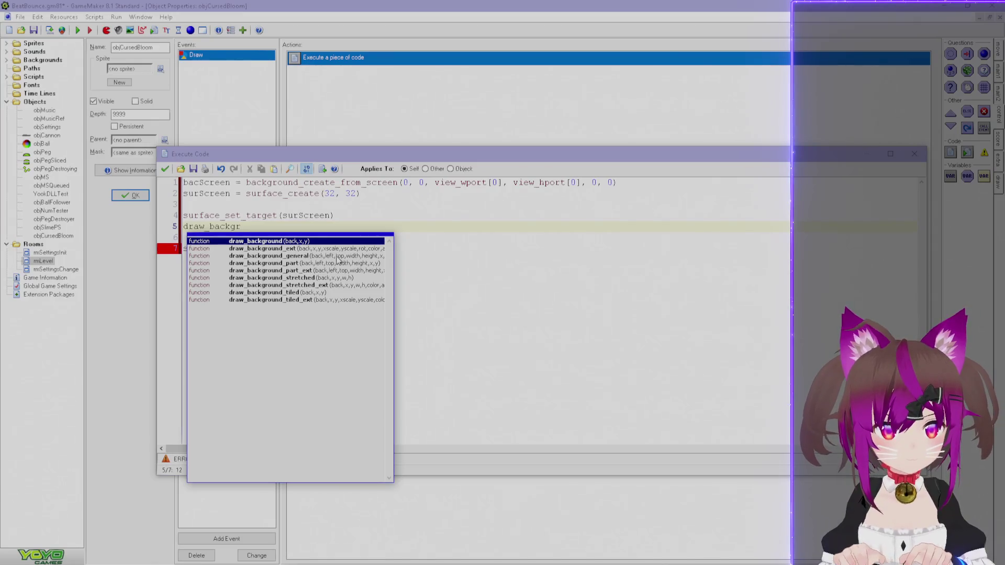
pyautogui.press('Down')
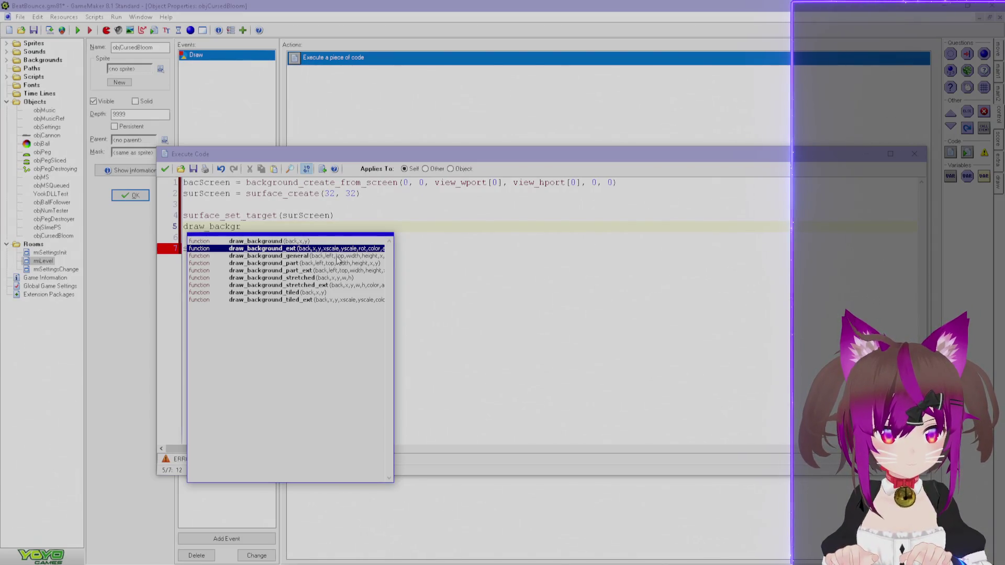
pyautogui.press('Down')
pyautogui.press('Down')
pyautogui.press('Down')
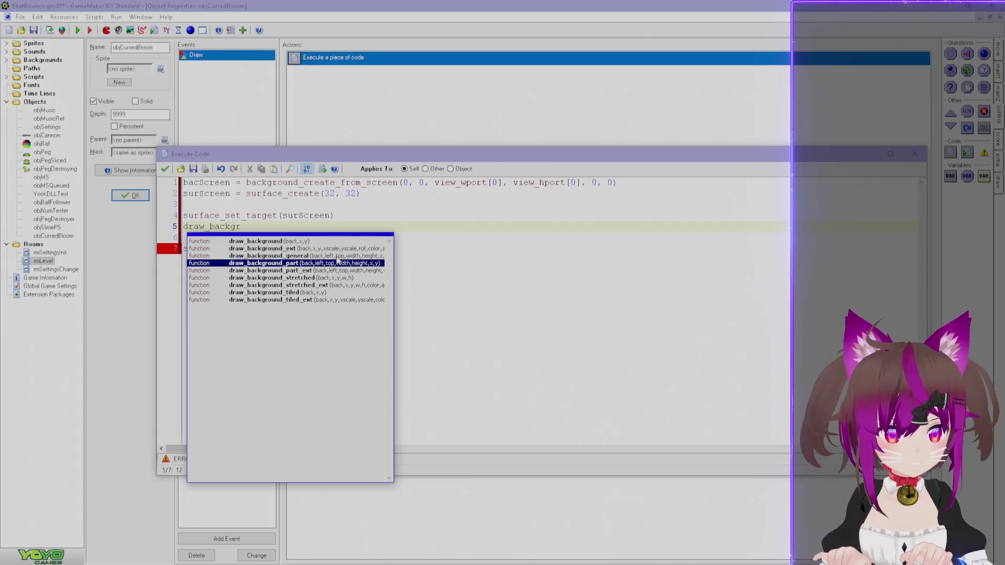
pyautogui.press('Down')
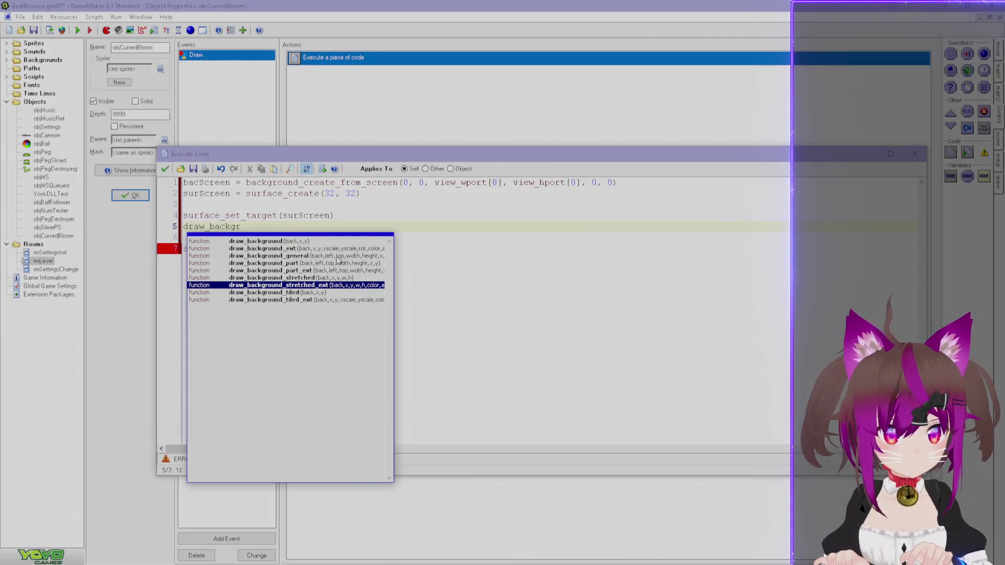
pyautogui.press('Return')
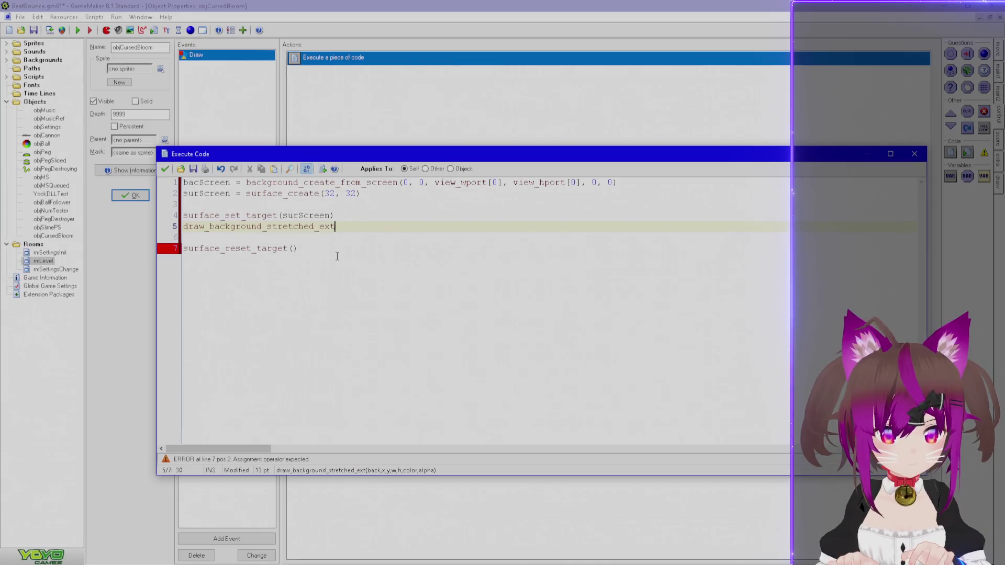
pyautogui.write('(')
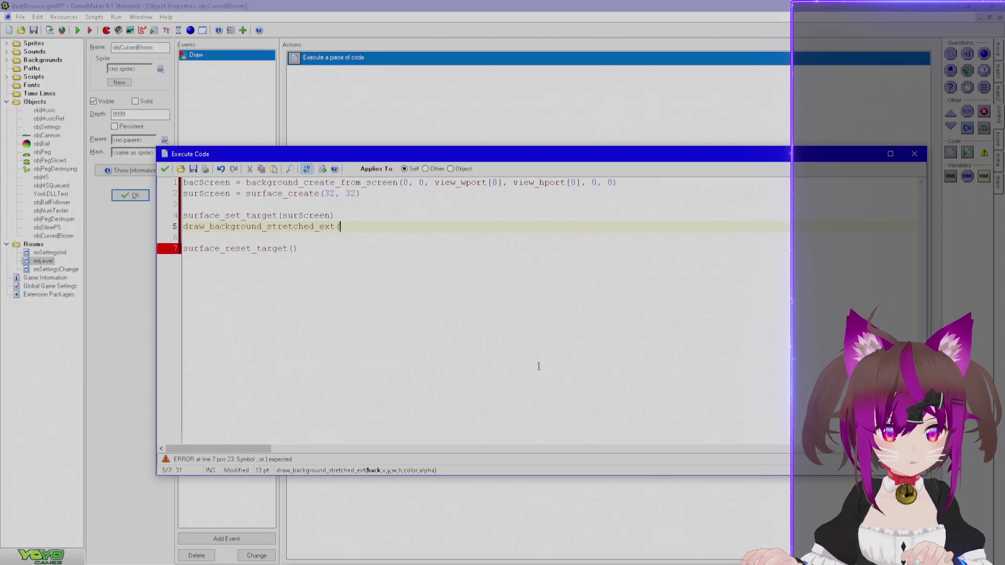
pyautogui.press('BackSpace')
pyautogui.press('BackSpace')
pyautogui.press('BackSpace')
pyautogui.write('(*')
pyautogui.press('BackSpace')
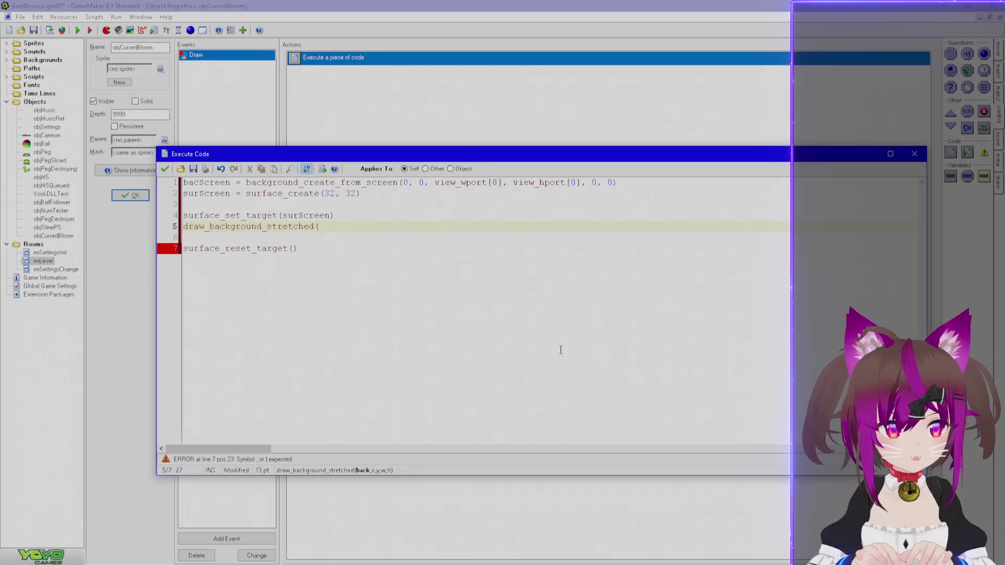
pyautogui.write('bacScreen')
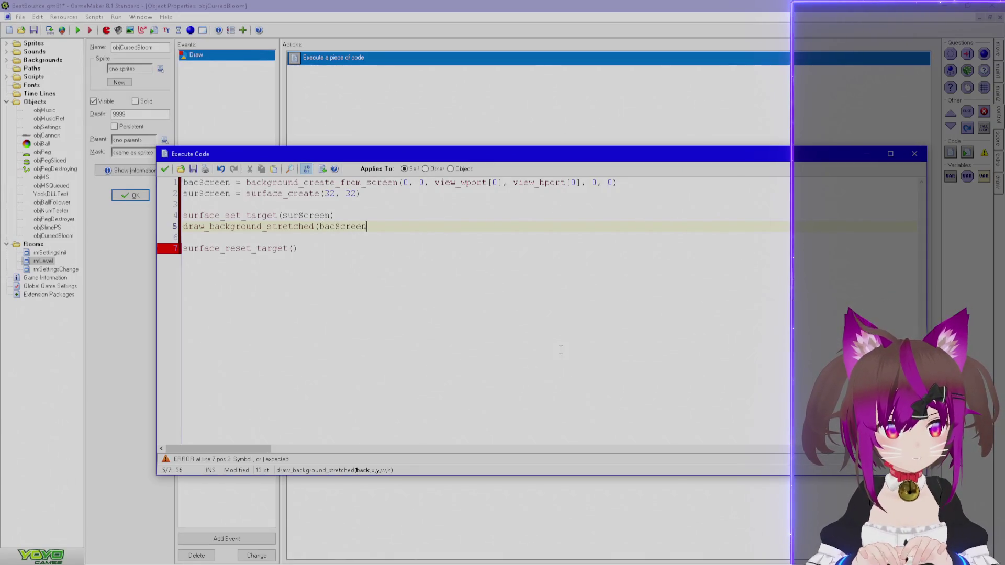
pyautogui.write(', 0, 0, ')
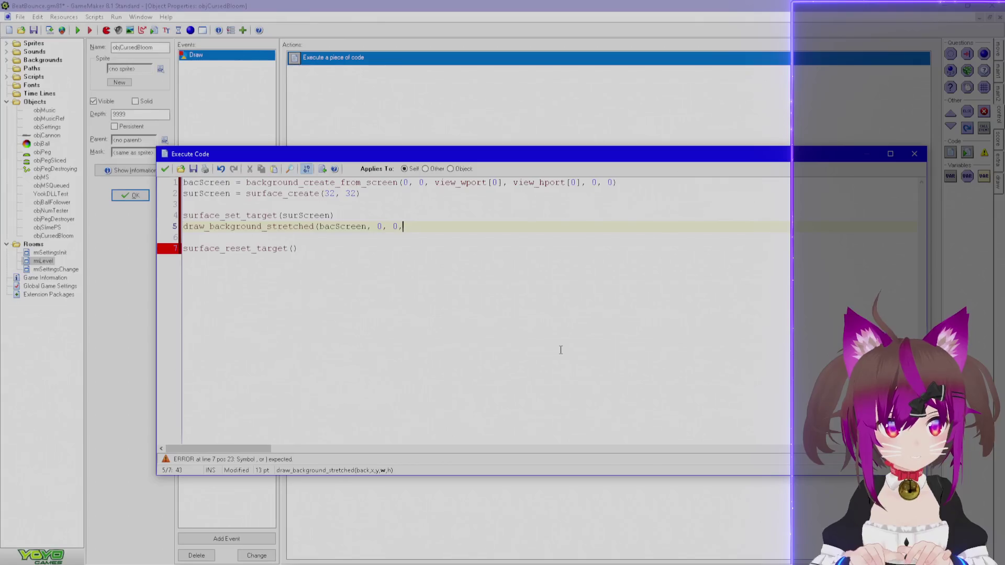
pyautogui.write('32, 32)')
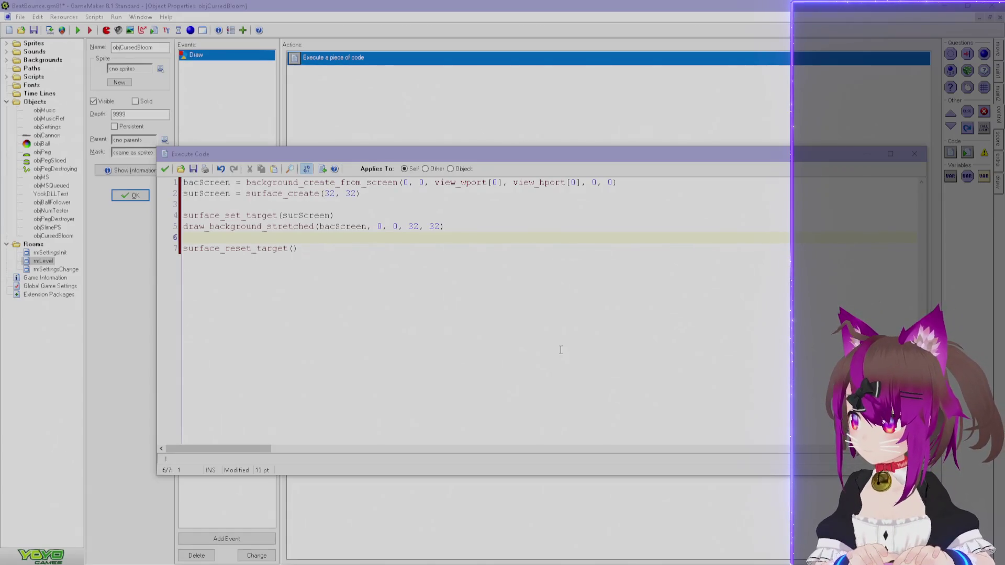
pyautogui.click(267, 249)
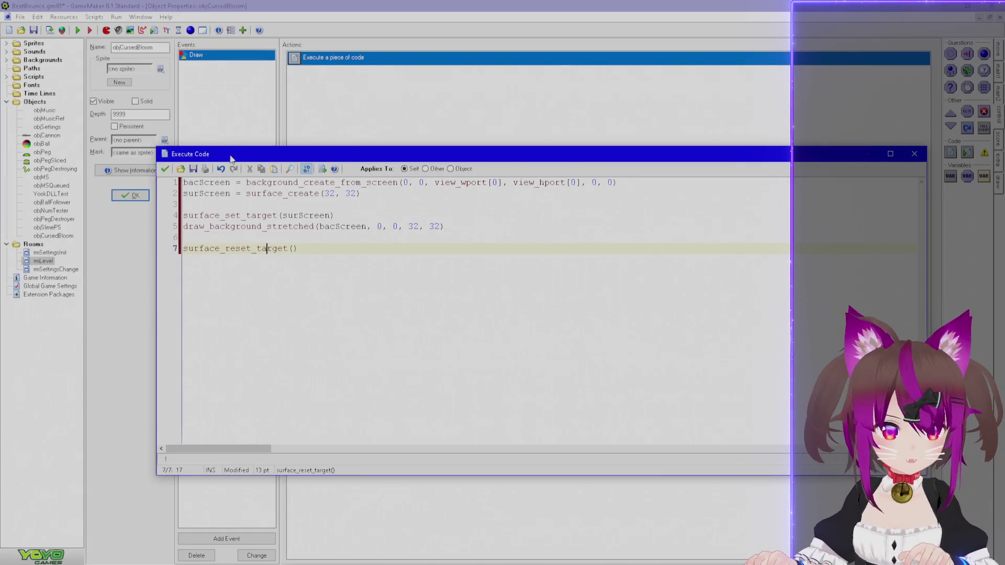
pyautogui.moveTo(223, 158); pyautogui.dragTo(219, 116)
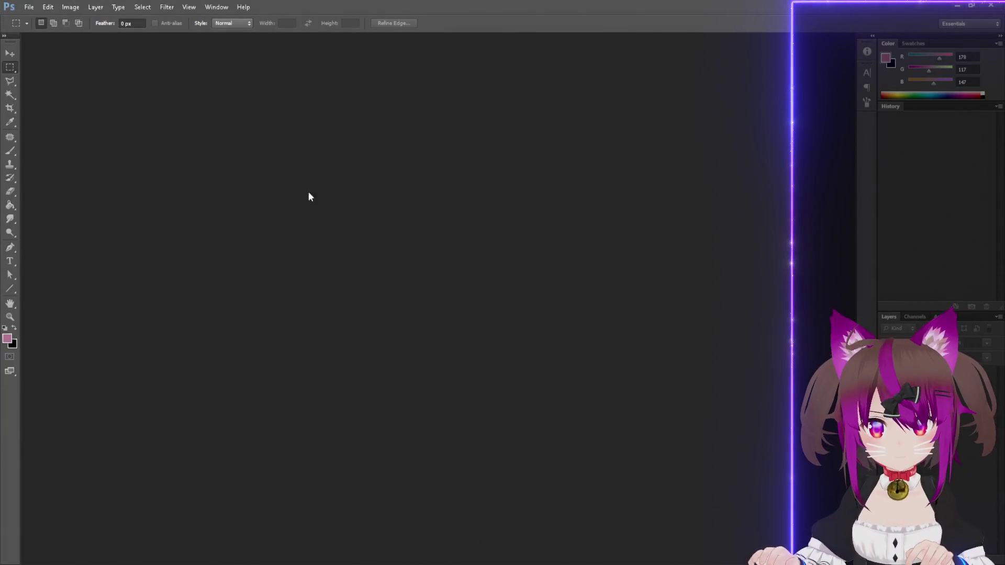
# Create a new 640×640 Photoshop document.
pyautogui.hotkey('ctrl', 'n')
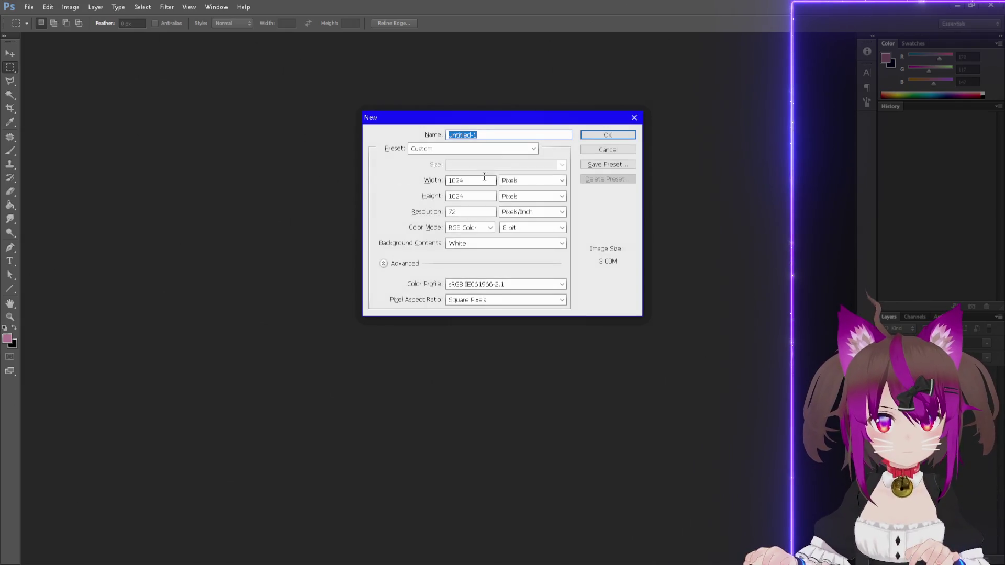
pyautogui.doubleClick(461, 180)
pyautogui.write('640')
pyautogui.press('Tab')
pyautogui.press('Tab')
pyautogui.write('640')
pyautogui.press('Return')
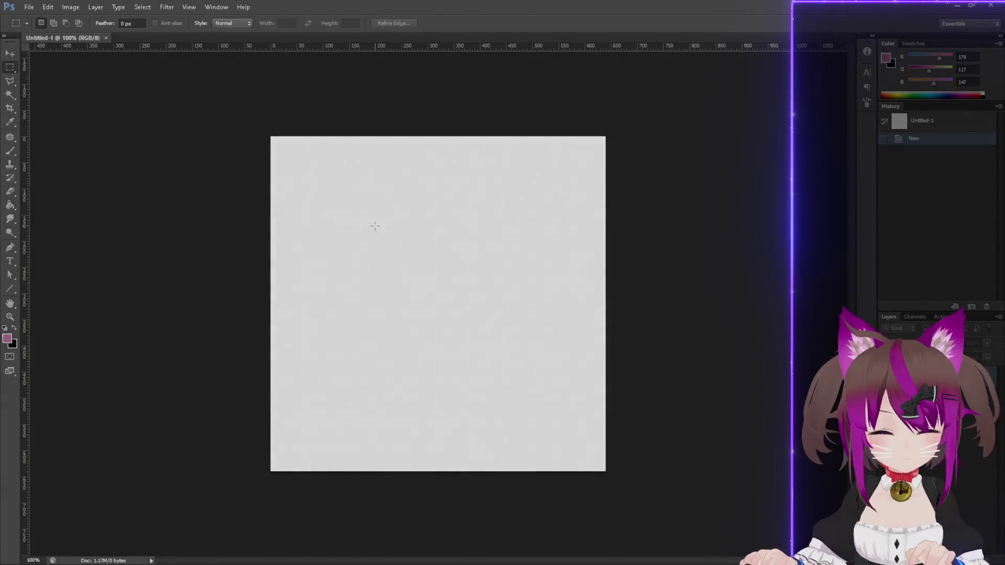
# Set the paint colour to black and fill the whole canvas with the Paint Bucket.
pyautogui.scroll(2, 375, 226)
pyautogui.click(10, 151)
pyautogui.moveTo(928, 59); pyautogui.dragTo(924, 56)
pyautogui.click(929, 83)
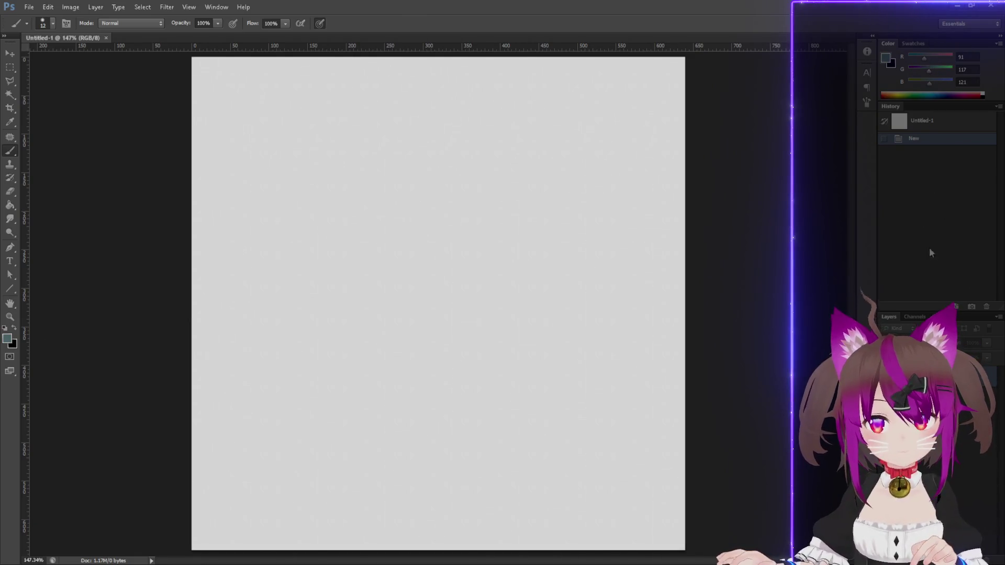
pyautogui.moveTo(930, 82); pyautogui.dragTo(893, 80)
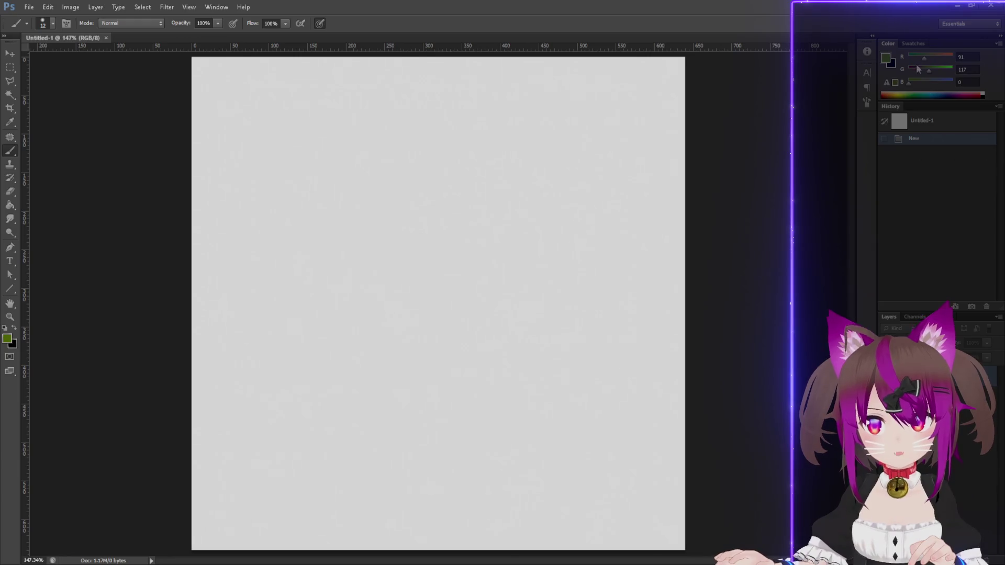
pyautogui.click(984, 97)
pyautogui.press('g')
pyautogui.click(520, 179)
# Pick a purple-blue paint colour.
pyautogui.click(925, 57)
pyautogui.click(926, 67)
pyautogui.moveTo(927, 82)
pyautogui.mouseDown()
pyautogui.moveTo(939, 85)
pyautogui.moveTo(919, 70)
pyautogui.mouseUp()
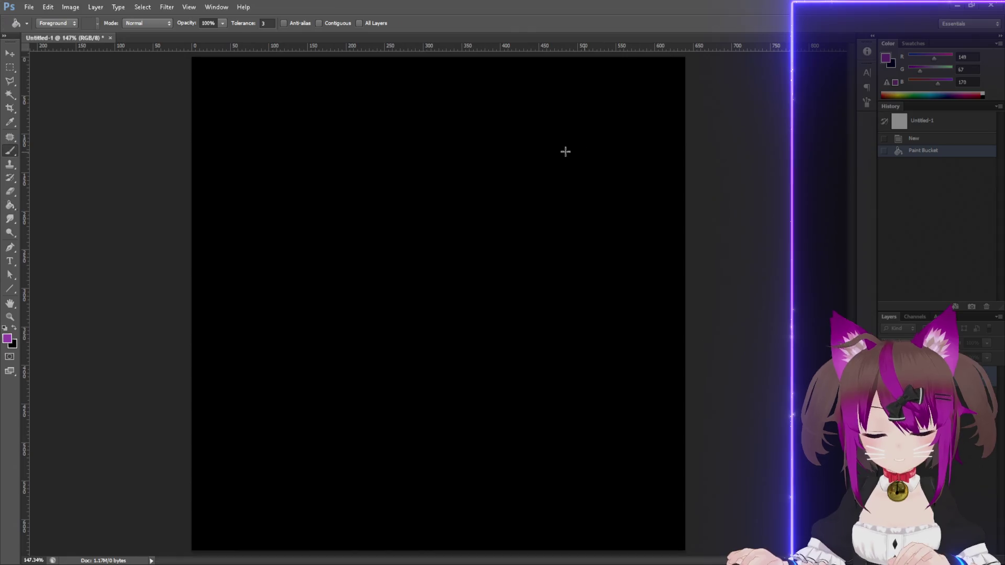
# Paint purple, green and blue brush scribbles across the black canvas.
pyautogui.press('b')
pyautogui.moveTo(375, 140)
pyautogui.mouseDown()
pyautogui.moveTo(487, 212)
pyautogui.moveTo(413, 159)
pyautogui.moveTo(366, 146)
pyautogui.moveTo(576, 523)
pyautogui.moveTo(655, 242)
pyautogui.mouseUp()
pyautogui.click(925, 84)
pyautogui.click(941, 66)
pyautogui.moveTo(301, 160)
pyautogui.mouseDown()
pyautogui.moveTo(397, 217)
pyautogui.moveTo(337, 549)
pyautogui.moveTo(492, 187)
pyautogui.moveTo(557, 317)
pyautogui.mouseUp()
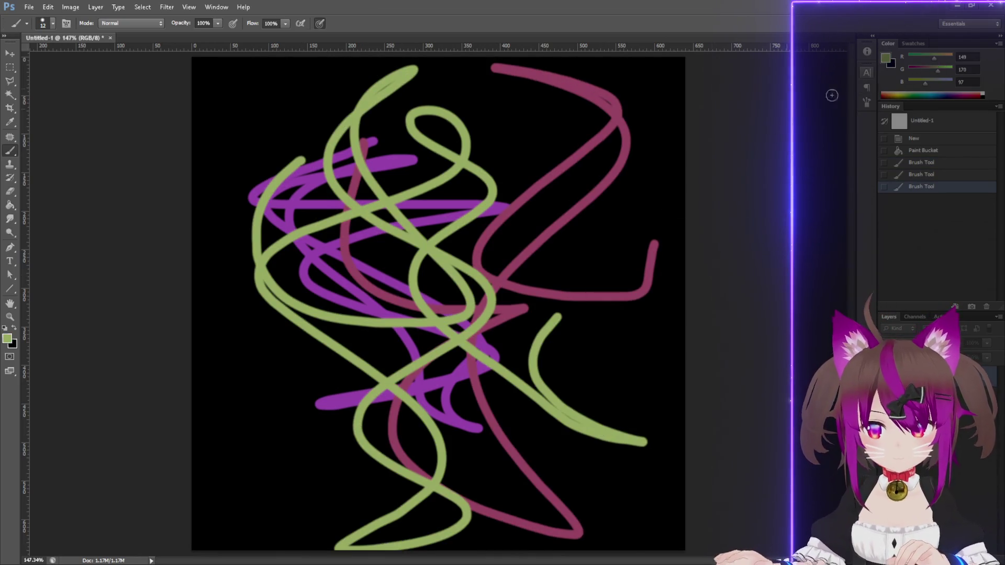
pyautogui.click(921, 67)
pyautogui.moveTo(377, 212)
pyautogui.mouseDown()
pyautogui.moveTo(335, 503)
pyautogui.moveTo(502, 523)
pyautogui.mouseUp()
pyautogui.hotkey('ctrl', 'z')
pyautogui.moveTo(925, 81)
pyautogui.mouseDown()
pyautogui.moveTo(944, 83)
pyautogui.moveTo(920, 57)
pyautogui.mouseUp()
pyautogui.moveTo(318, 205); pyautogui.dragTo(341, 302)
pyautogui.moveTo(466, 346)
pyautogui.mouseDown()
pyautogui.moveTo(512, 168)
pyautogui.moveTo(267, 340)
pyautogui.moveTo(312, 148)
pyautogui.moveTo(518, 249)
pyautogui.moveTo(610, 220)
pyautogui.mouseUp()
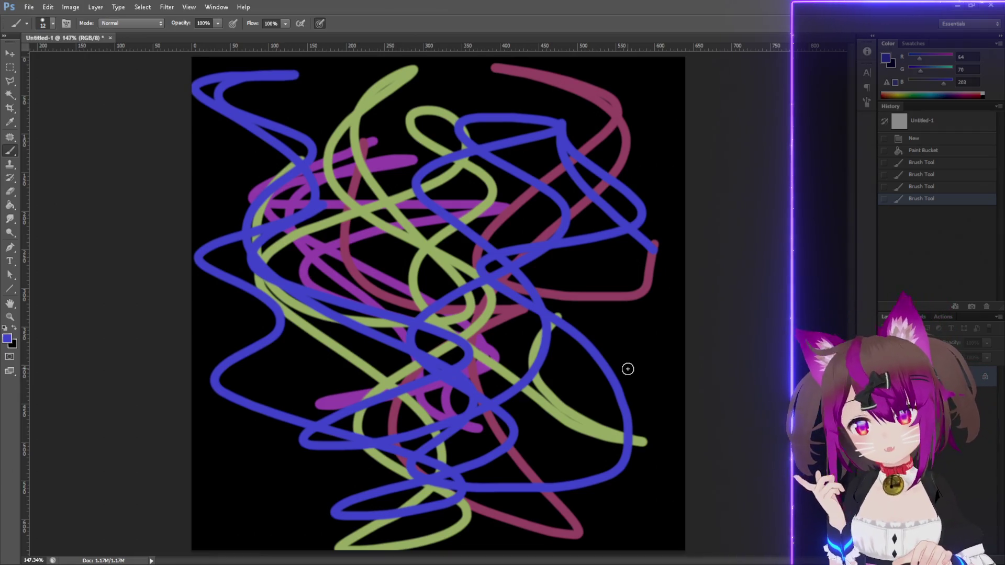
# Copy the whole drawing and paste it as a new layer, trying a resize before cancelling.
pyautogui.hotkey('ctrl', 'a')
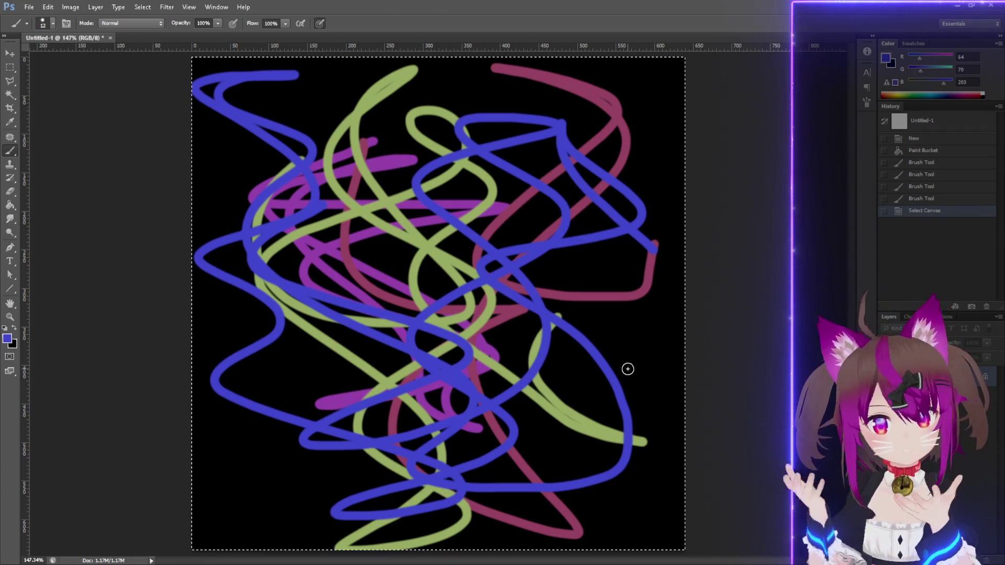
pyautogui.hotkey('ctrl', 'c')
pyautogui.hotkey('ctrl', 'v')
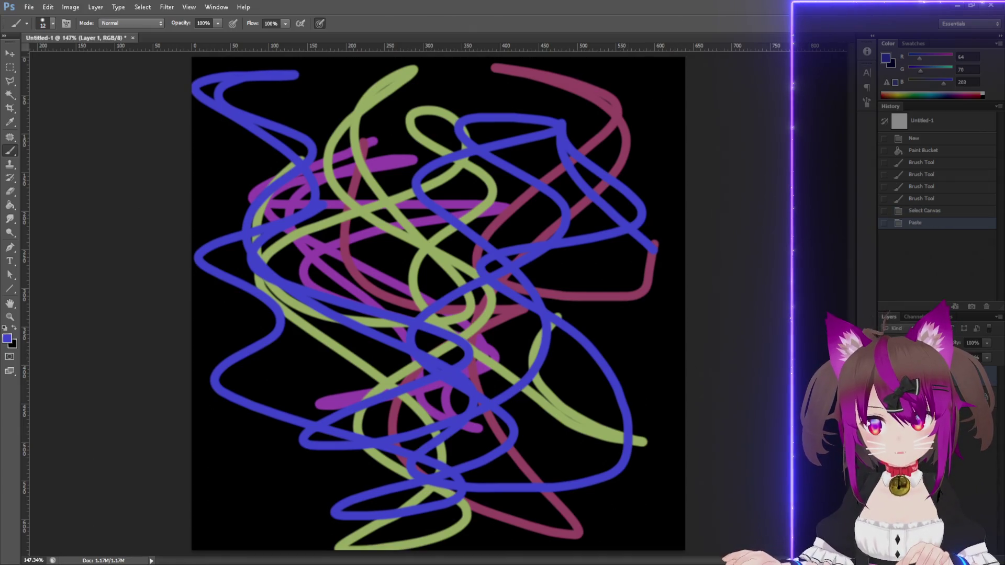
pyautogui.click(10, 53)
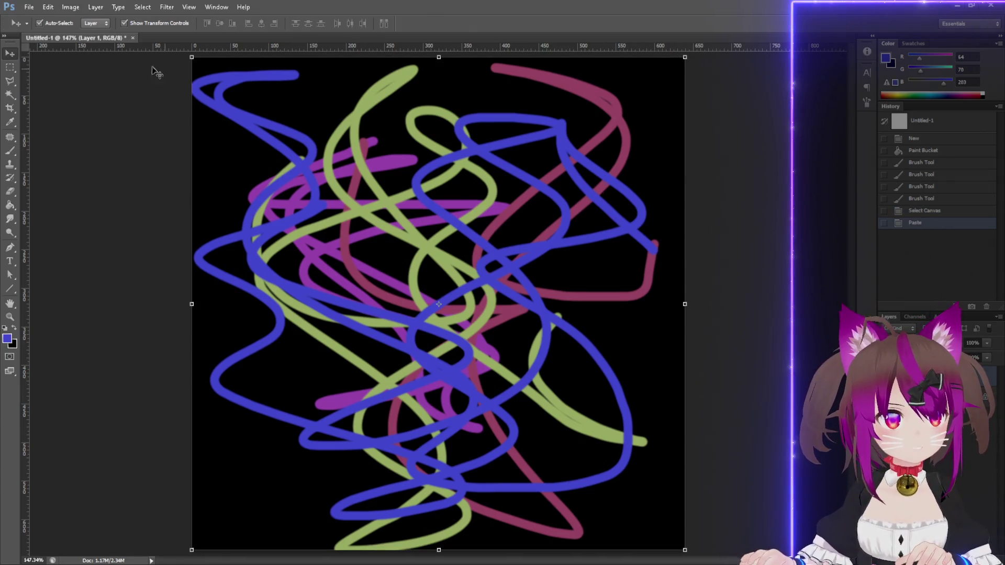
pyautogui.moveTo(685, 550); pyautogui.dragTo(597, 462)
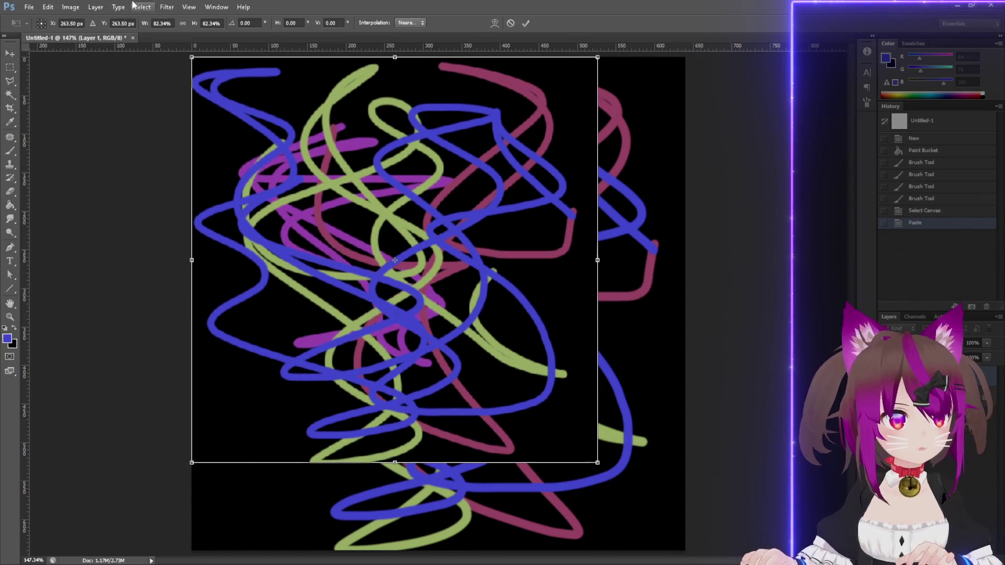
pyautogui.click(72, 23)
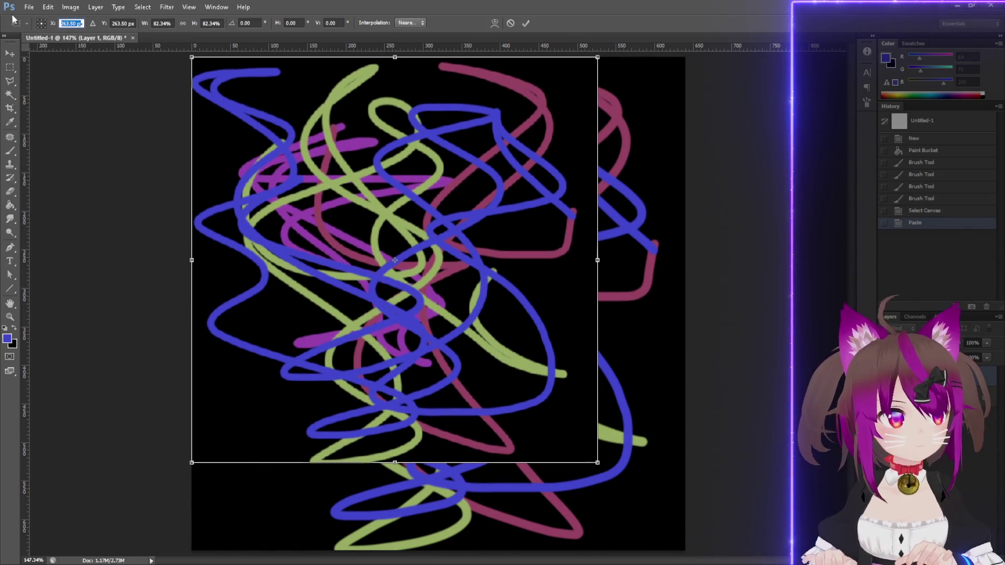
pyautogui.write('32')
pyautogui.press('Tab')
pyautogui.write('32')
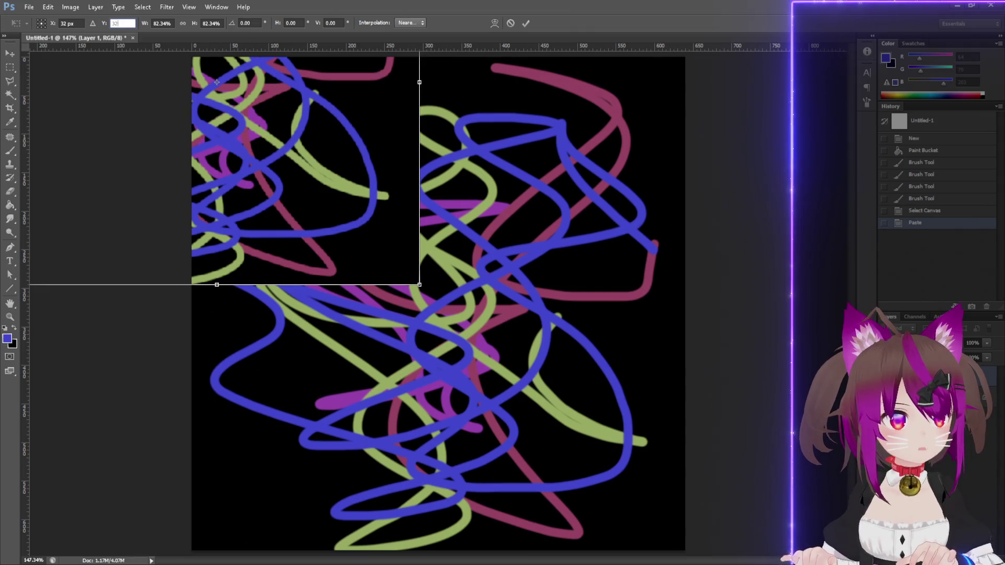
pyautogui.hotkey('shift', 'Tab')
pyautogui.write('0')
pyautogui.press('Tab')
pyautogui.press('Tab')
pyautogui.press('Tab')
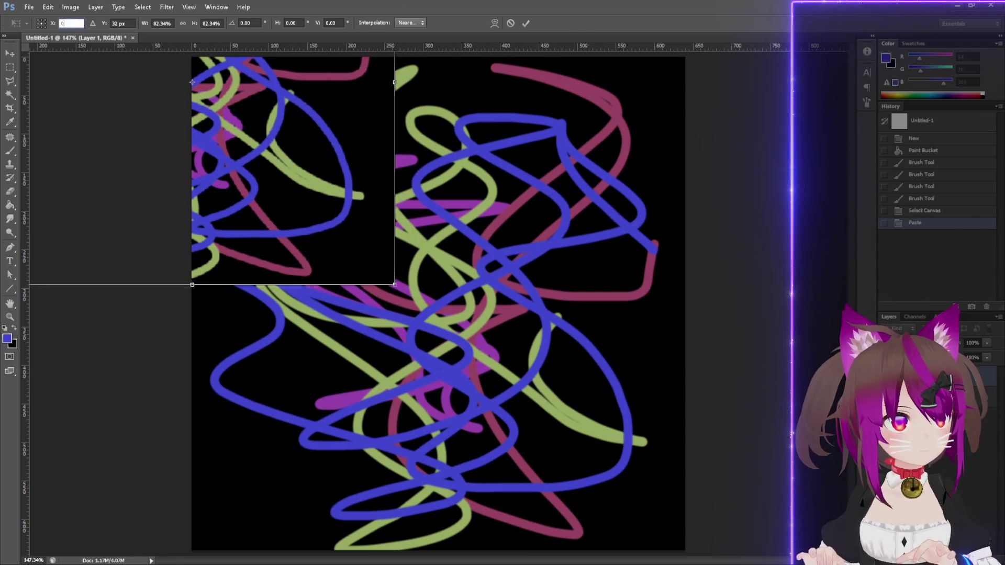
pyautogui.press('Escape')
pyautogui.press('Escape')
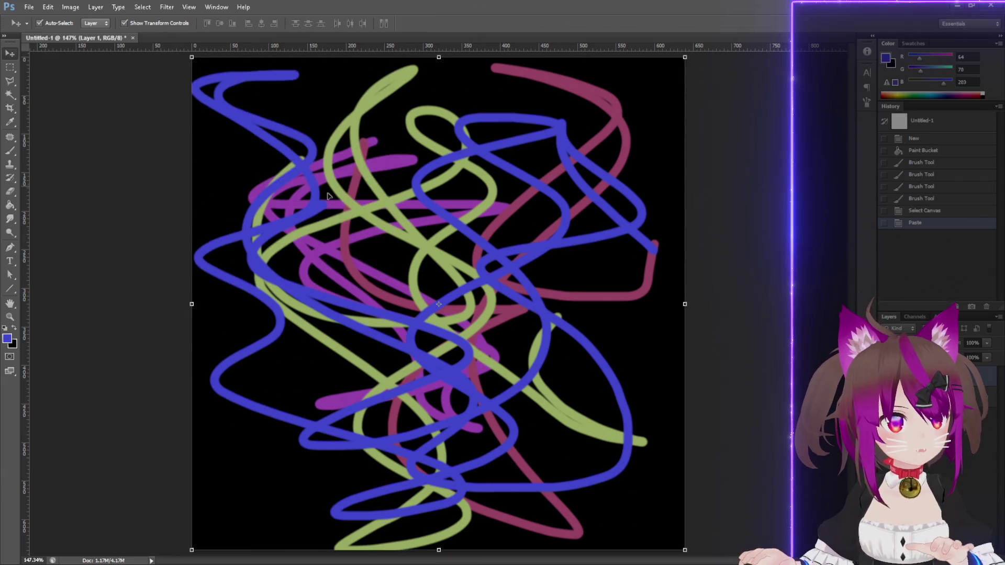
# Shrink the pasted layer to a tiny 32×32 thumbnail near the top-left and commit.
pyautogui.hotkey('ctrl', 't')
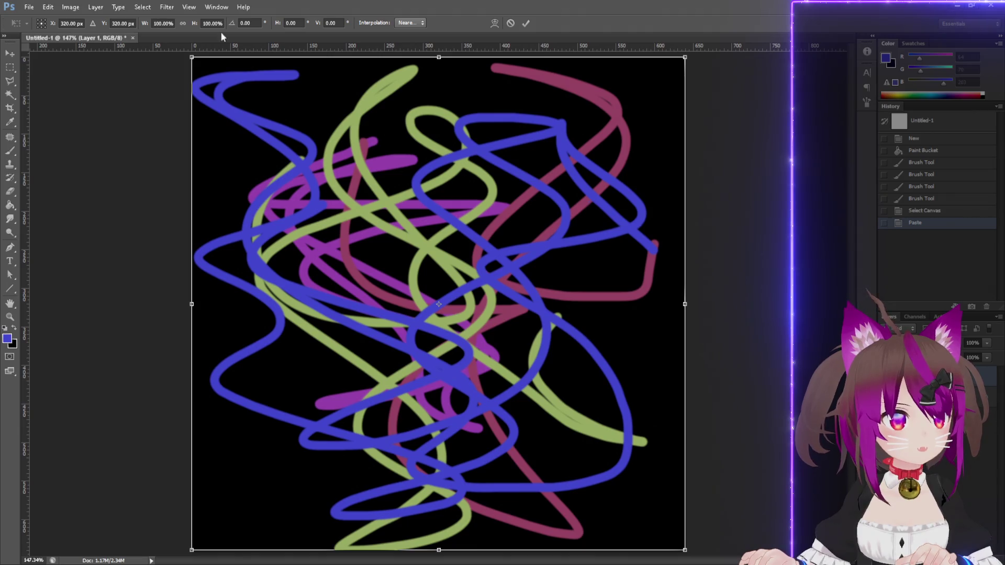
pyautogui.moveTo(688, 552)
pyautogui.mouseDown()
pyautogui.moveTo(460, 292)
pyautogui.moveTo(283, 126)
pyautogui.moveTo(224, 96)
pyautogui.moveTo(214, 77)
pyautogui.moveTo(220, 86)
pyautogui.mouseUp()
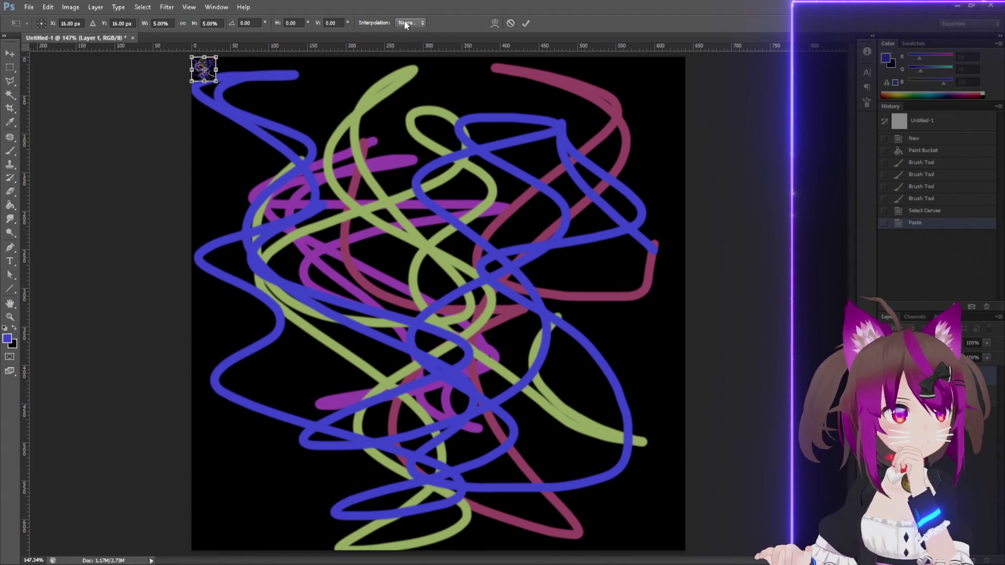
pyautogui.press('Return')
pyautogui.moveTo(206, 67)
pyautogui.mouseDown()
pyautogui.moveTo(236, 123)
pyautogui.moveTo(214, 163)
pyautogui.mouseUp()
pyautogui.scroll(5, 212, 163)
pyautogui.scroll(6, 236, 168)
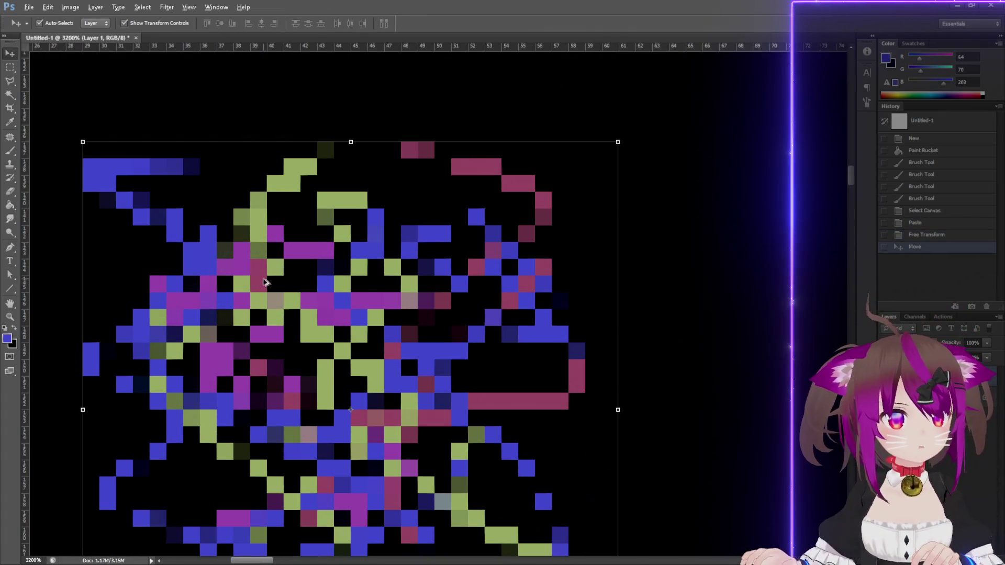
pyautogui.scroll(-3, 267, 267)
pyautogui.scroll(-8, 273, 263)
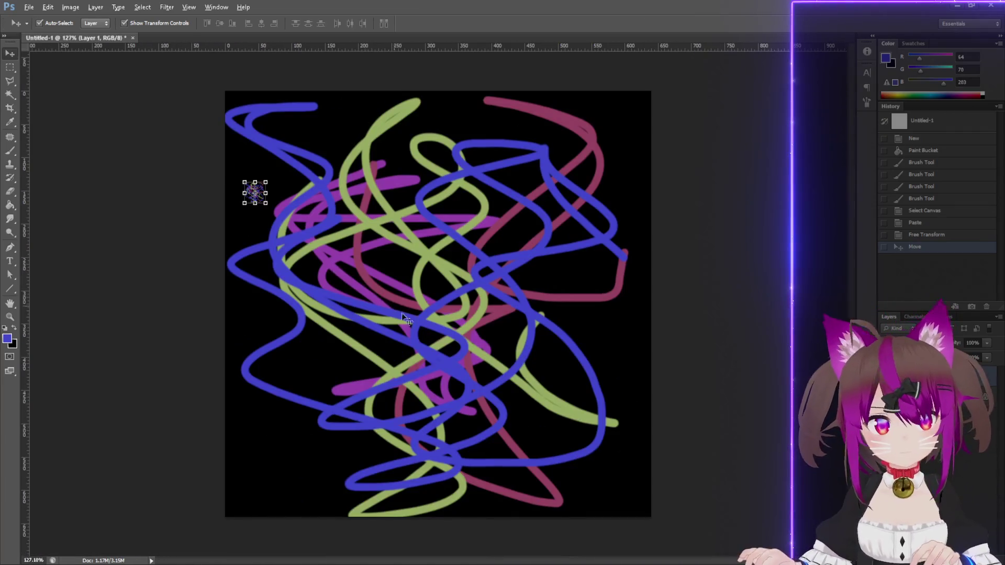
pyautogui.scroll(12, 242, 183)
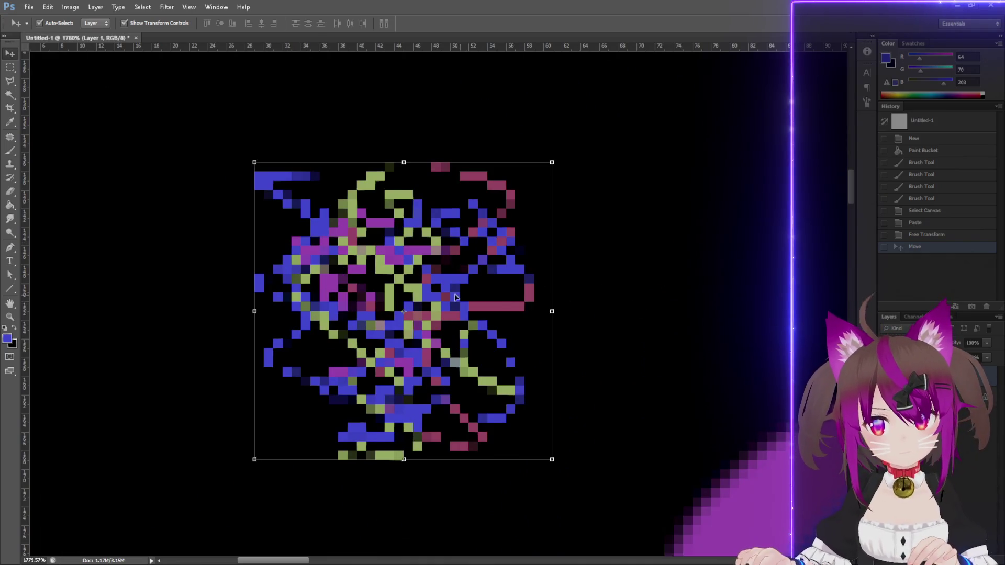
pyautogui.press('Left')
pyautogui.press('Left')
pyautogui.press('Left')
pyautogui.press('Up')
pyautogui.press('Up')
pyautogui.press('Up')
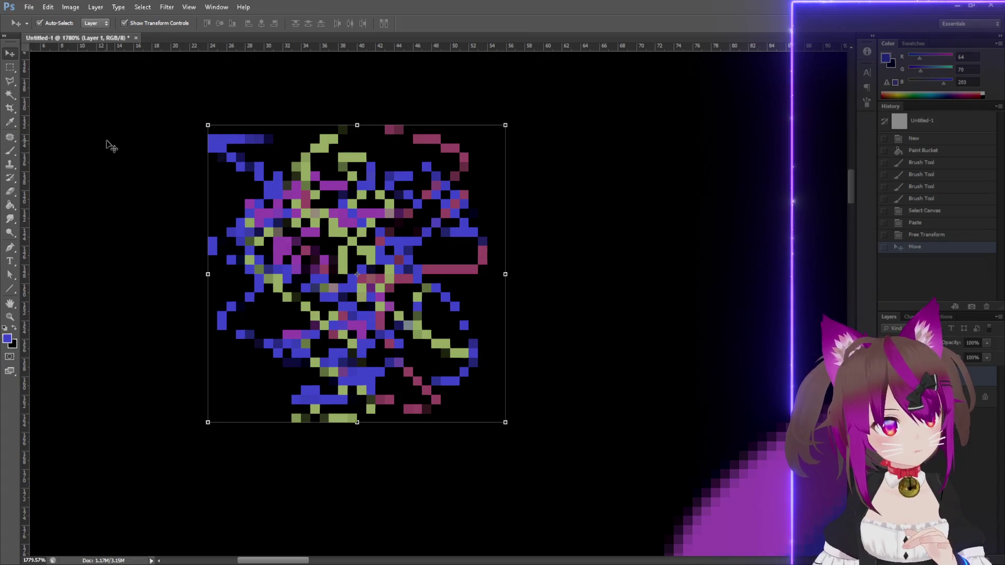
pyautogui.click(964, 57)
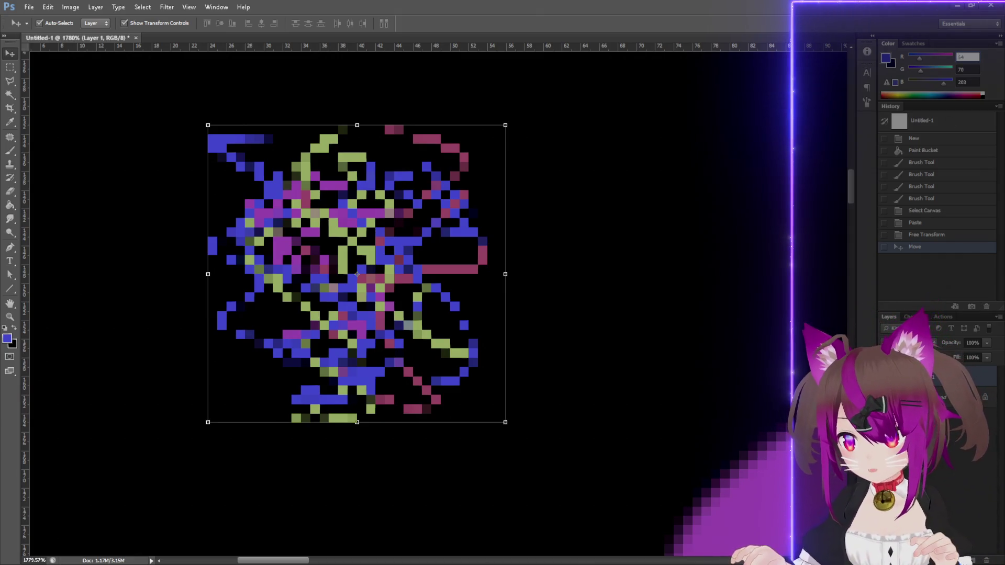
pyautogui.click(908, 343)
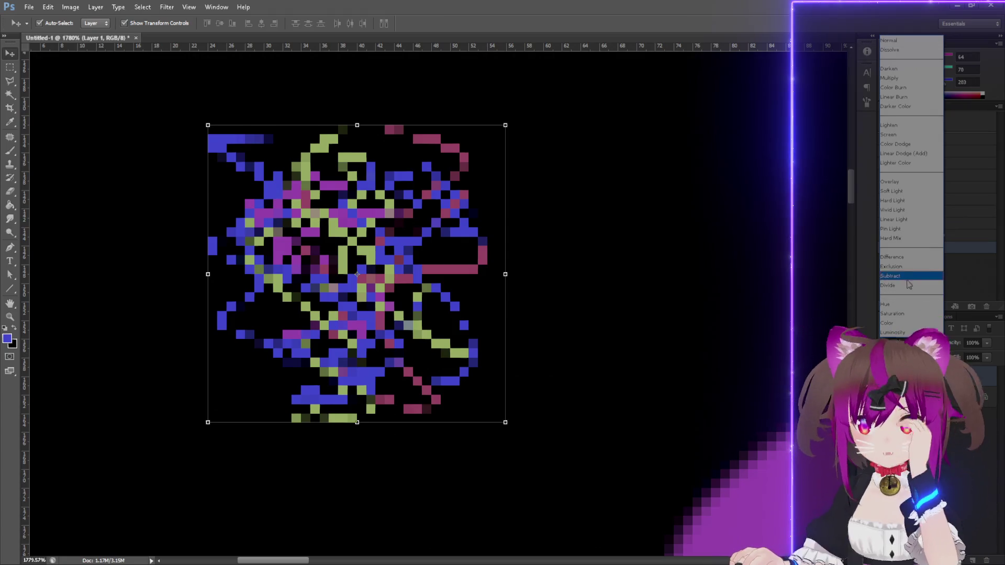
pyautogui.press('Escape')
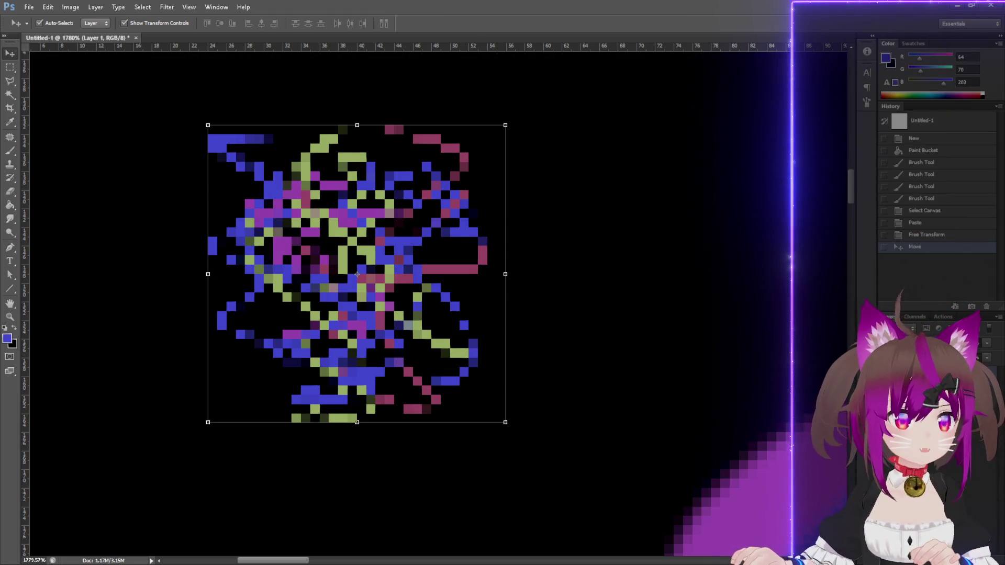
# Hide the Background, add a ThreshSubtract layer, and select the 32×32 image area.
pyautogui.click(884, 393)
pyautogui.hotkey('ctrl', 'shift', 'n')
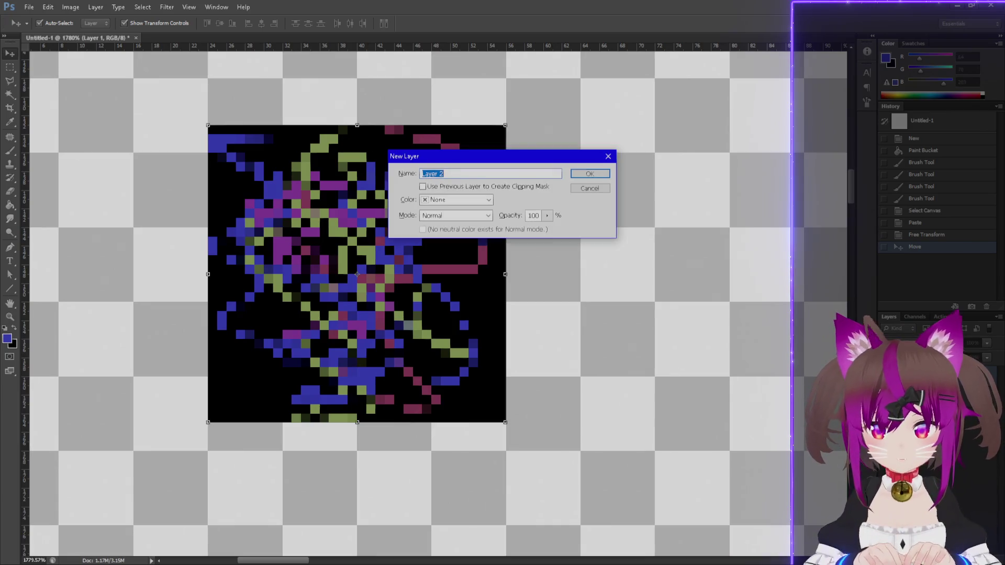
pyautogui.write('ThreshSubtract')
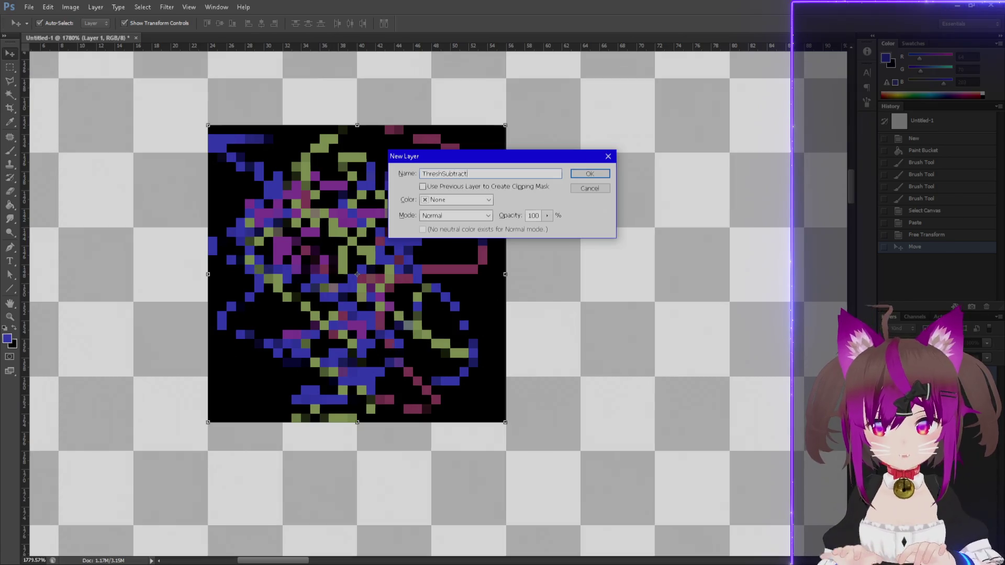
pyautogui.press('Return')
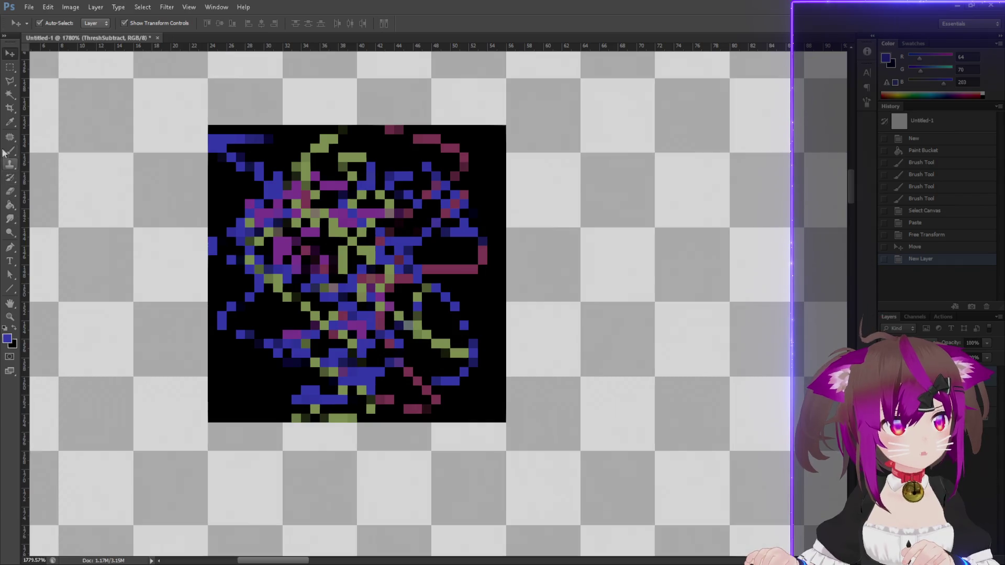
pyautogui.click(5, 65)
pyautogui.moveTo(206, 124)
pyautogui.mouseDown()
pyautogui.moveTo(281, 128)
pyautogui.moveTo(438, 270)
pyautogui.mouseUp()
pyautogui.click(216, 127)
pyautogui.moveTo(217, 127)
pyautogui.mouseDown()
pyautogui.moveTo(247, 139)
pyautogui.moveTo(460, 403)
pyautogui.moveTo(498, 417)
pyautogui.mouseUp()
# With the Paint Bucket active, try a 192,192,192 grey foreground colour.
pyautogui.press('g')
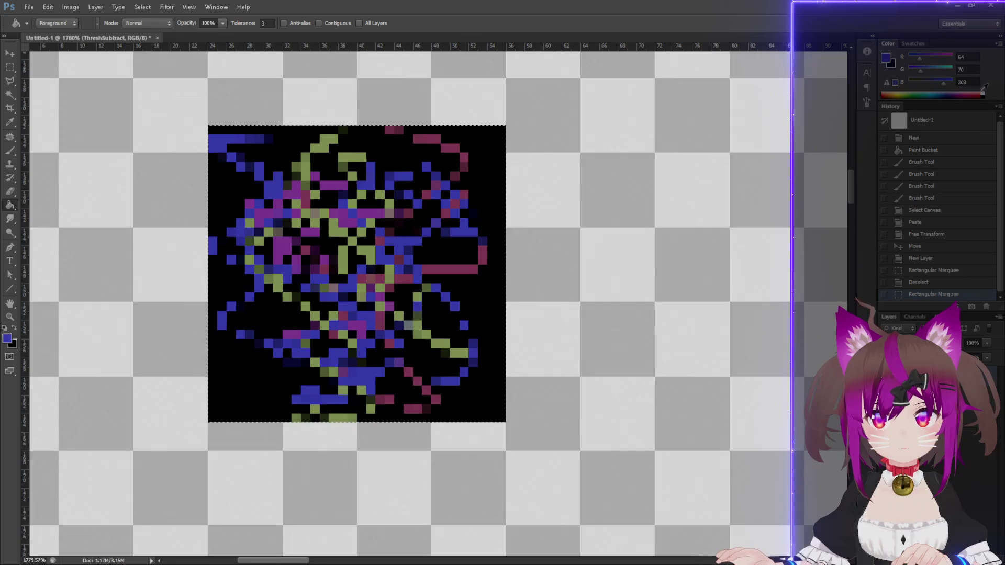
pyautogui.click(969, 56)
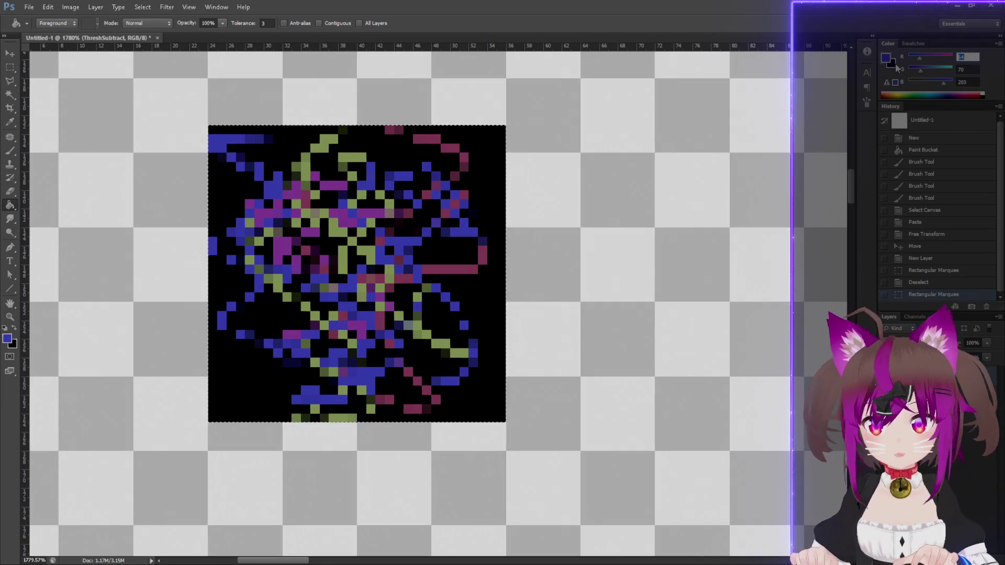
pyautogui.write('192')
pyautogui.press('Tab')
pyautogui.write('192')
pyautogui.press('Tab')
pyautogui.write('192')
pyautogui.press('Return')
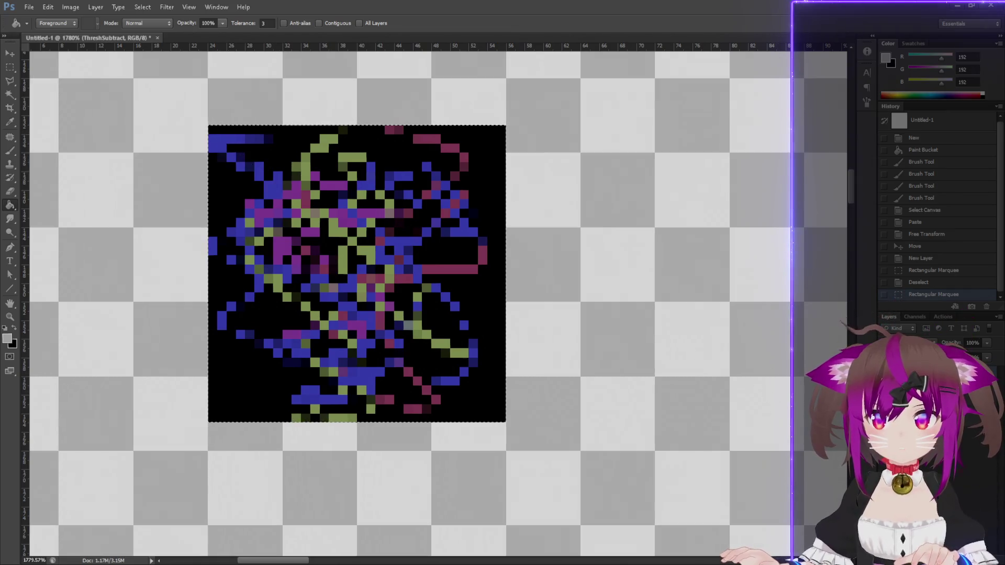
pyautogui.hotkey('alt', '[')
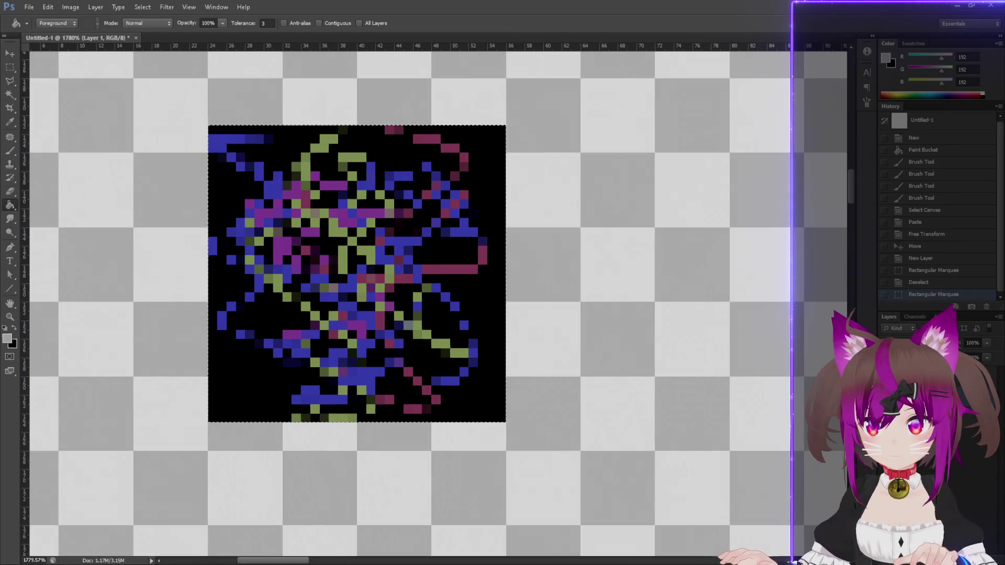
pyautogui.hotkey('alt', ']')
# Change the foreground to 128,128,128 grey and fill the selected square with it.
pyautogui.click(967, 57)
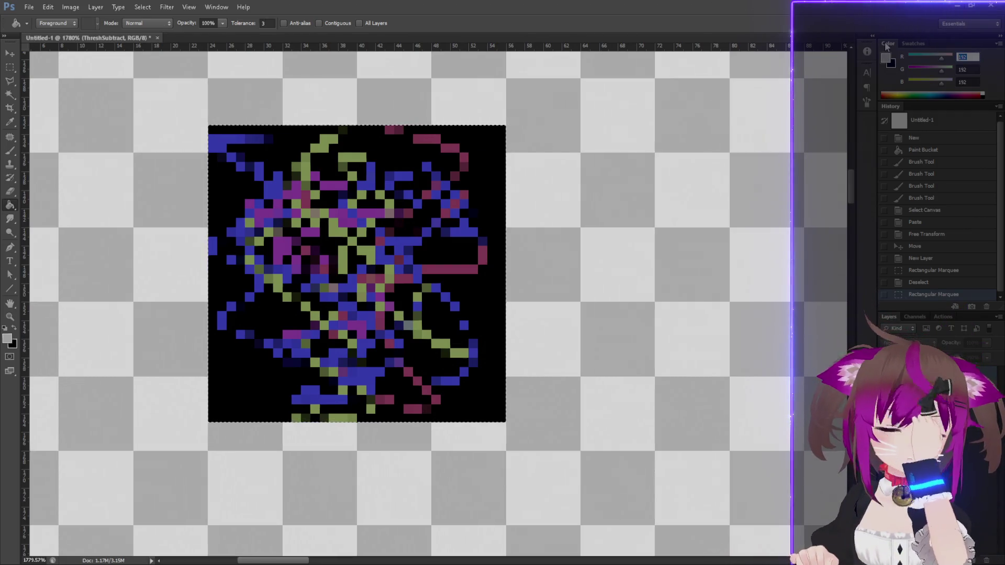
pyautogui.write('128')
pyautogui.press('Tab')
pyautogui.write('128')
pyautogui.press('Tab')
pyautogui.write('128')
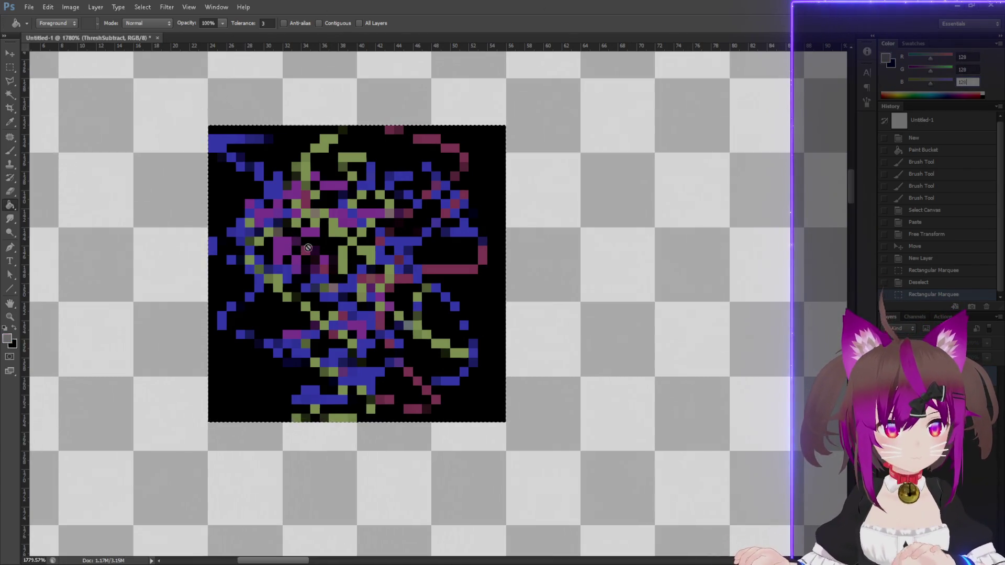
pyautogui.click(394, 256)
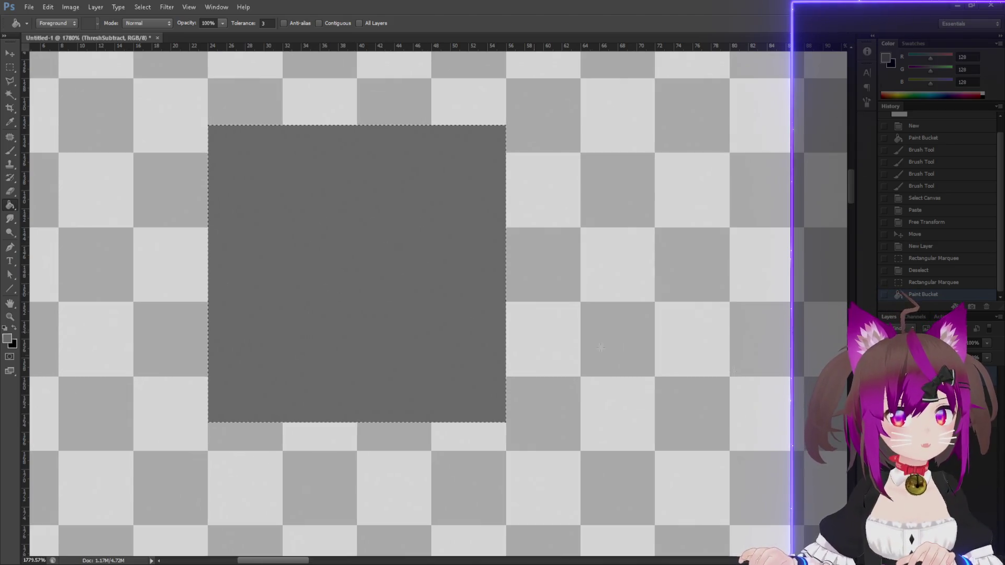
pyautogui.click(901, 343)
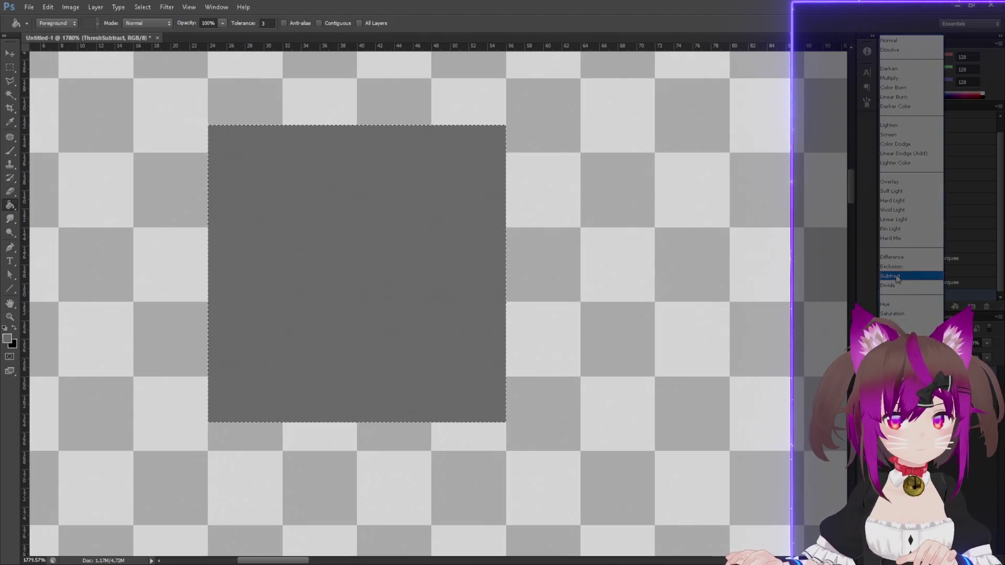
# Set the ThreshSubtract layer to Subtract blend mode, toggling undo to compare the result.
pyautogui.click(896, 275)
pyautogui.hotkey('ctrl', 'z')
pyautogui.hotkey('ctrl', 'z')
pyautogui.hotkey('ctrl', 'z')
pyautogui.hotkey('ctrl', 'z')
pyautogui.hotkey('ctrl', 'z')
pyautogui.hotkey('ctrl', 'z')
pyautogui.hotkey('ctrl', 'z')
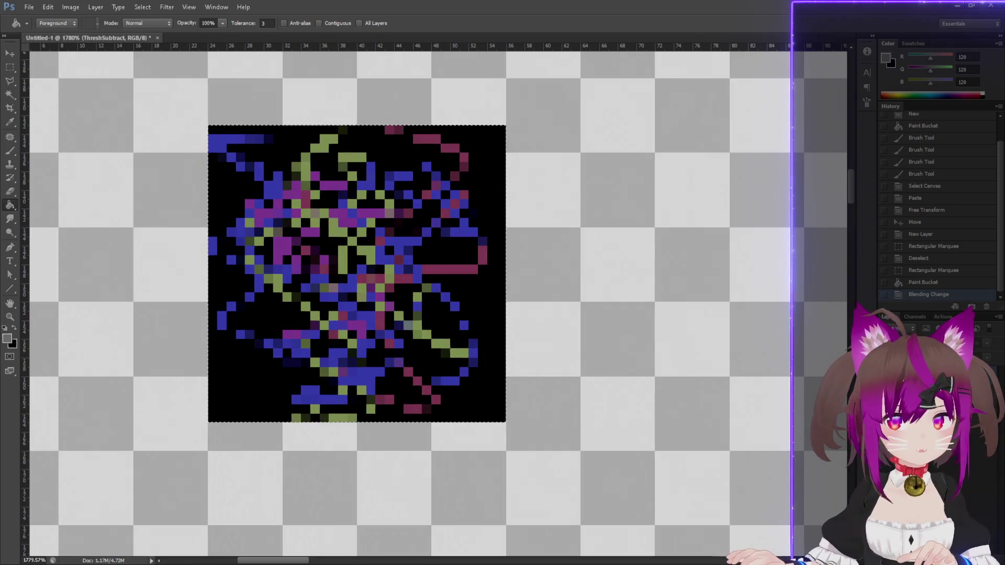
pyautogui.hotkey('ctrl', 'z')
pyautogui.hotkey('ctrl', 'z')
pyautogui.hotkey('ctrl', 'z')
pyautogui.hotkey('ctrl', 'z')
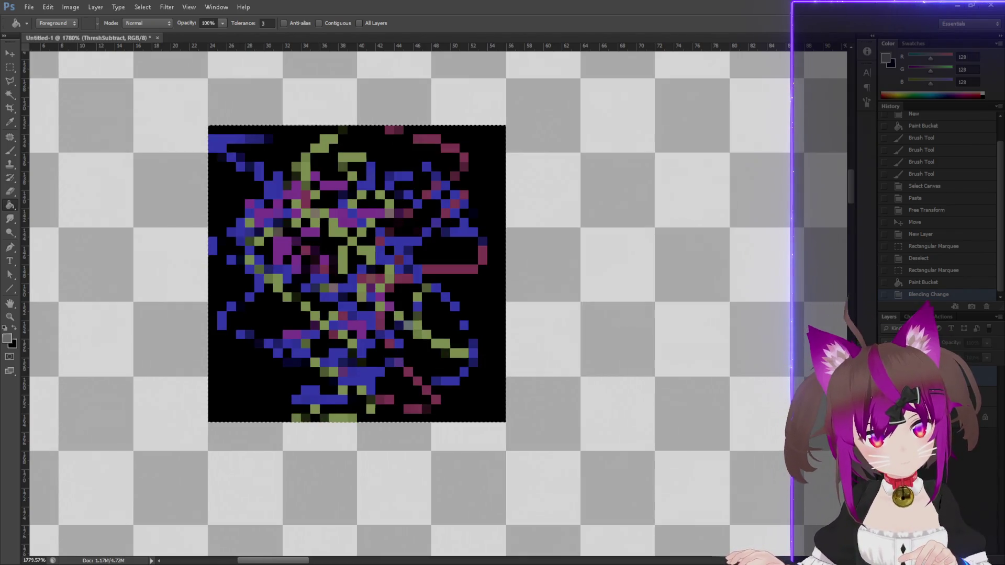
pyautogui.hotkey('ctrl', 'z')
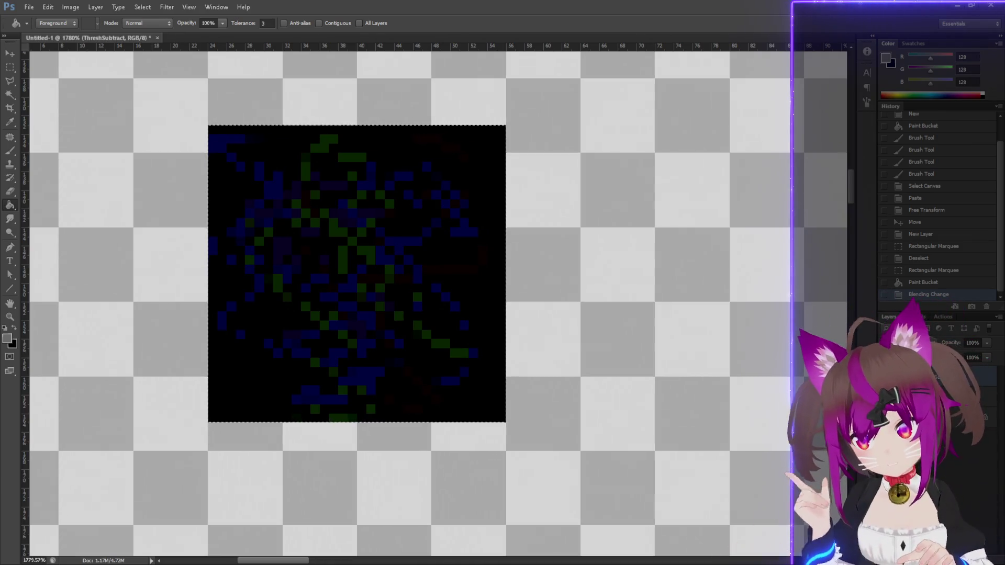
# Select the scribble layer together with ThreshSubtract and merge them into one layer.
pyautogui.keyDown('shift'); pyautogui.click(926, 398); pyautogui.keyUp('shift')
pyautogui.rightClick(926, 378)
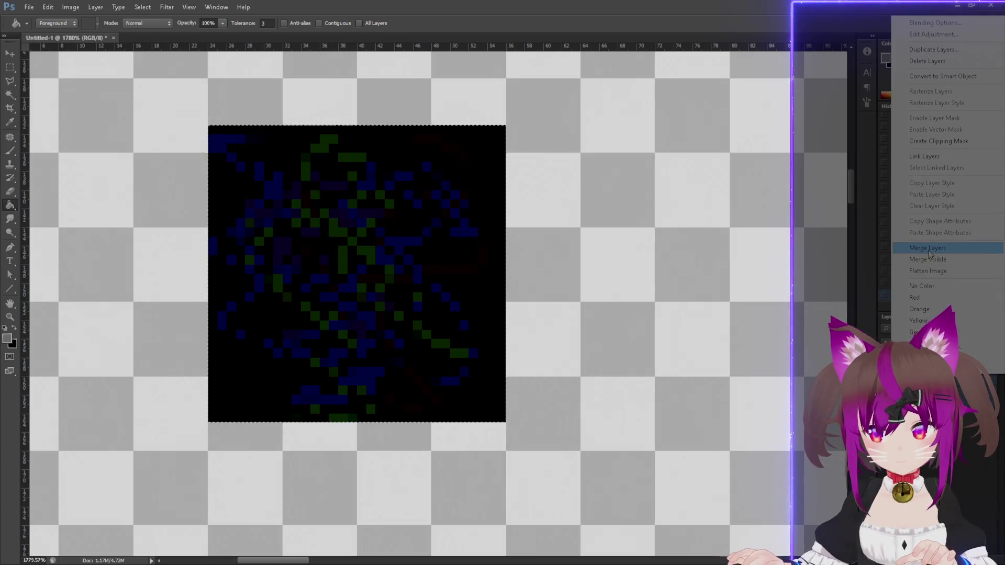
pyautogui.click(927, 248)
pyautogui.scroll(-10, 564, 287)
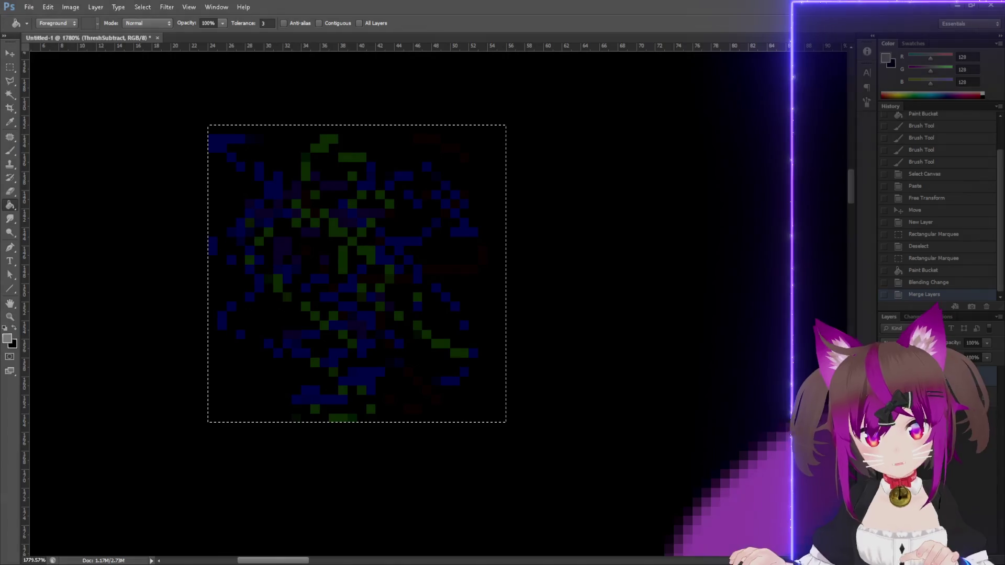
# Zoom out, switch to the Move tool and clear the selection.
pyautogui.scroll(-3, 599, 280)
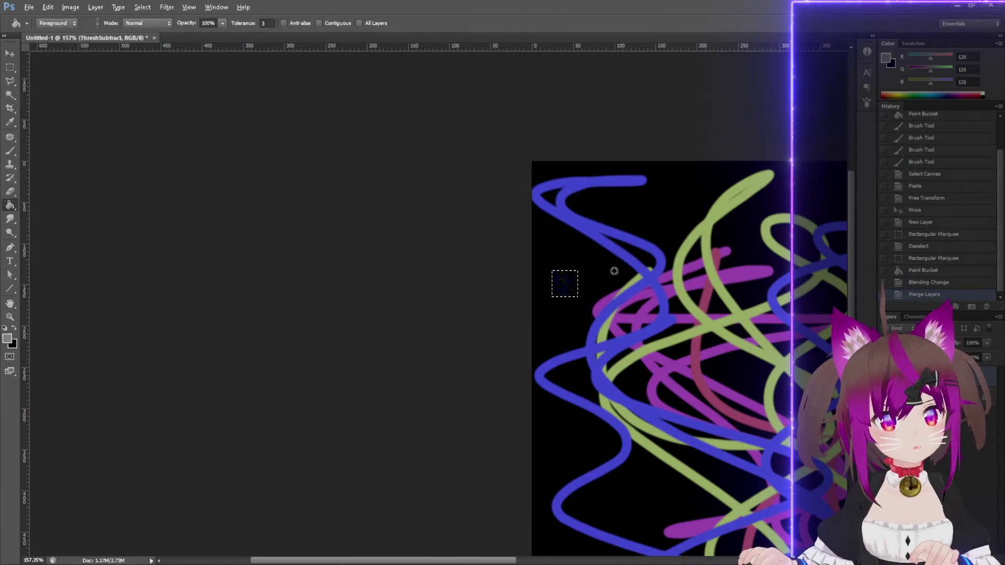
pyautogui.scroll(-3, 458, 513)
pyautogui.moveTo(453, 560); pyautogui.dragTo(530, 561)
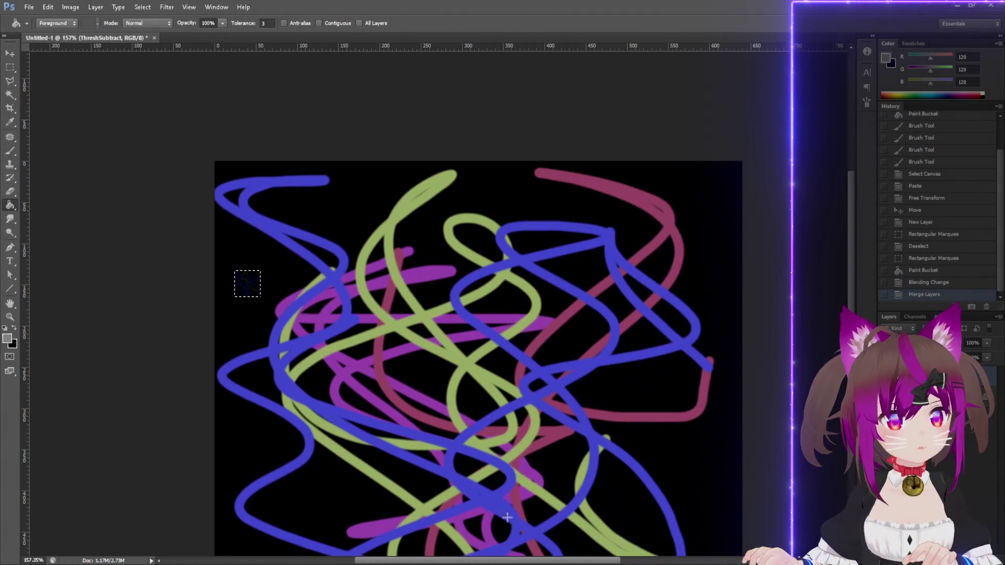
pyautogui.scroll(-3, 503, 428)
pyautogui.scroll(-1, 144, 236)
pyautogui.press('v')
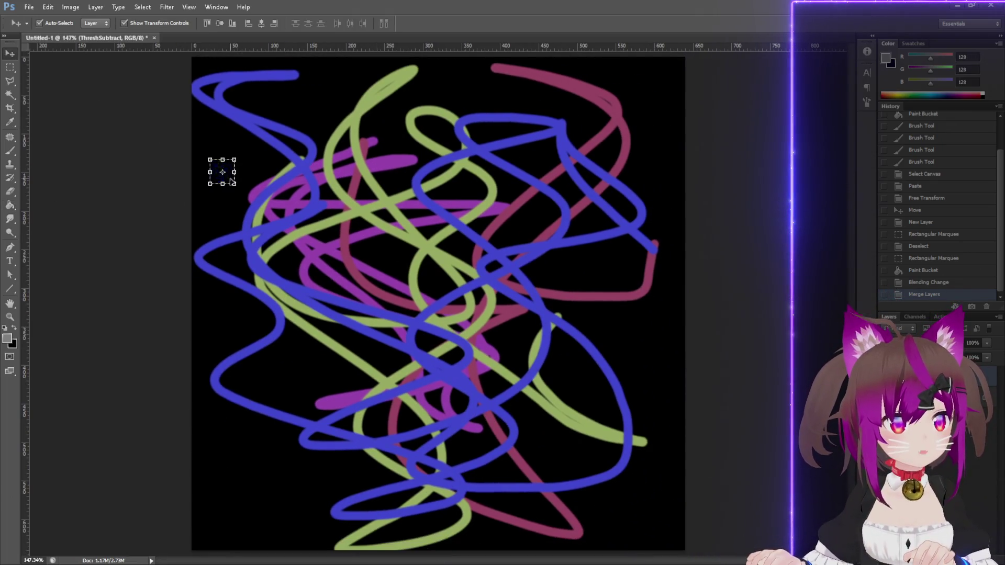
pyautogui.click(234, 183)
pyautogui.press('Escape')
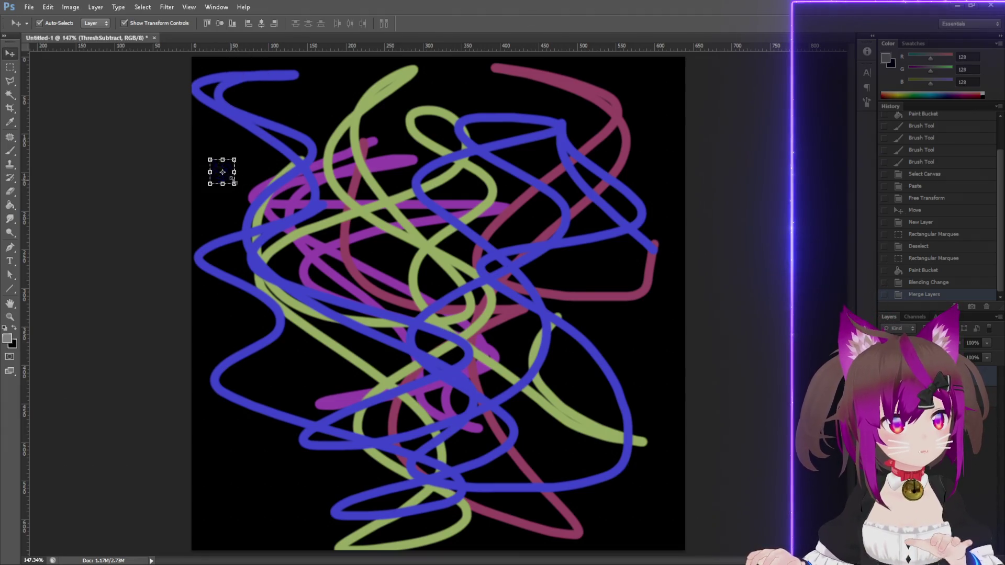
pyautogui.hotkey('ctrl', 'd')
# Stretch the small dark pixel layer over the whole artwork and give it a Linear Dodge-style blend.
pyautogui.moveTo(223, 175)
pyautogui.mouseDown()
pyautogui.moveTo(212, 78)
pyautogui.moveTo(359, 205)
pyautogui.moveTo(686, 550)
pyautogui.mouseUp()
pyautogui.press('Return')
pyautogui.click(910, 343)
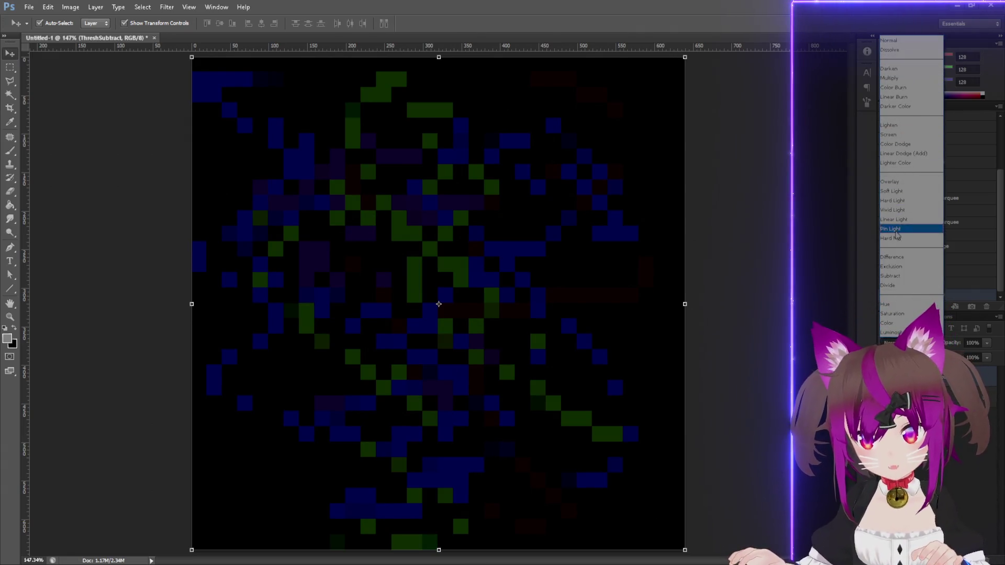
pyautogui.click(908, 153)
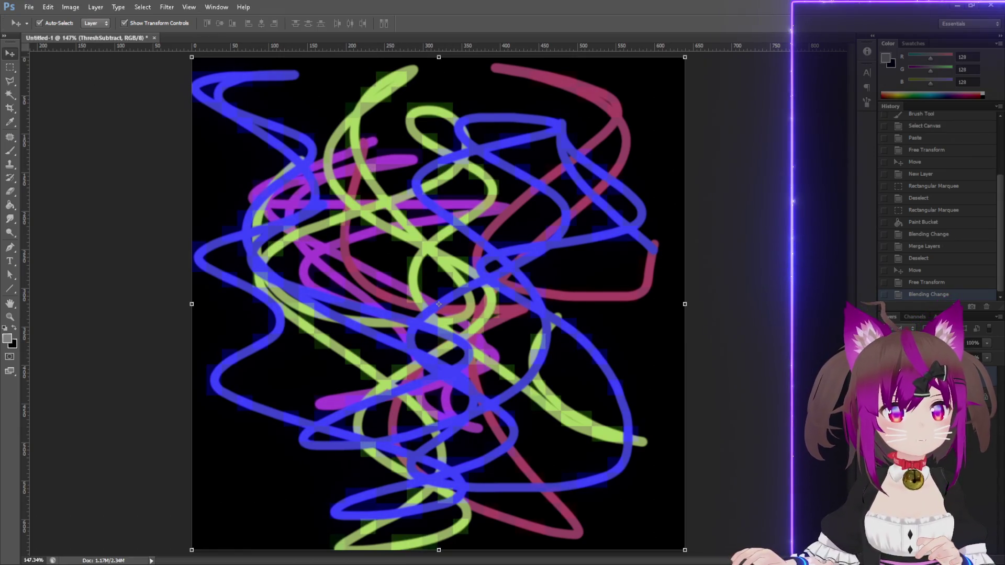
# Revert to the Move history state, then rescale the pixel layer to full size with Bicubic Smoother and blend it additively.
pyautogui.click(927, 282)
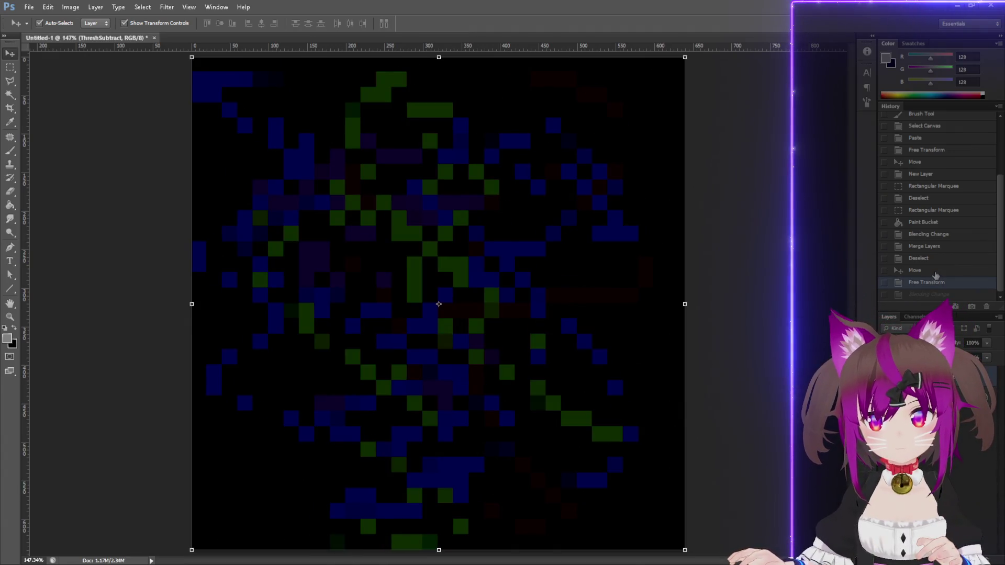
pyautogui.click(936, 272)
pyautogui.hotkey('ctrl', 't')
pyautogui.moveTo(685, 551)
pyautogui.mouseDown()
pyautogui.moveTo(582, 341)
pyautogui.moveTo(685, 550)
pyautogui.mouseUp()
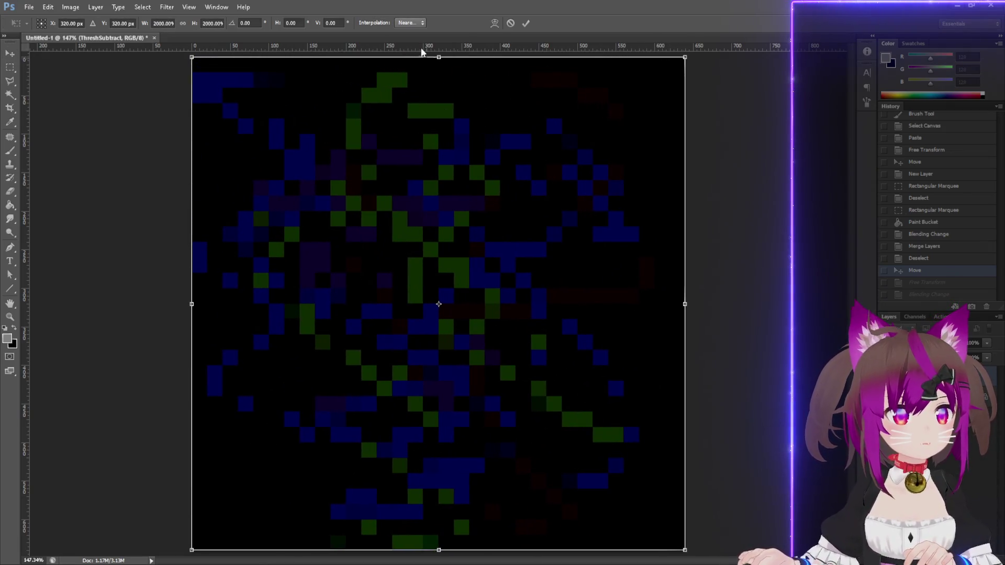
pyautogui.click(410, 23)
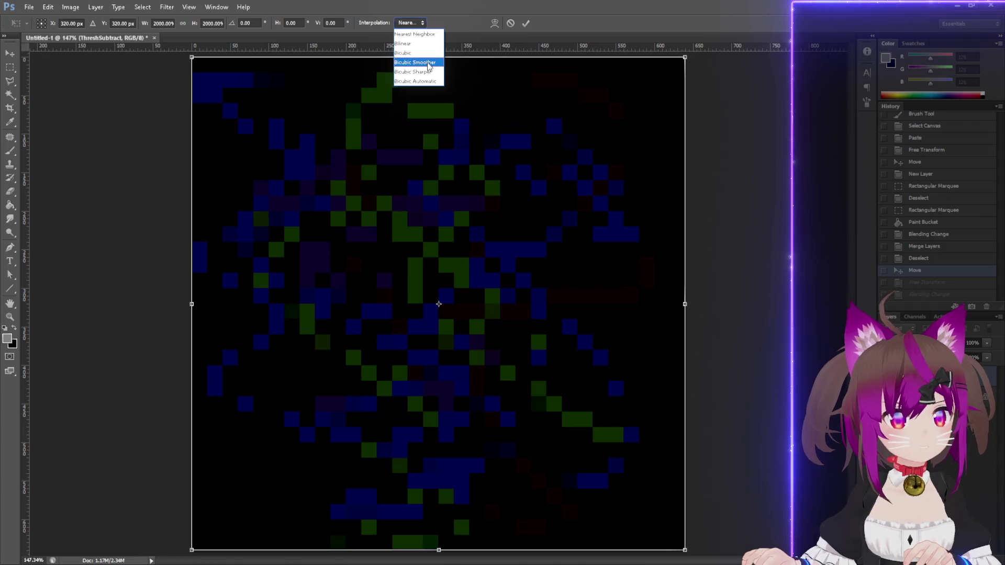
pyautogui.click(428, 62)
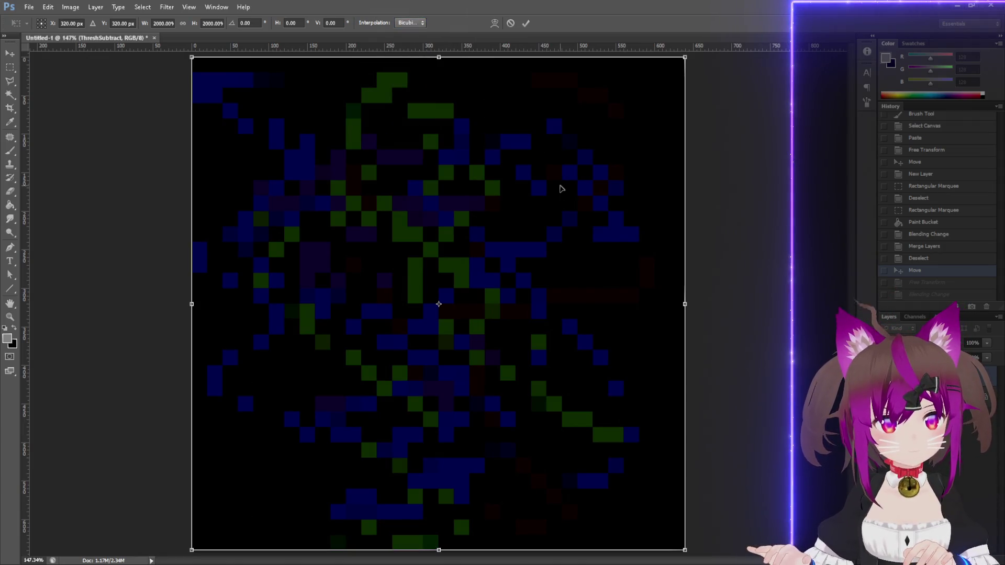
pyautogui.press('Return')
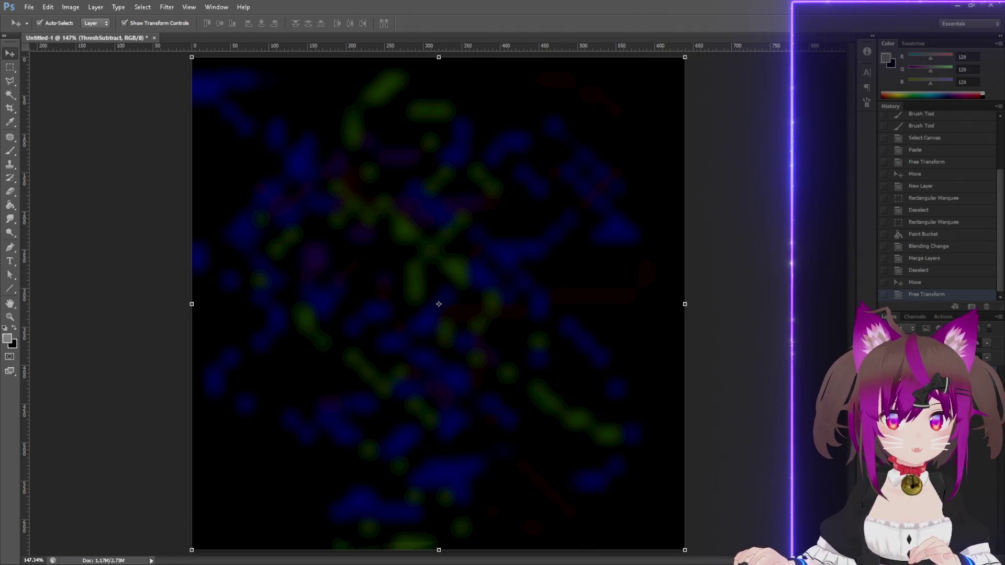
pyautogui.click(911, 343)
pyautogui.click(920, 161)
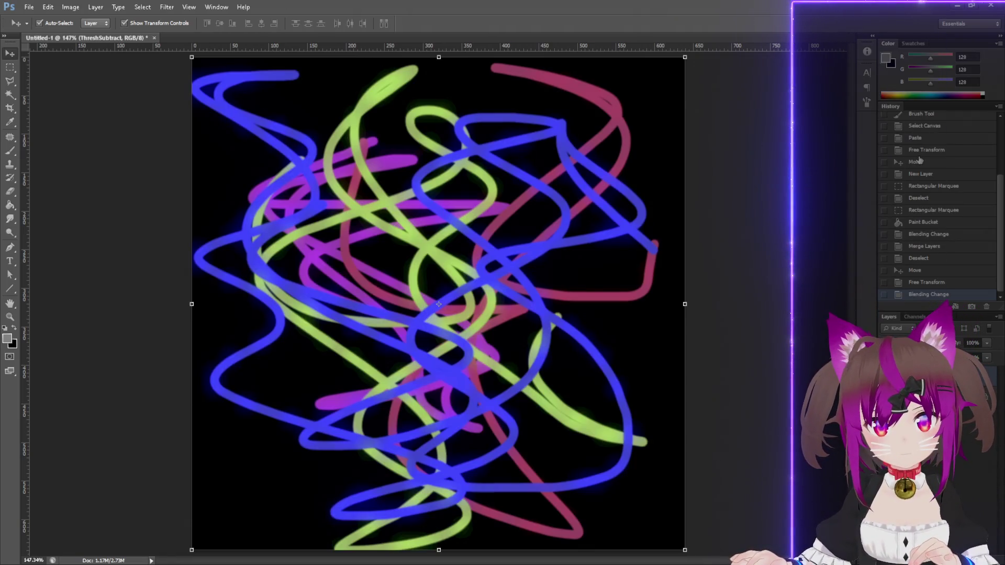